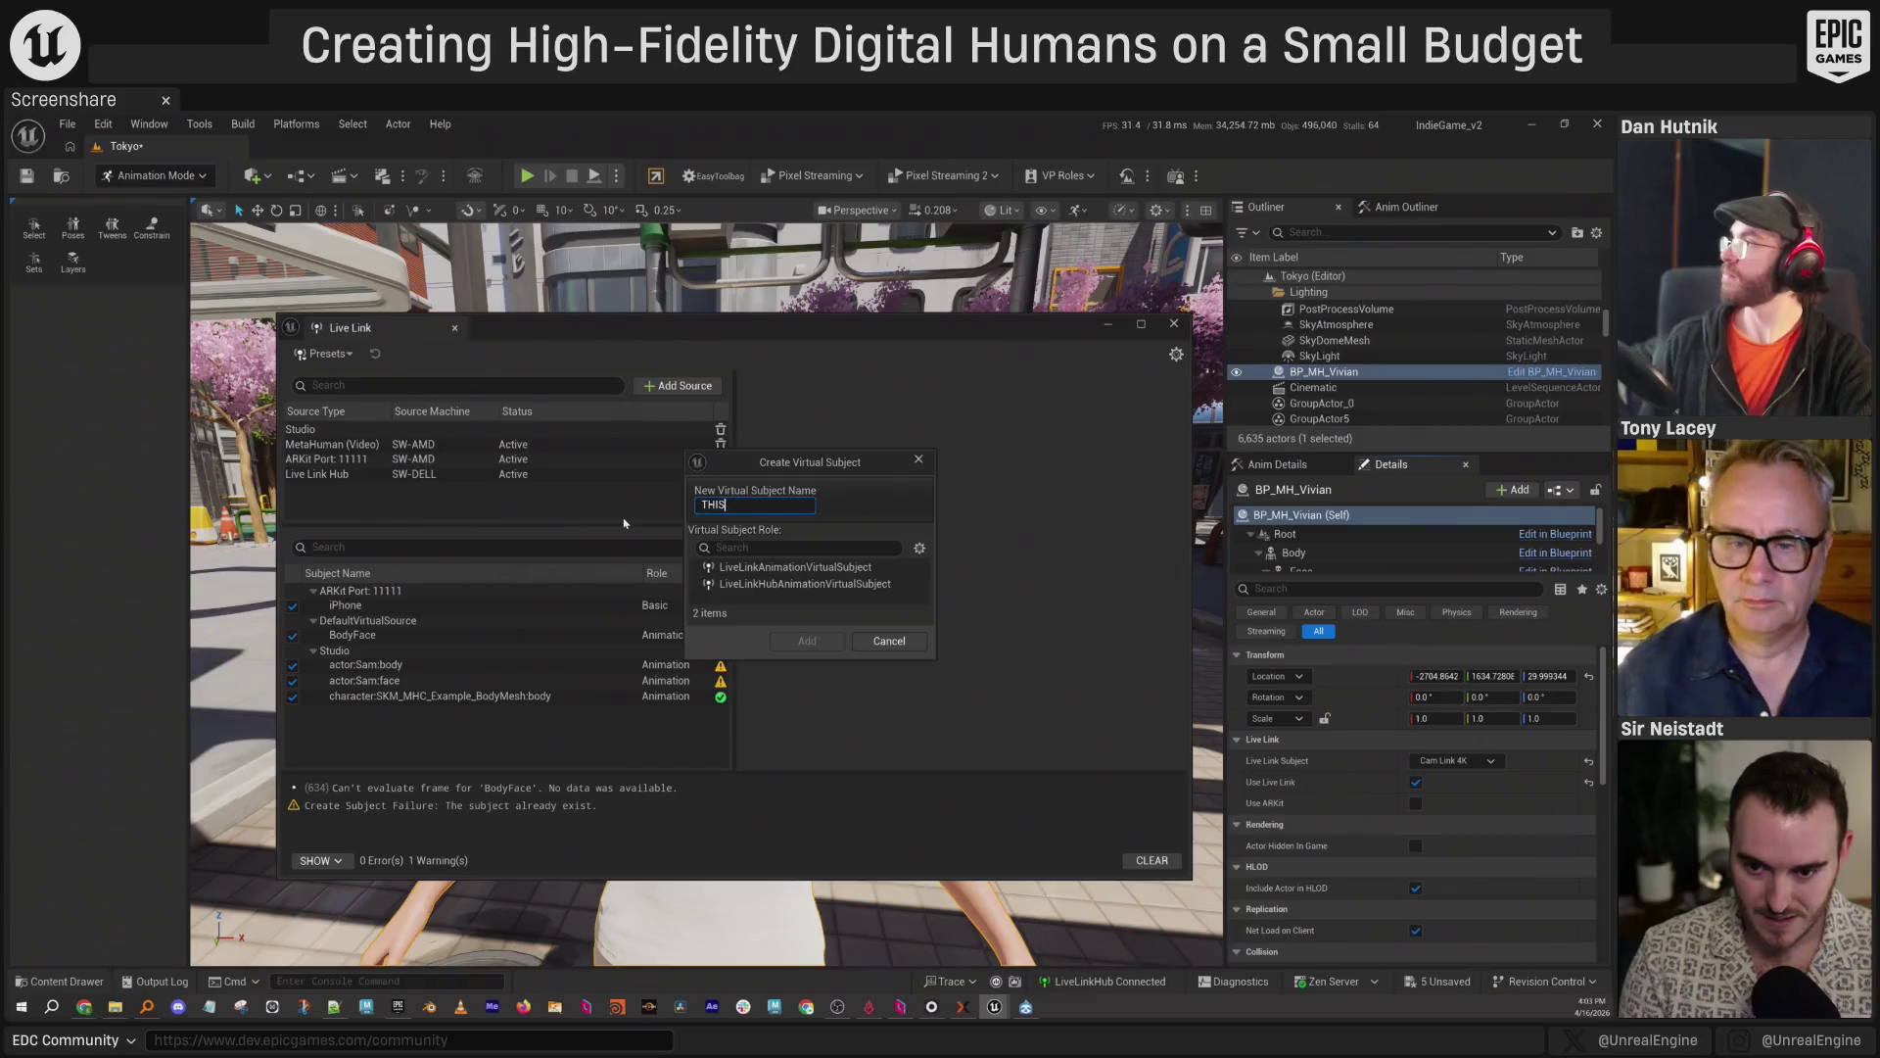
Create the virtual Live Link subject THISISME with the Animation role.
left_click(796, 568)
left_click(807, 641)
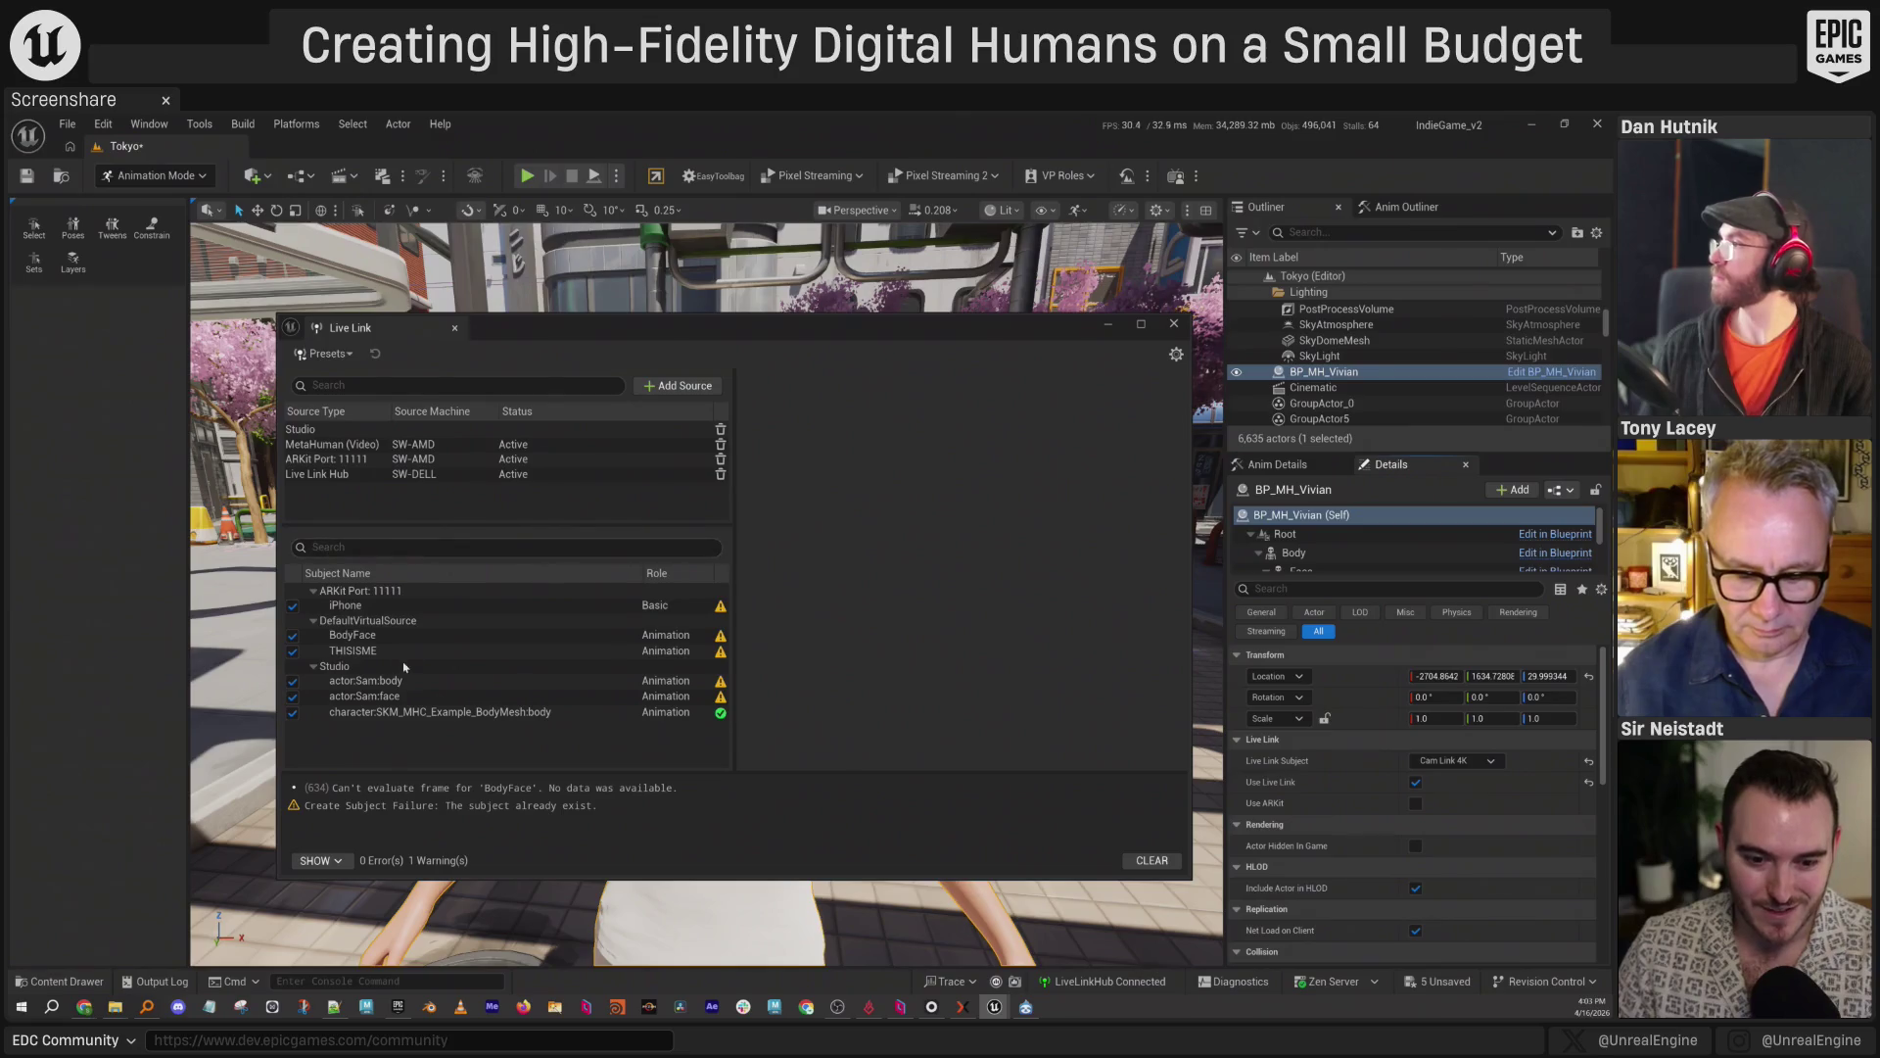
left_click(392, 651)
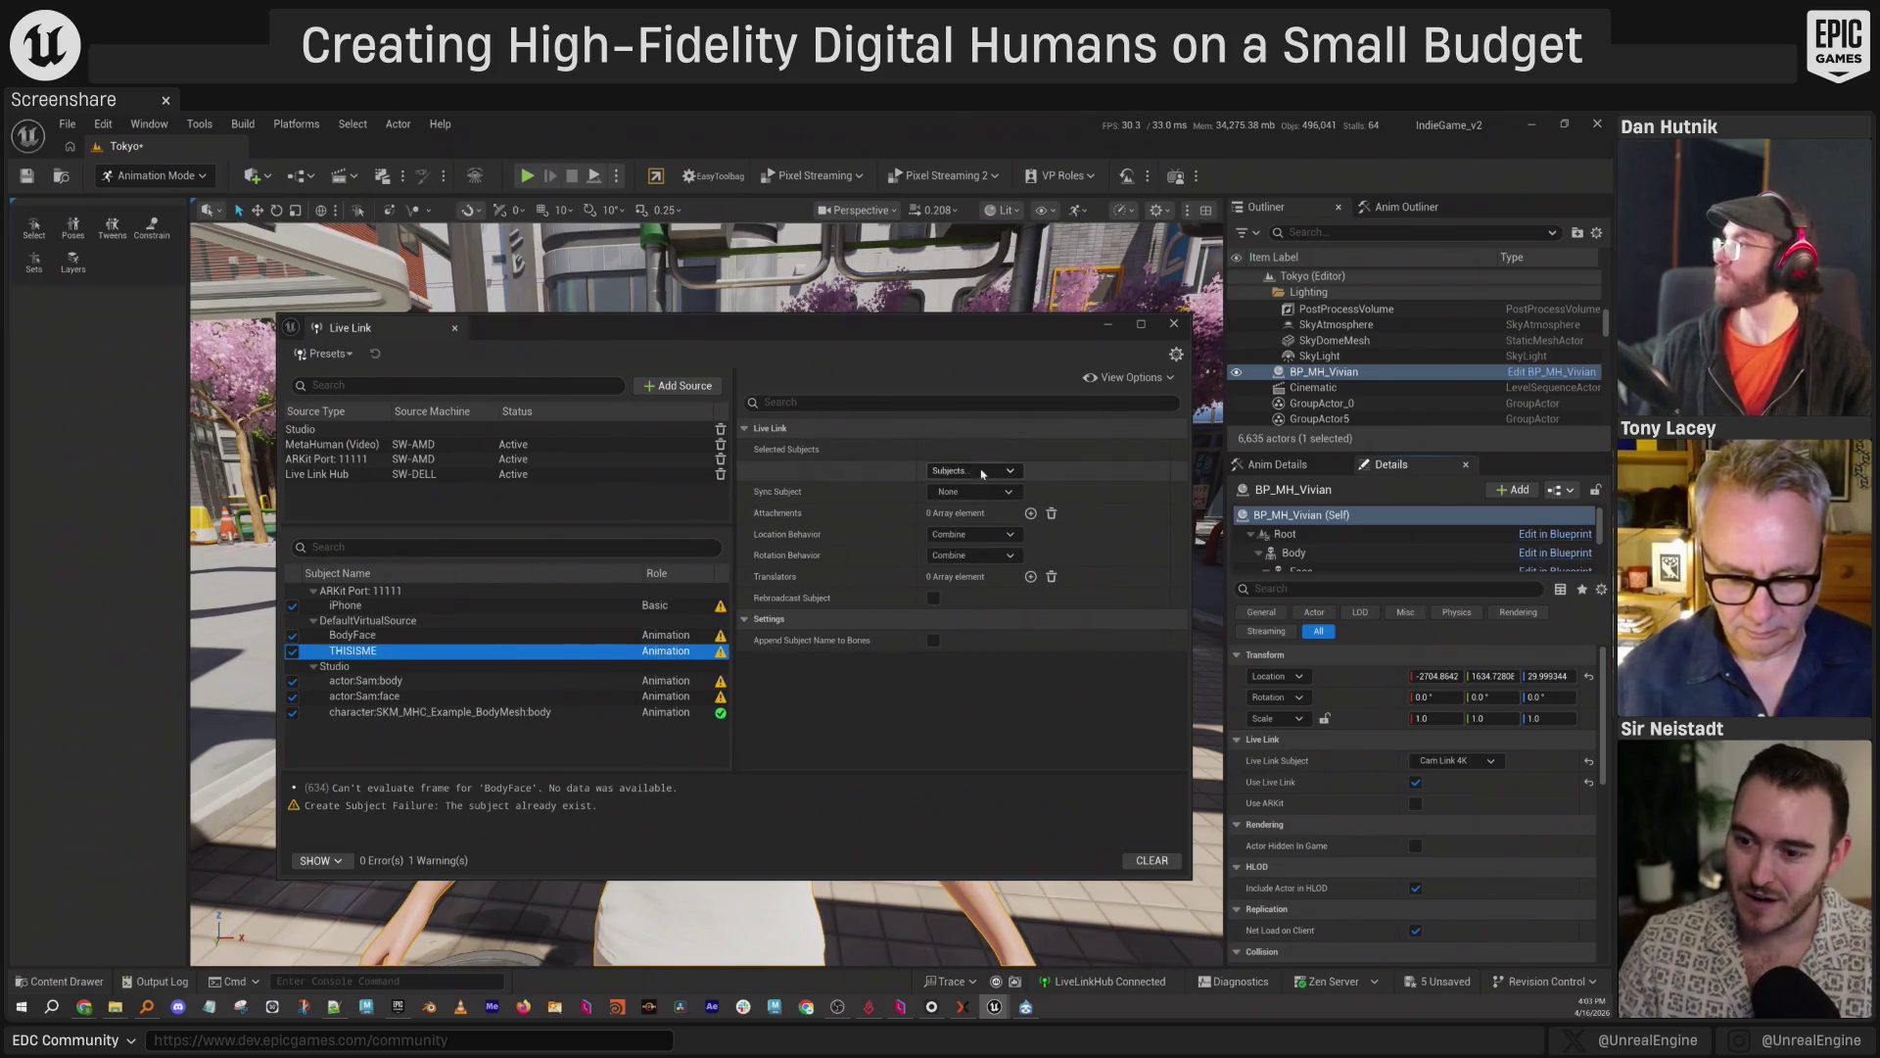
Include actor:Sam:face in THISISME's subjects and close the Live Link window.
left_click(1011, 472)
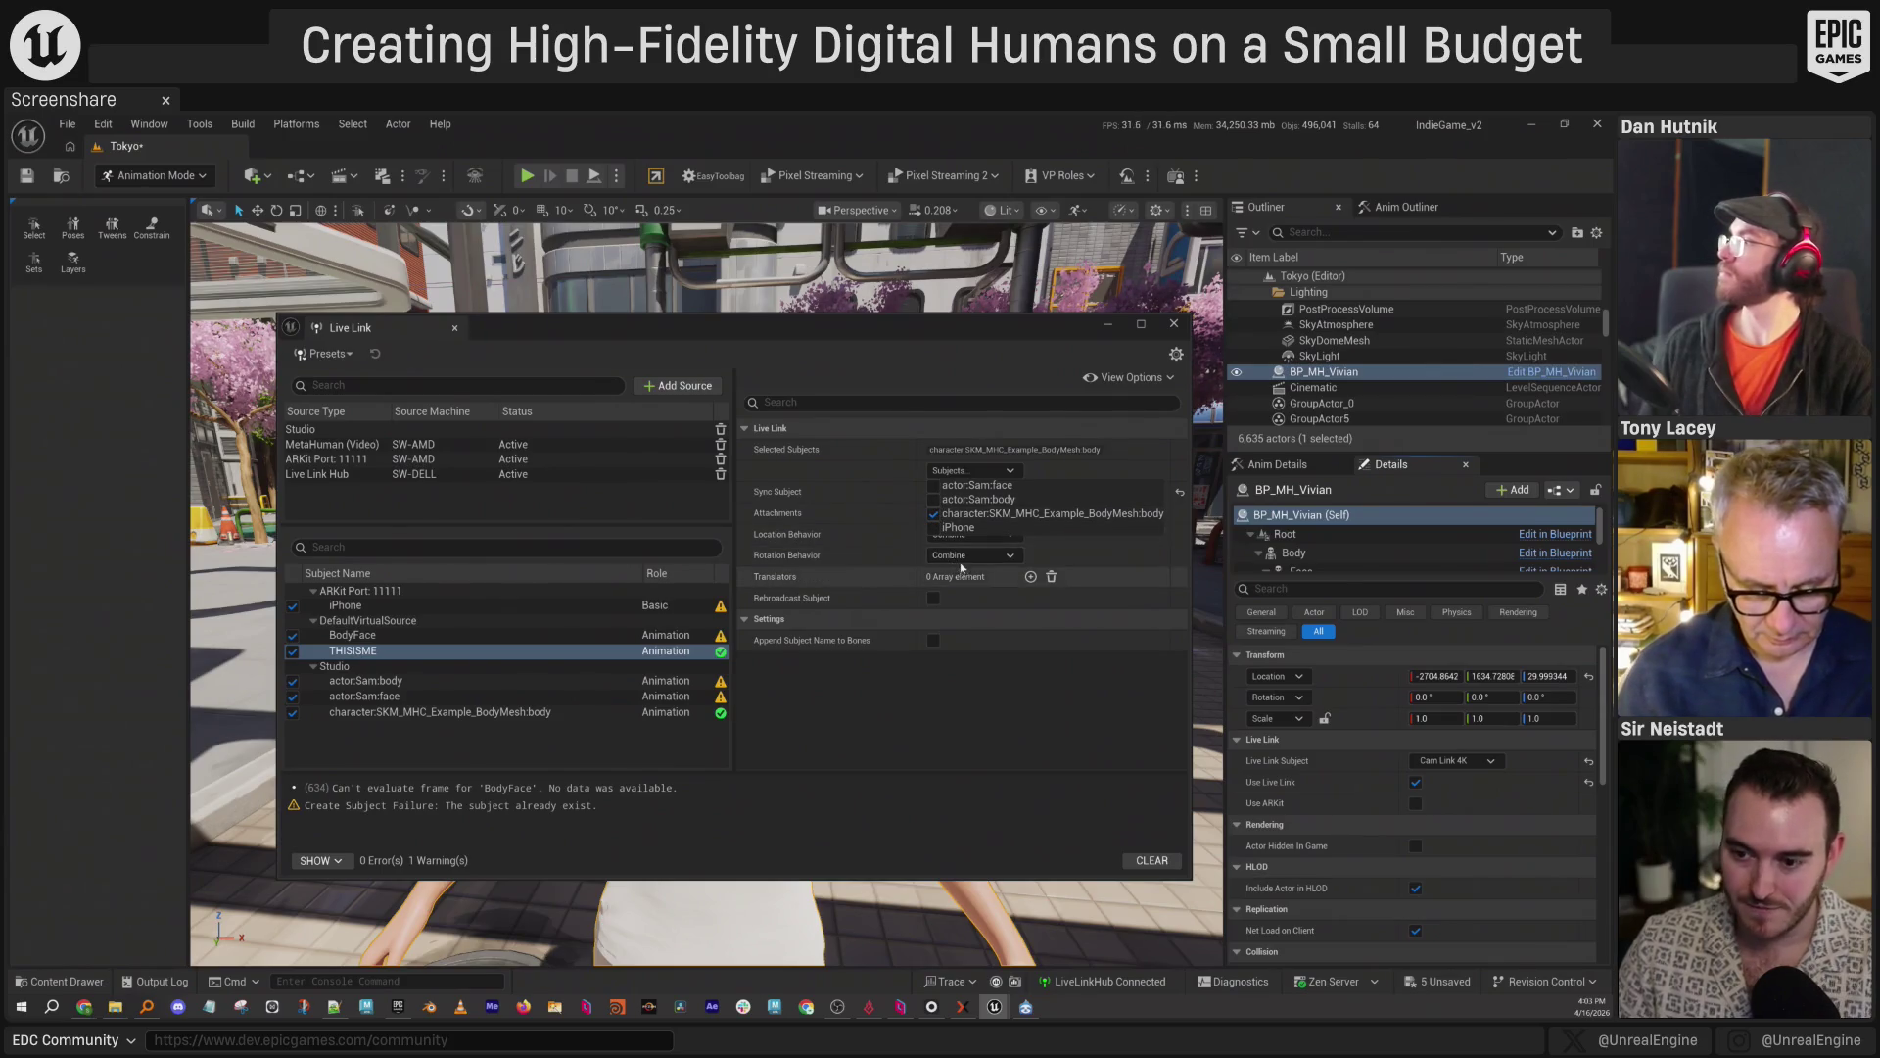
left_click(935, 486)
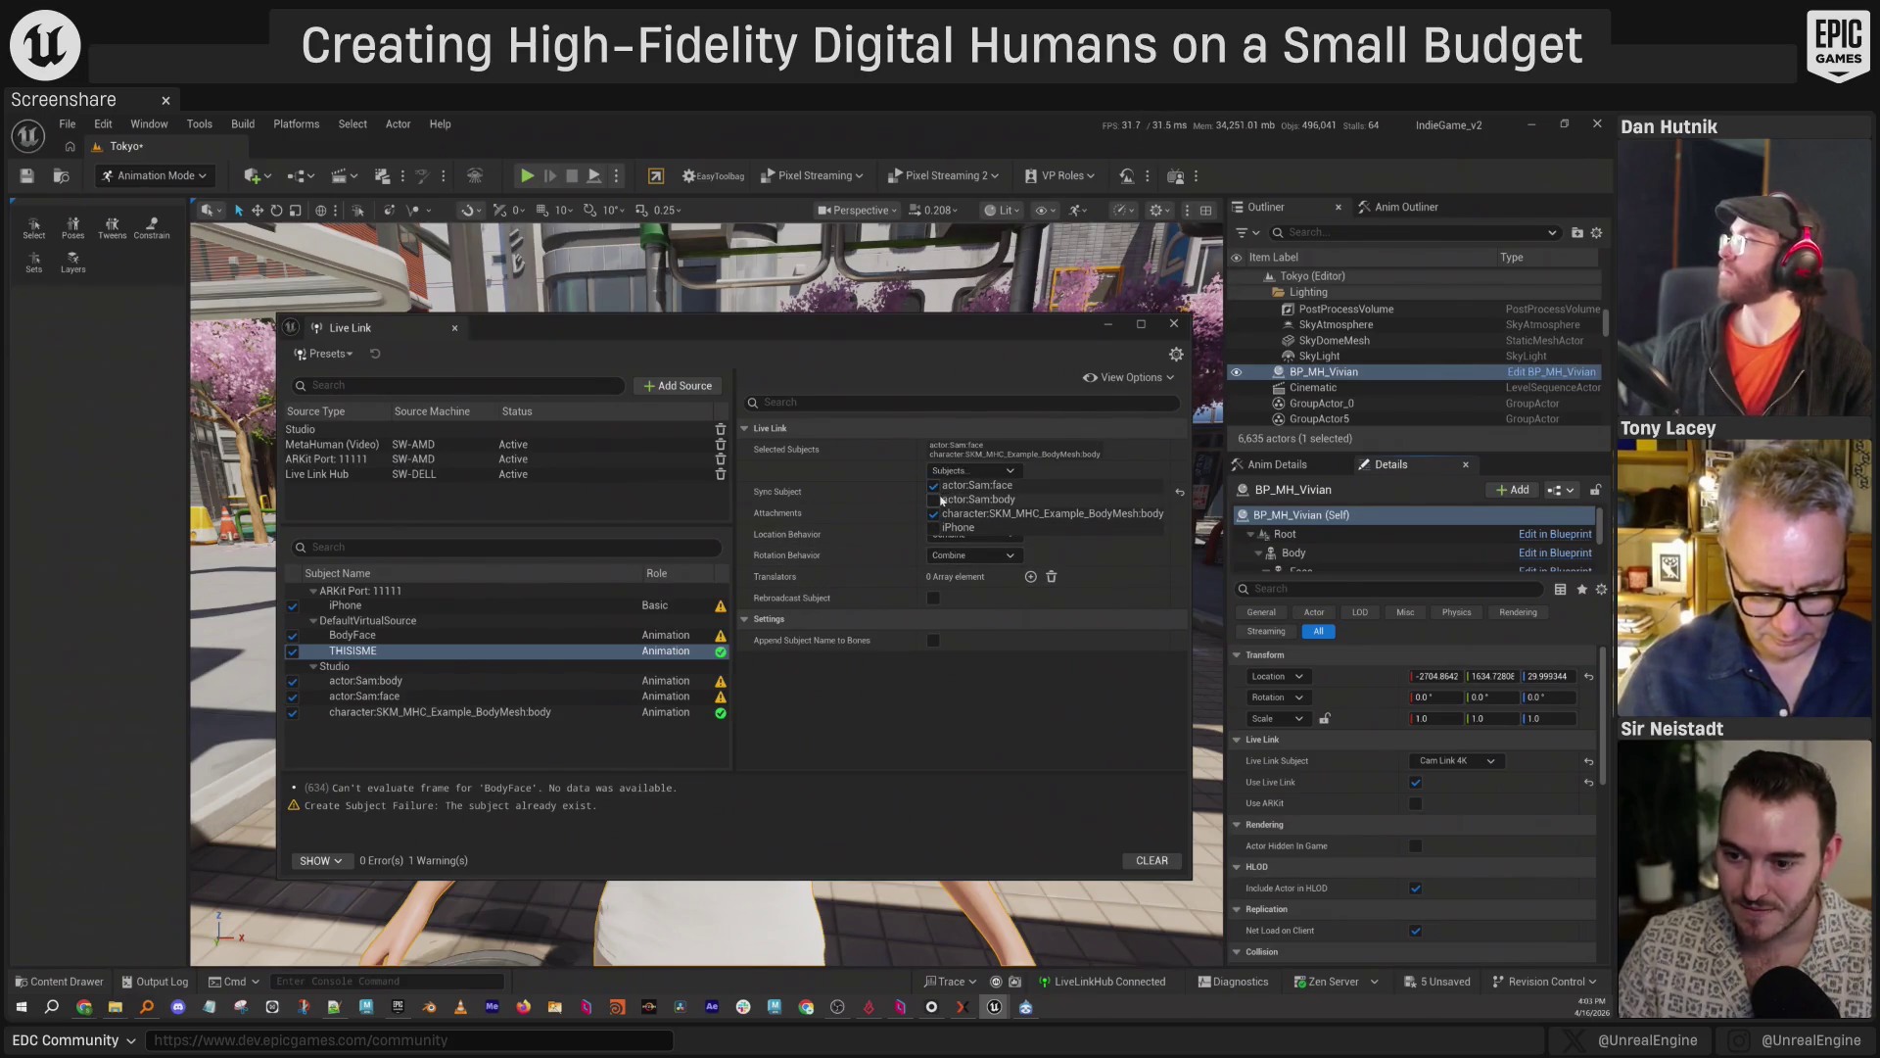
left_click(935, 487)
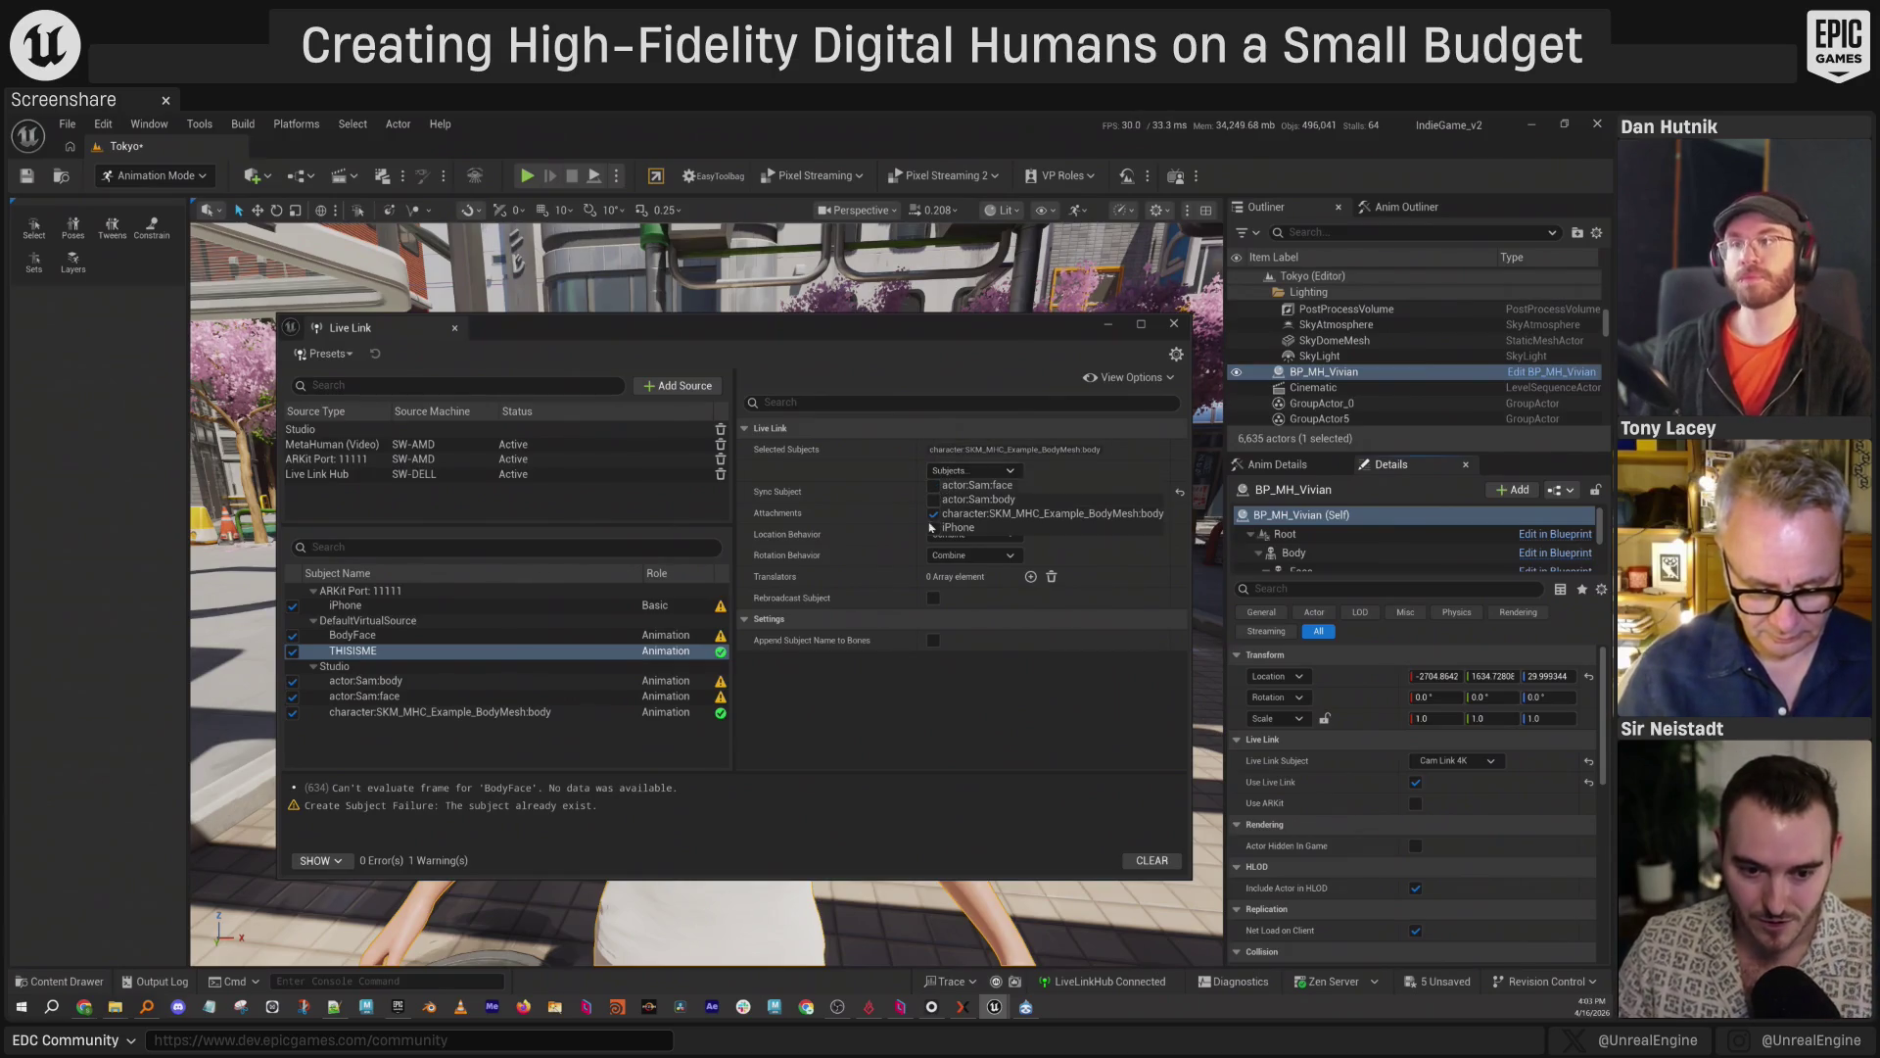
left_click(936, 487)
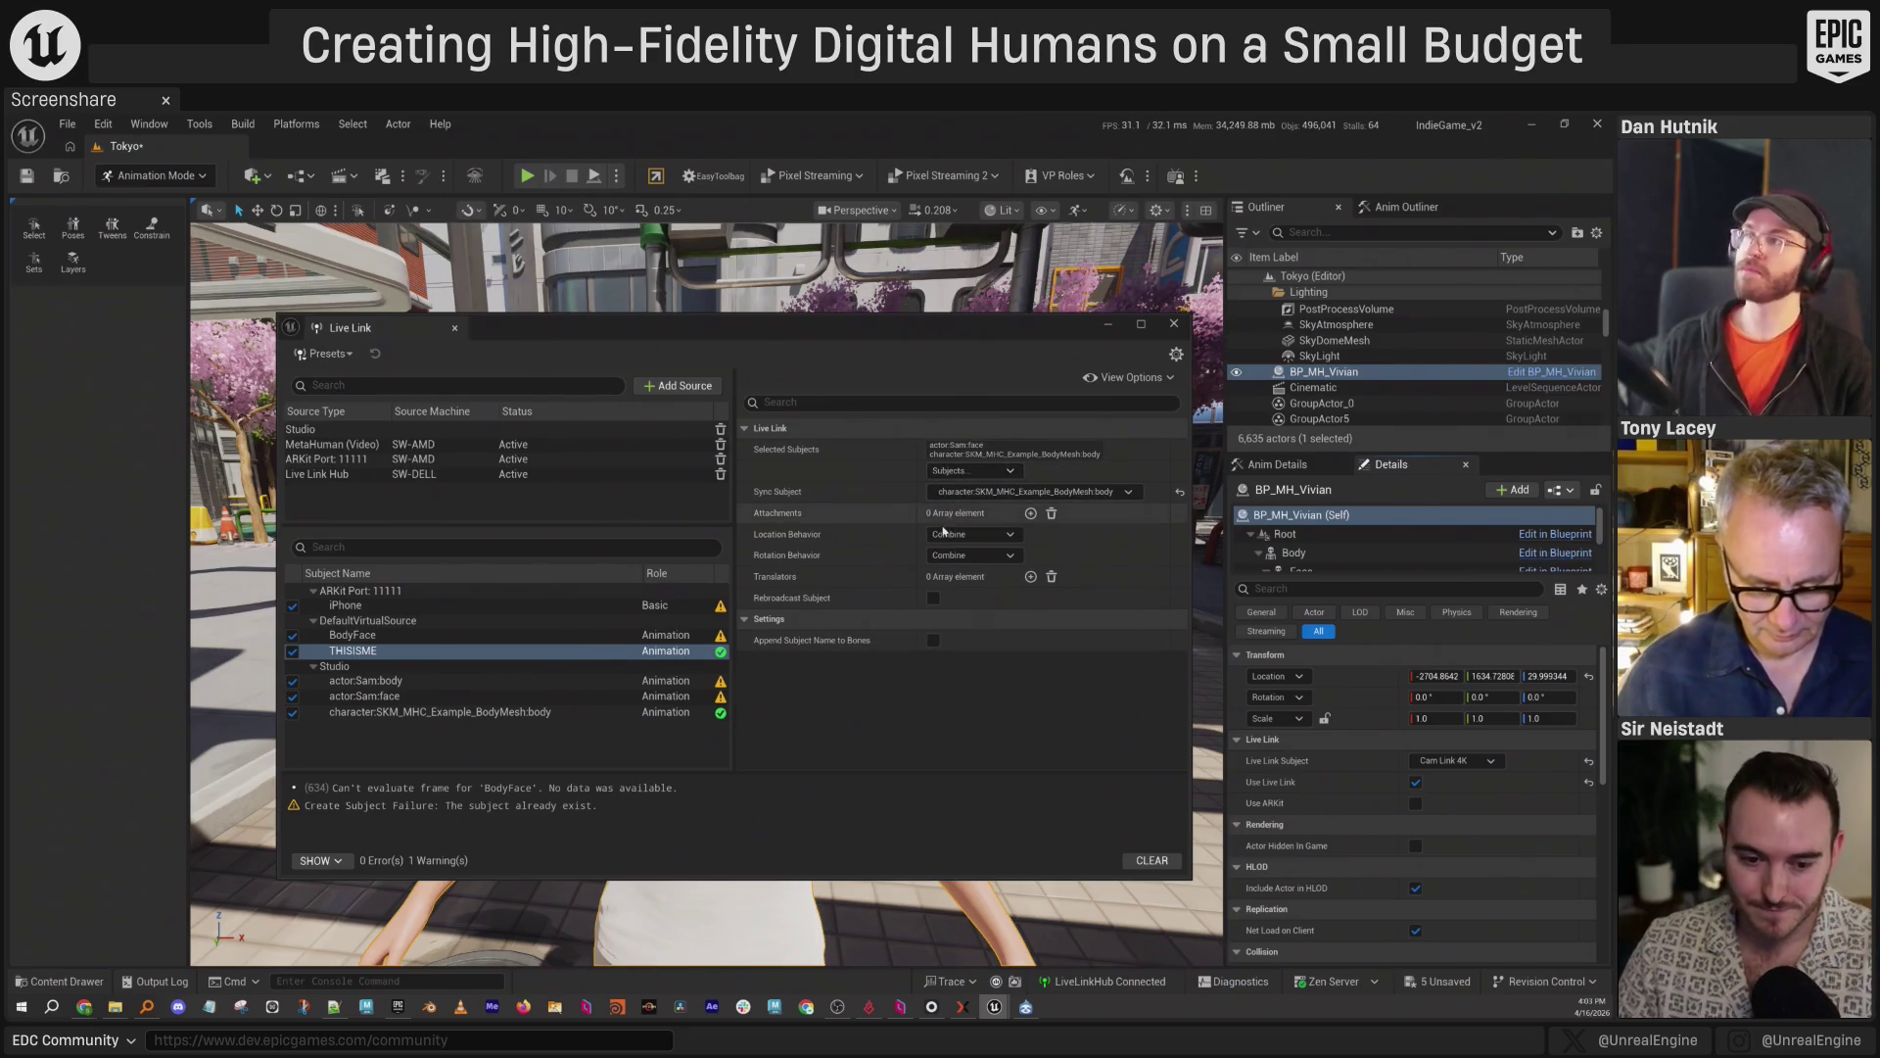
left_click(370, 654)
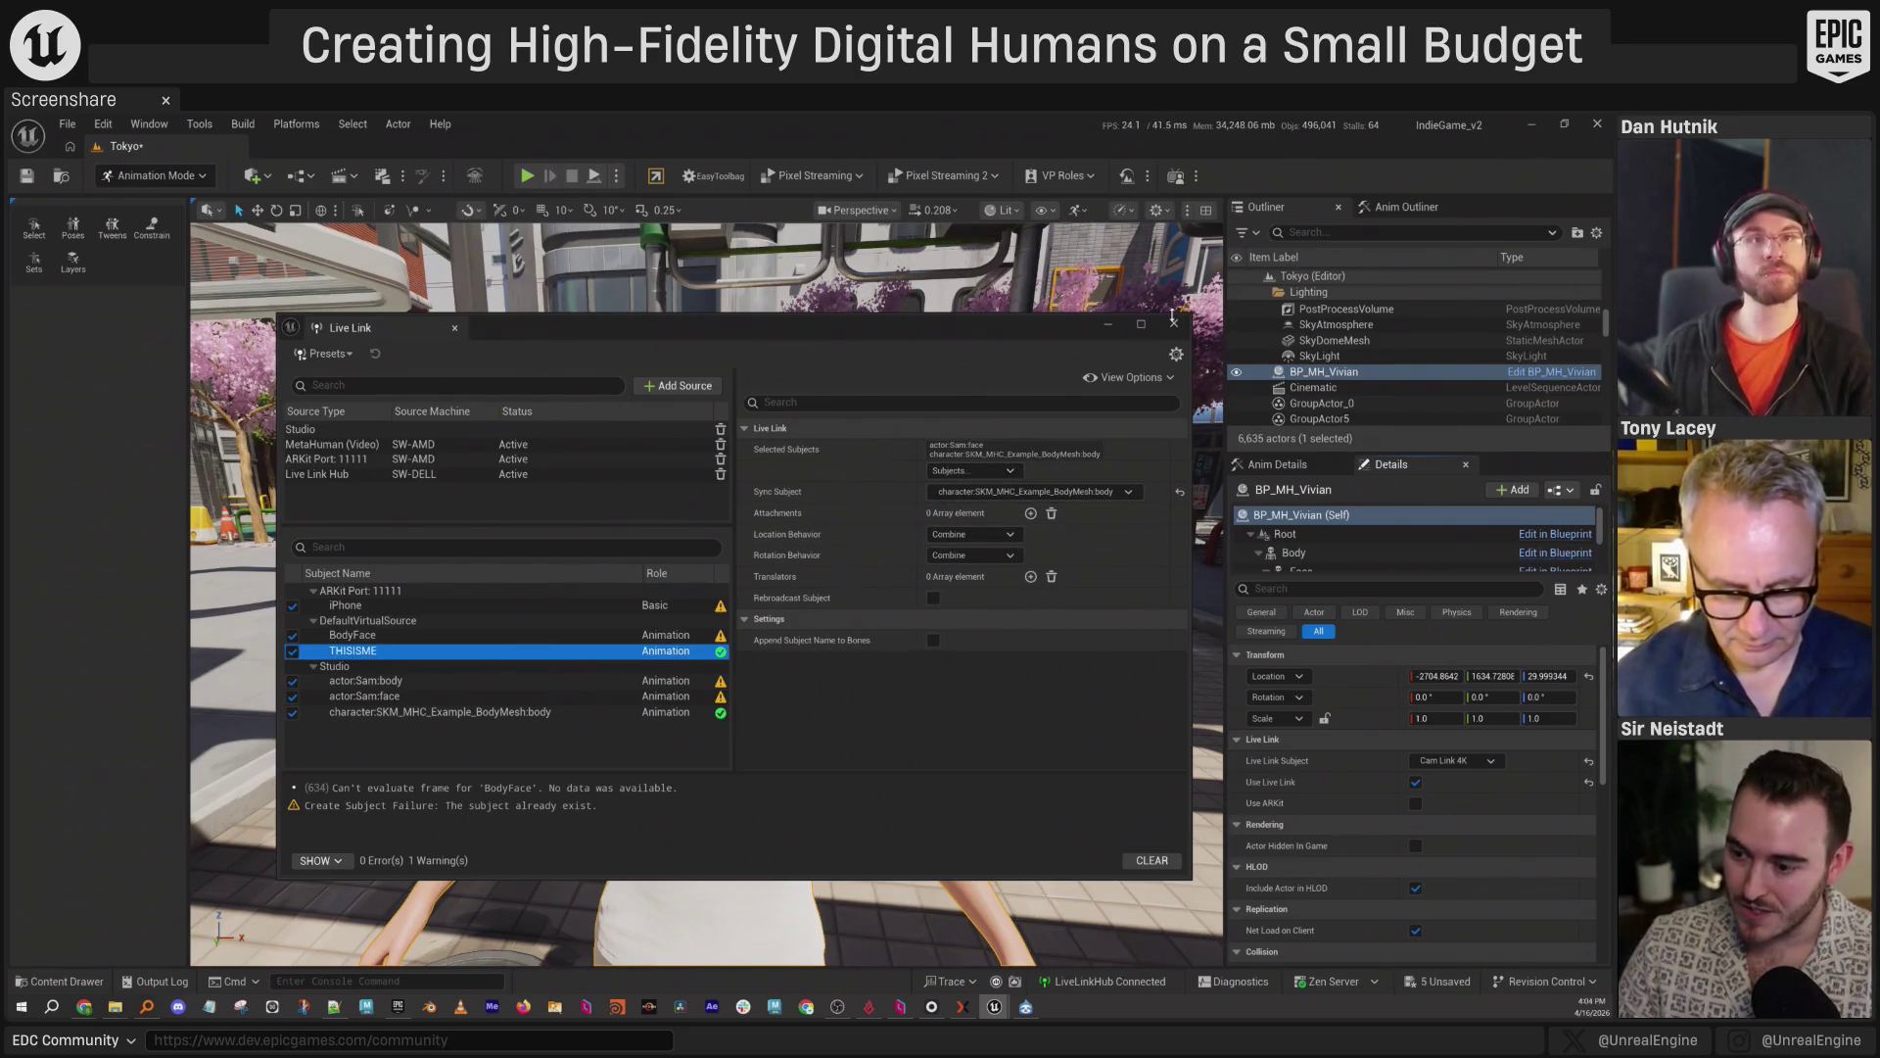
left_click(1173, 323)
left_click(1455, 760)
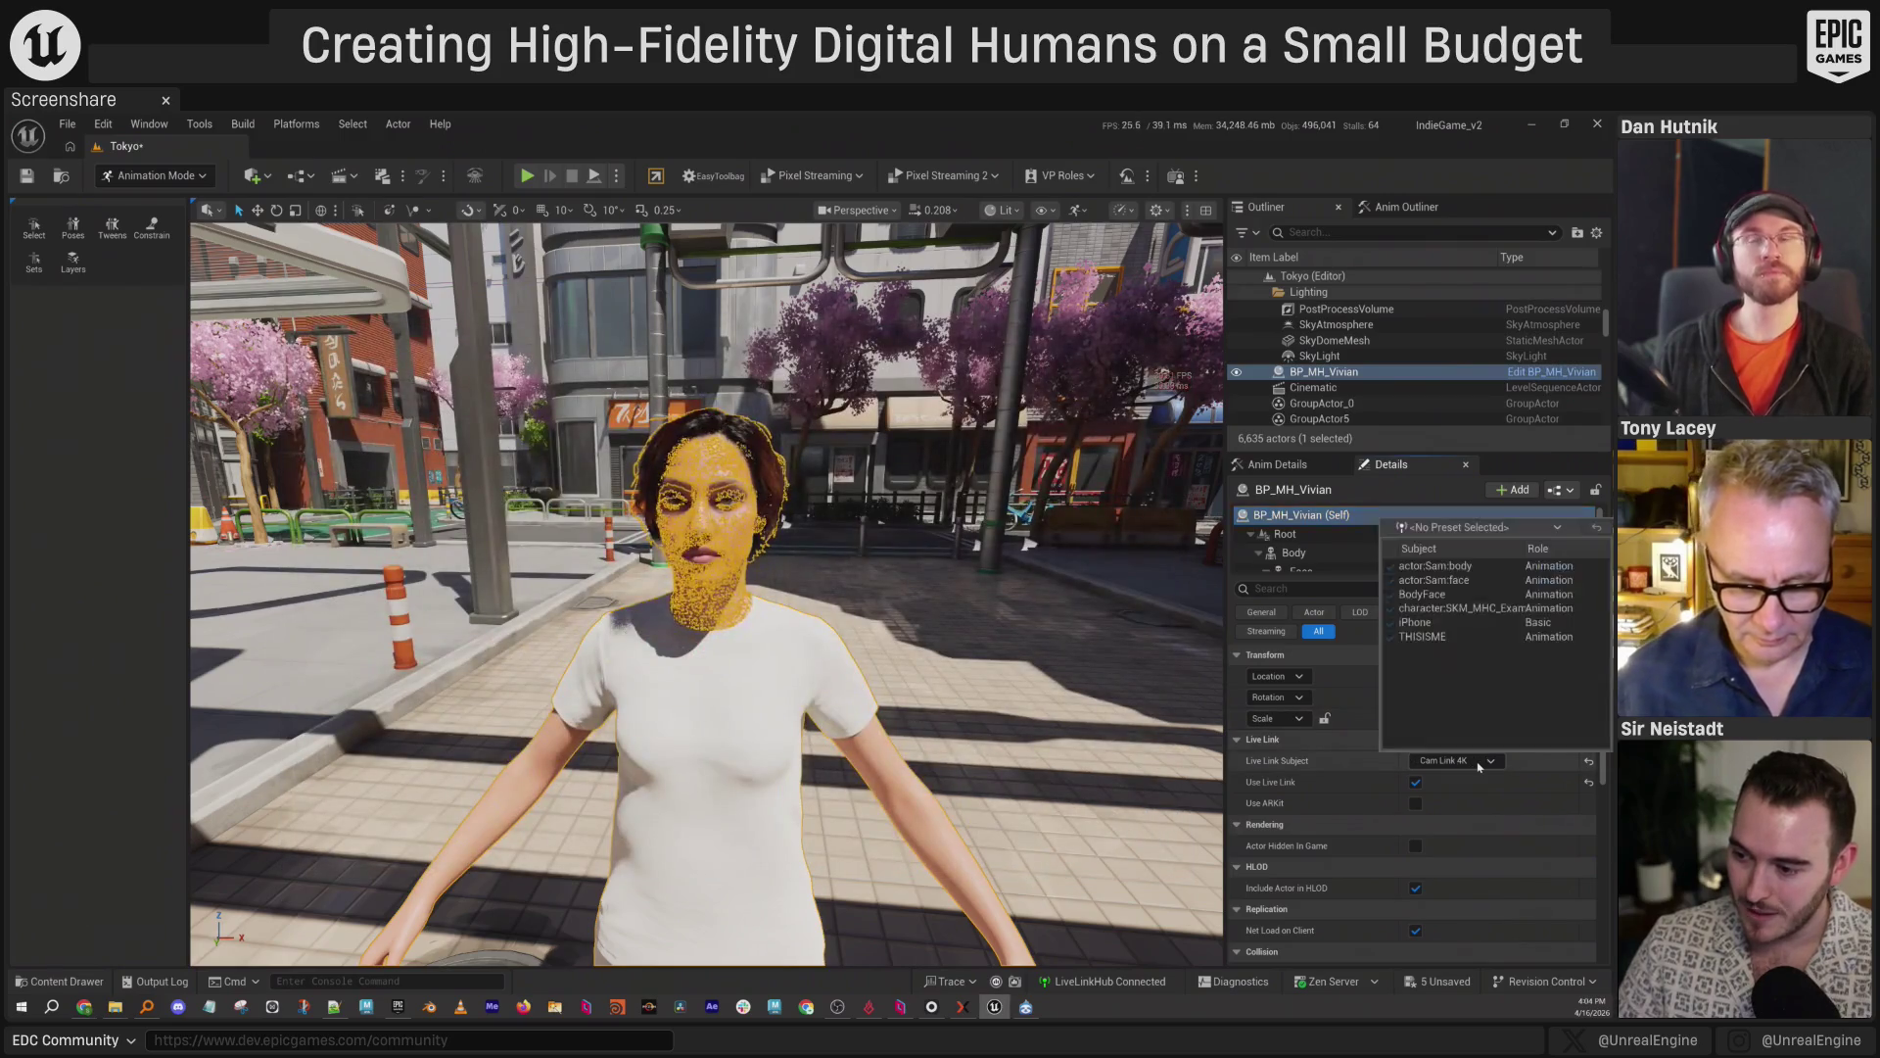
Set BP_MH_Vivian's Live Link Subject to THISISME and frame her in the viewport.
left_click(1425, 636)
key("f")
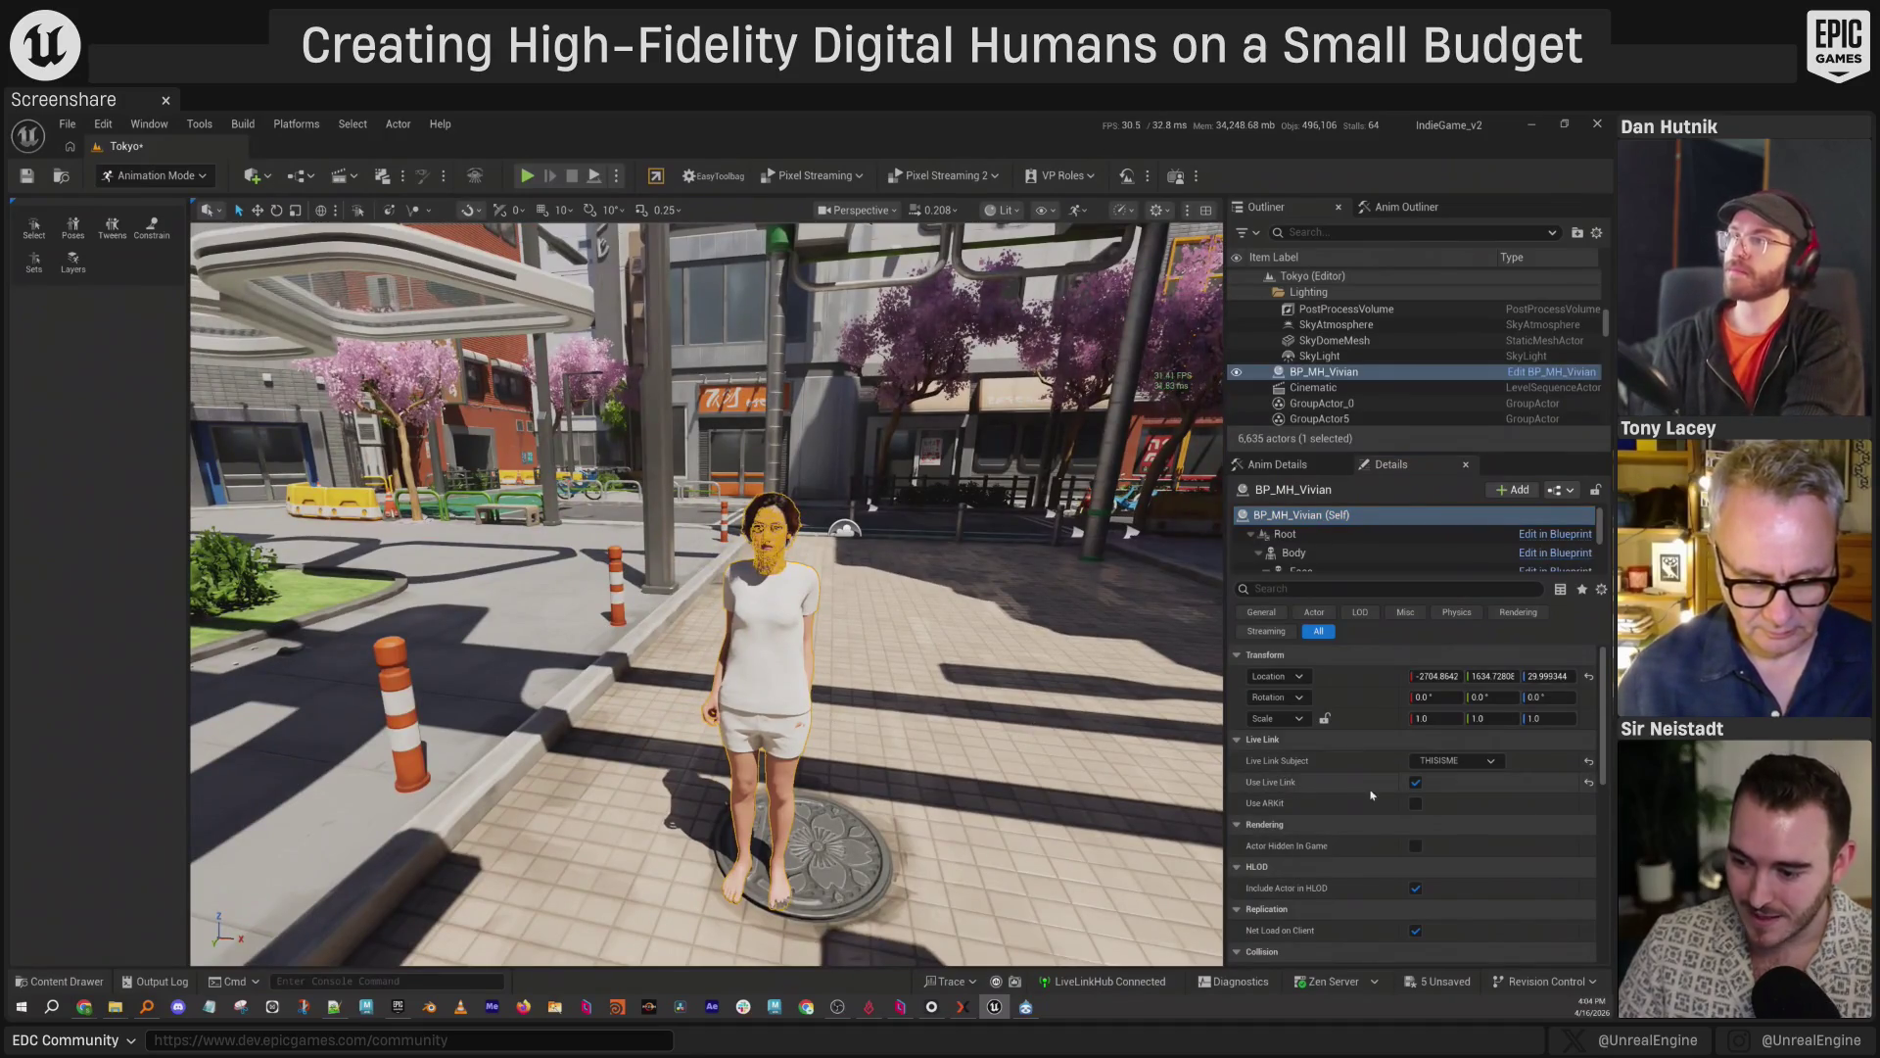
scroll(957, 705, "up", 4)
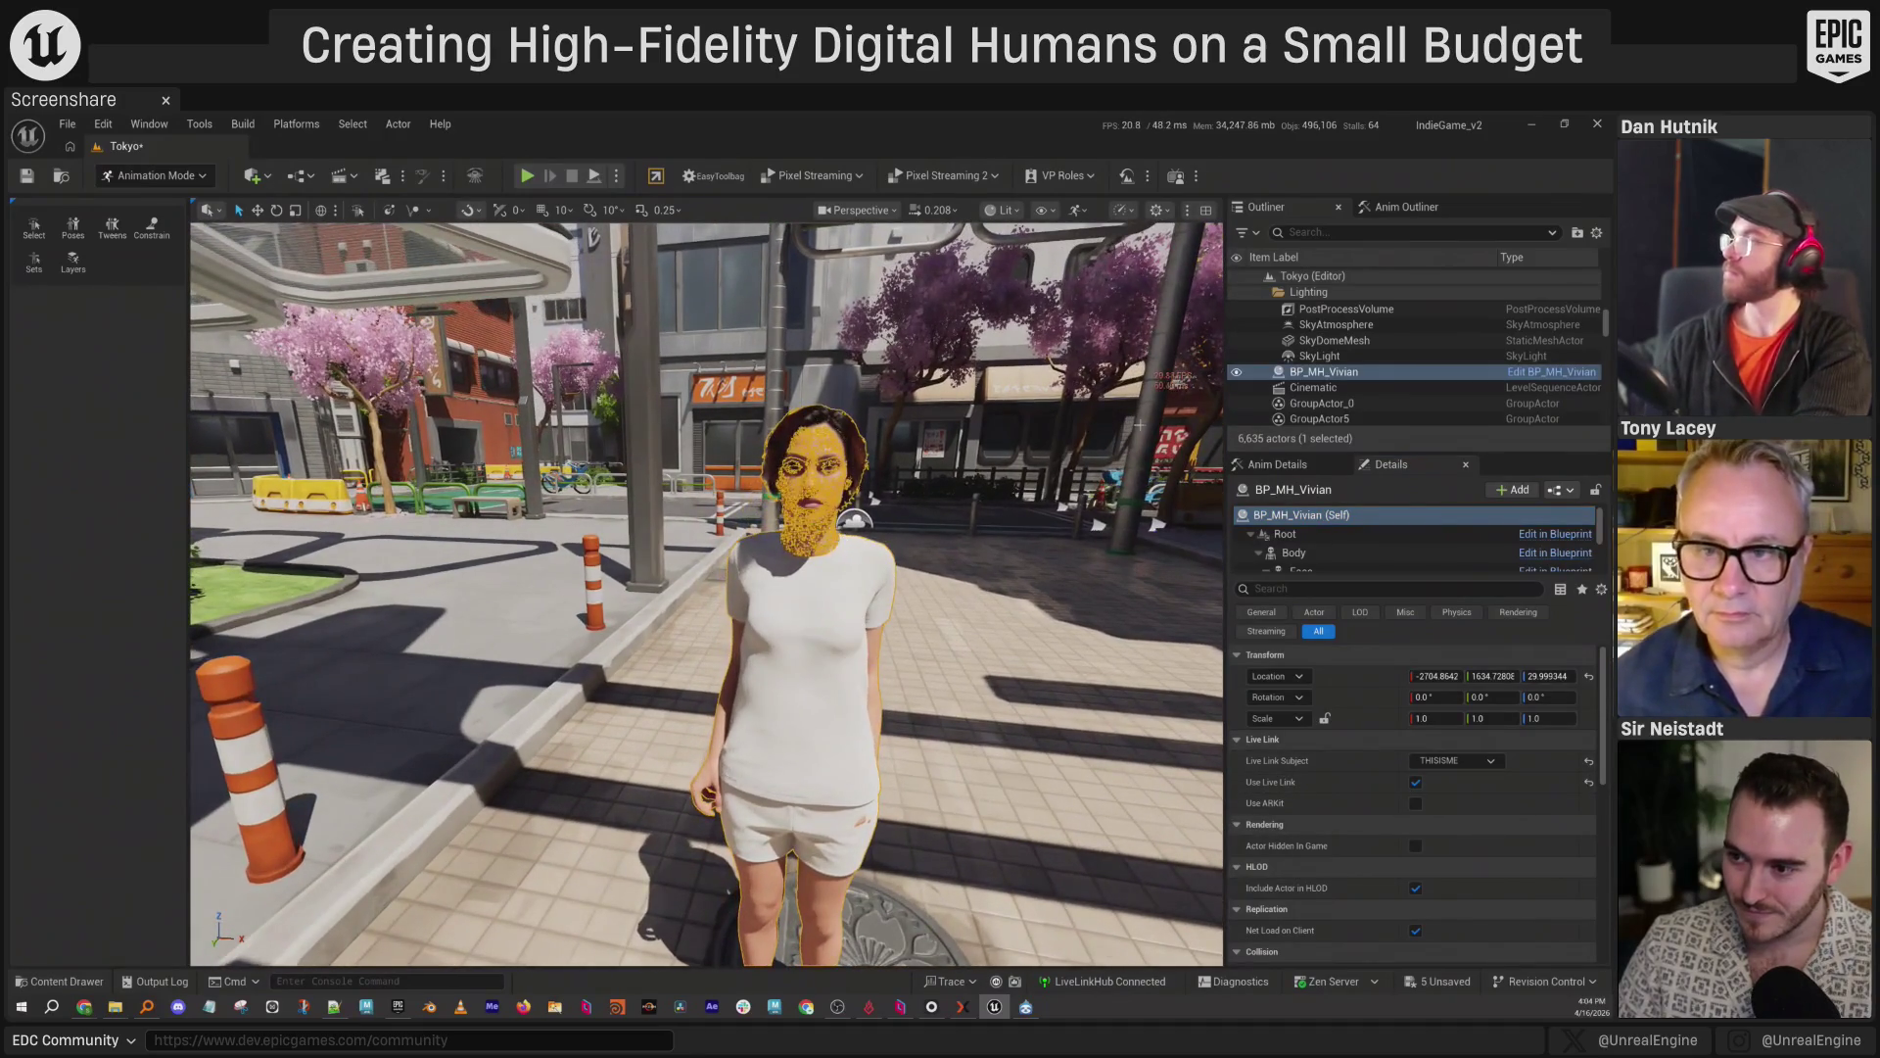
key("Escape")
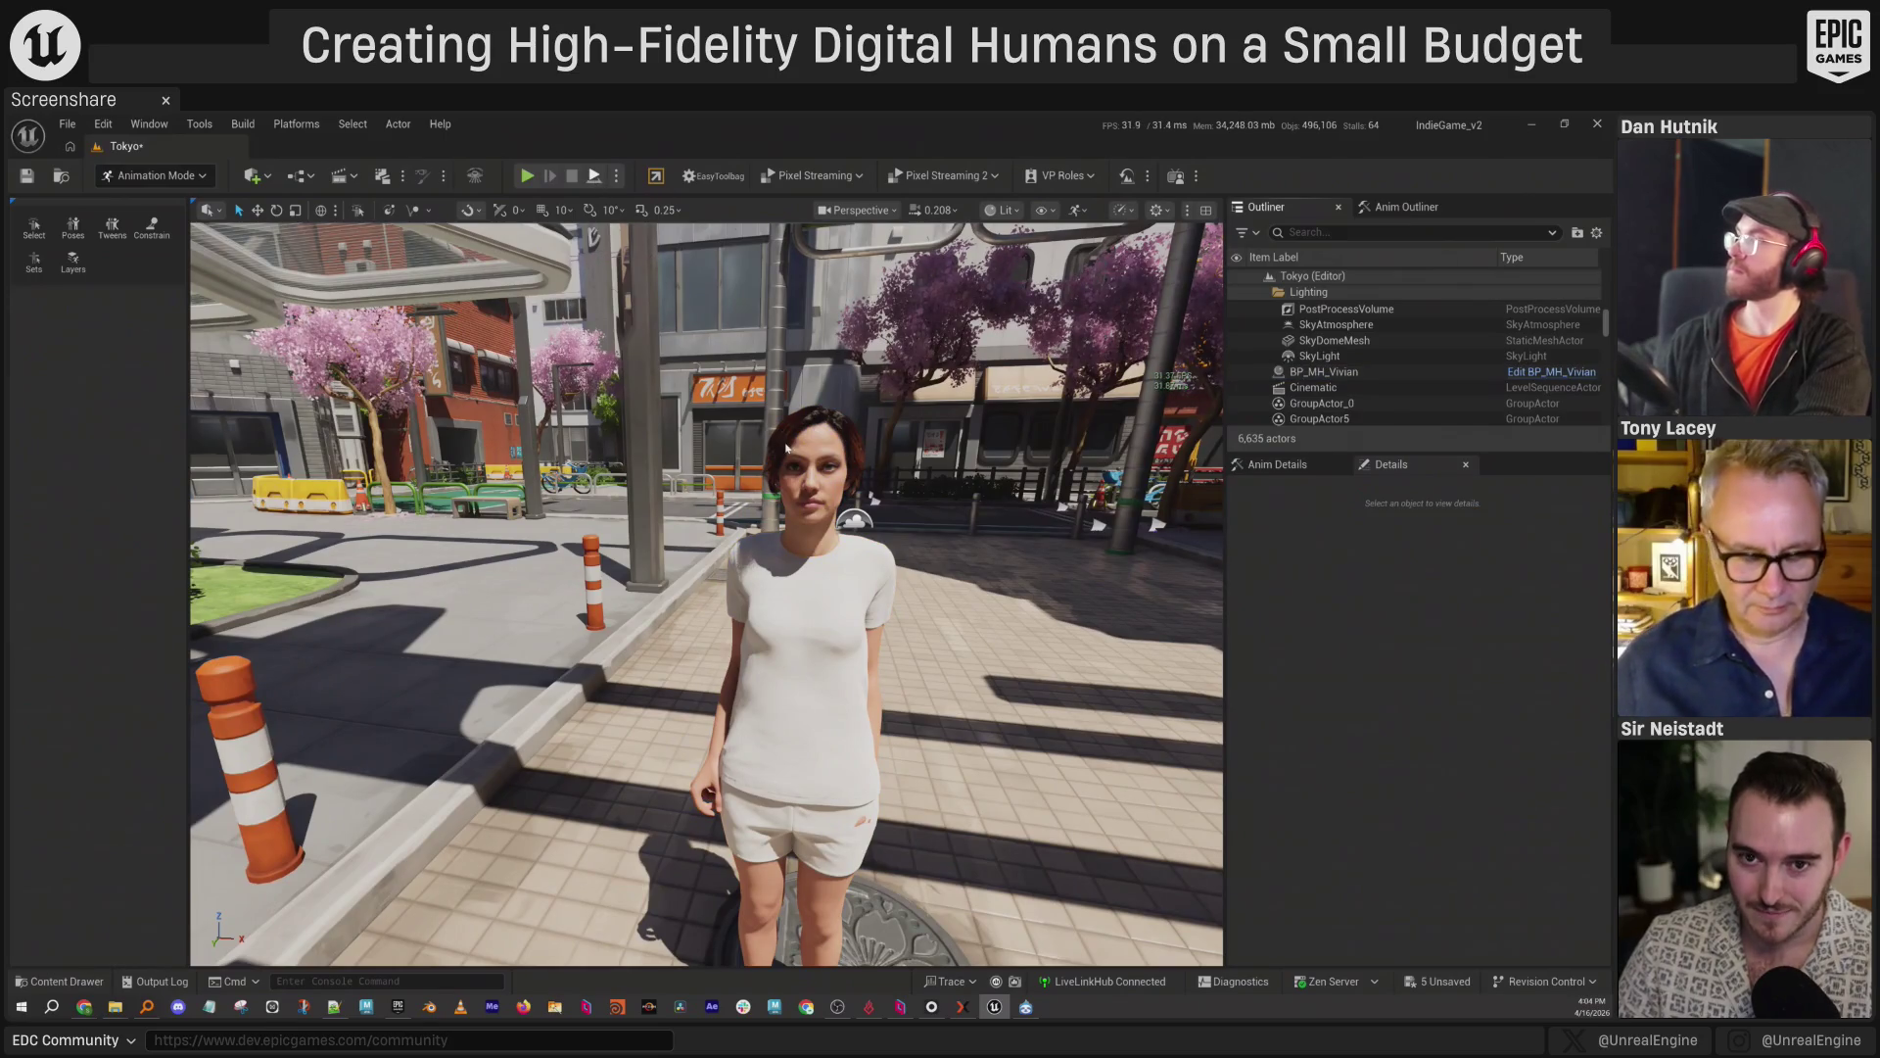
key("alt+p")
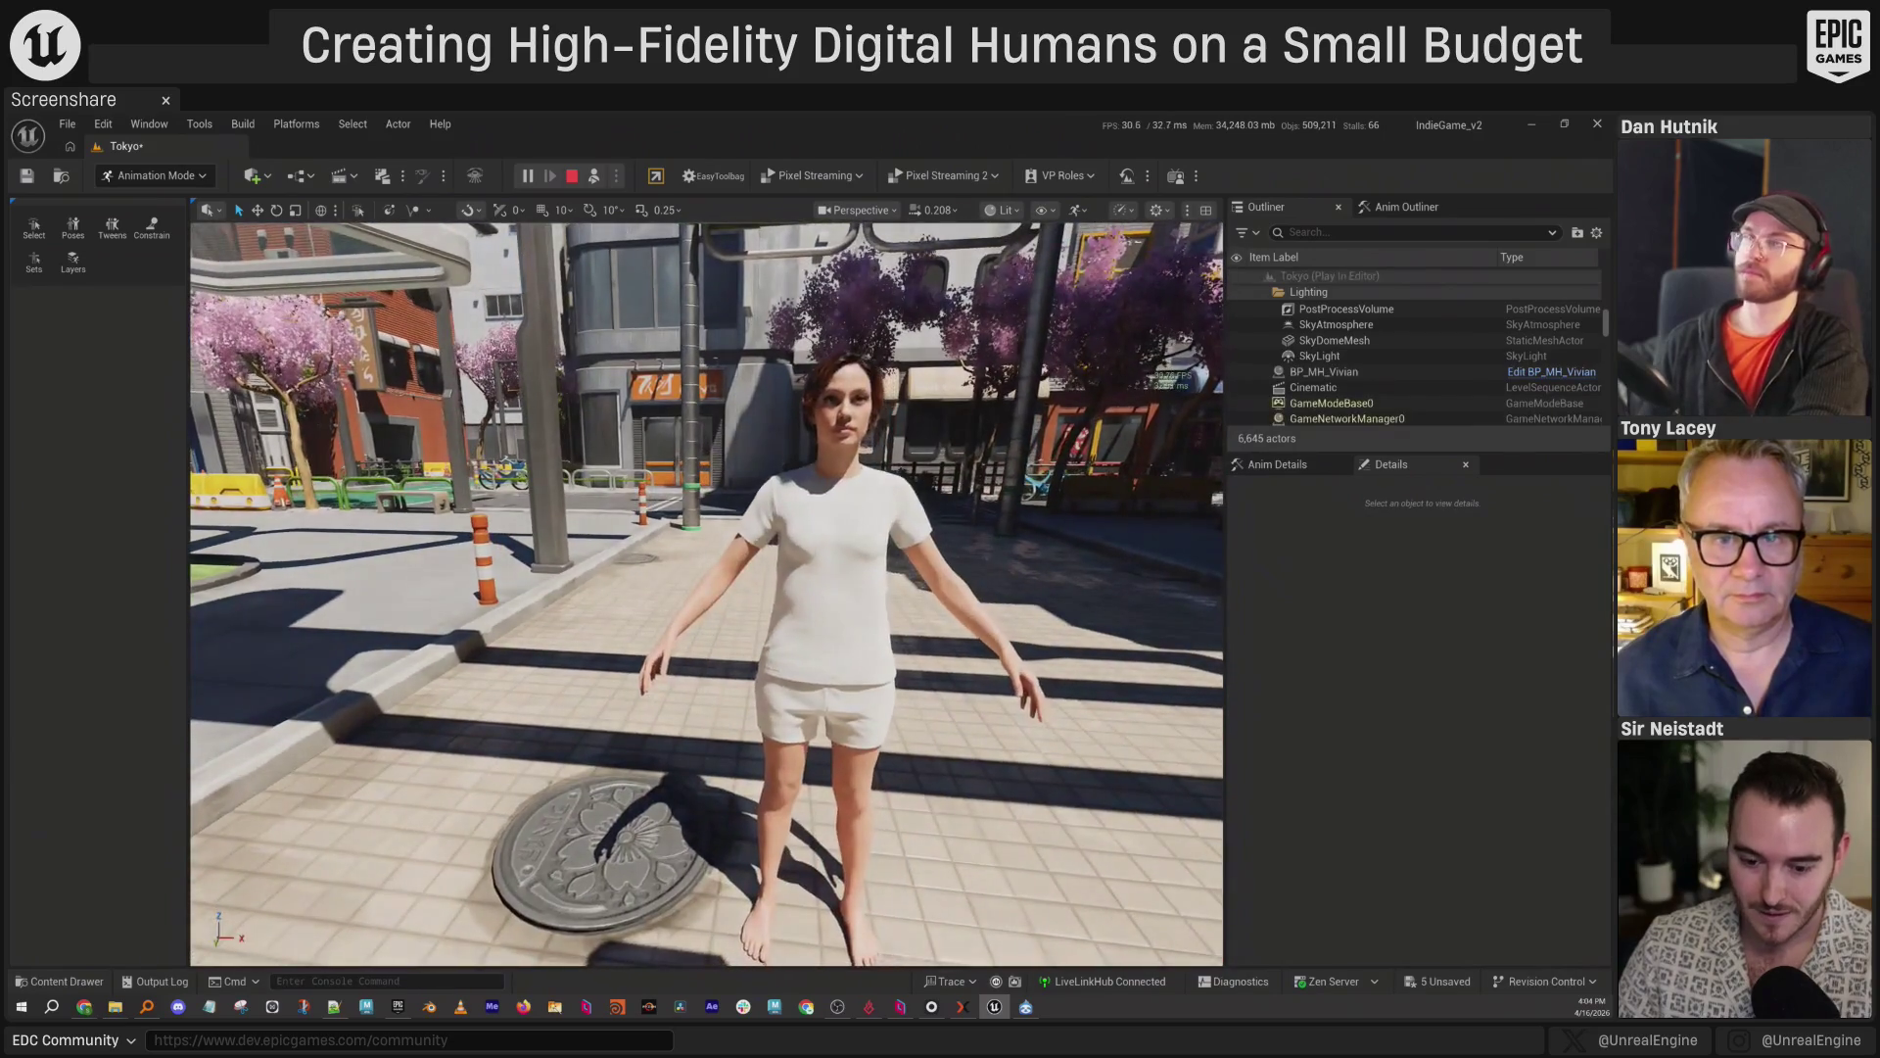
Play the Scared mocap clip in Rokoko Studio, then minimise Rokoko Studio.
key("alt+Tab")
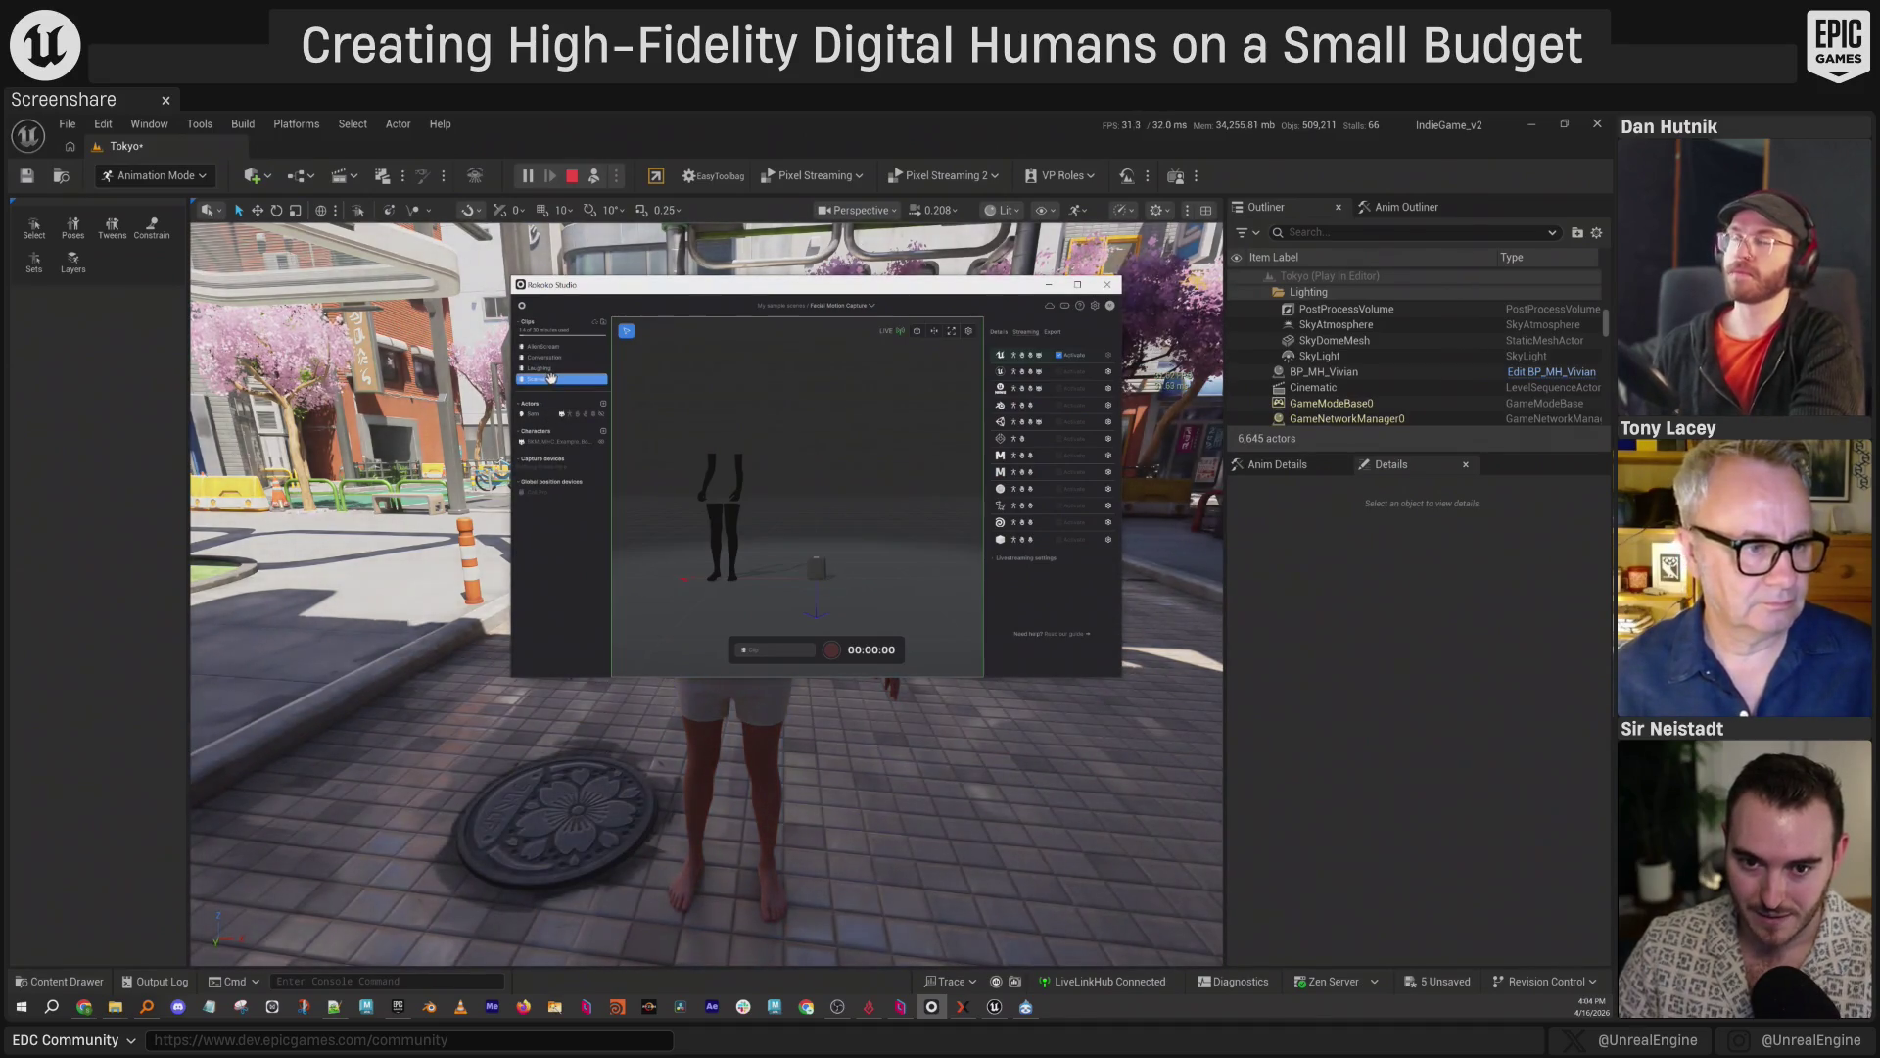
left_click(564, 381)
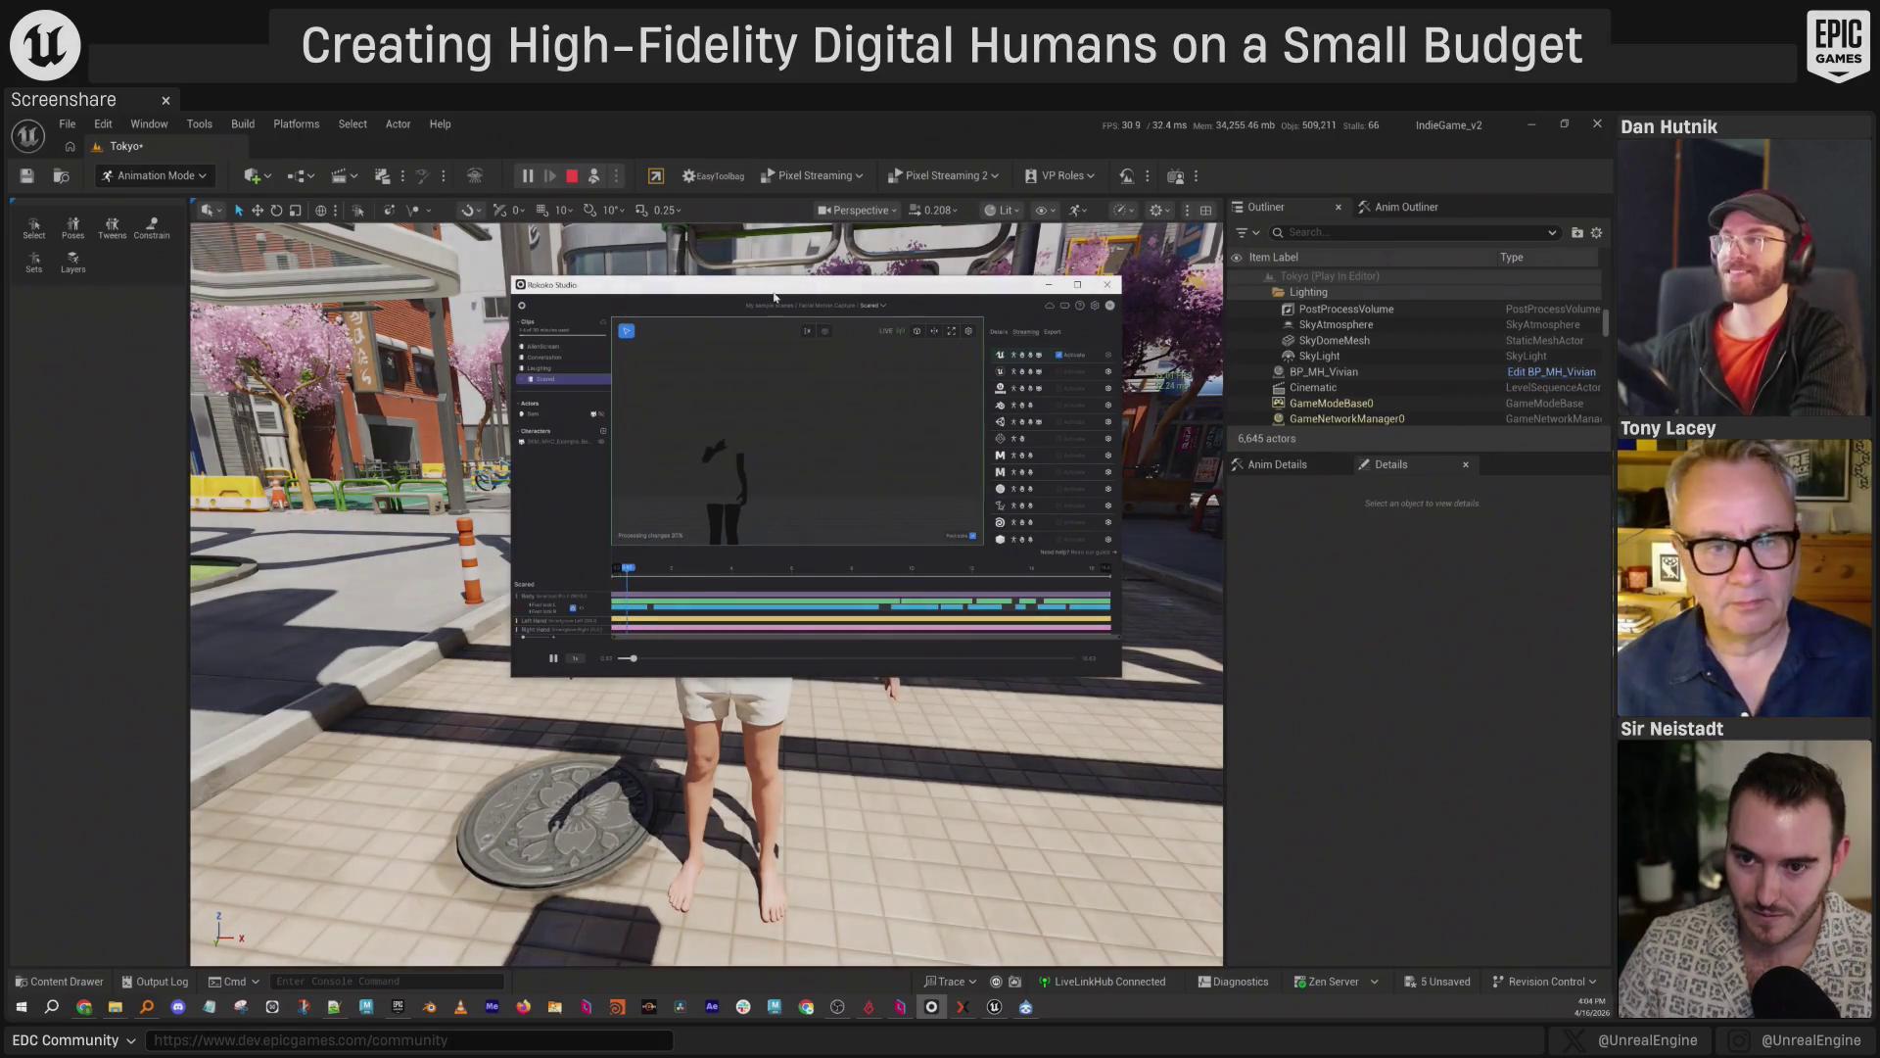
left_click(1048, 284)
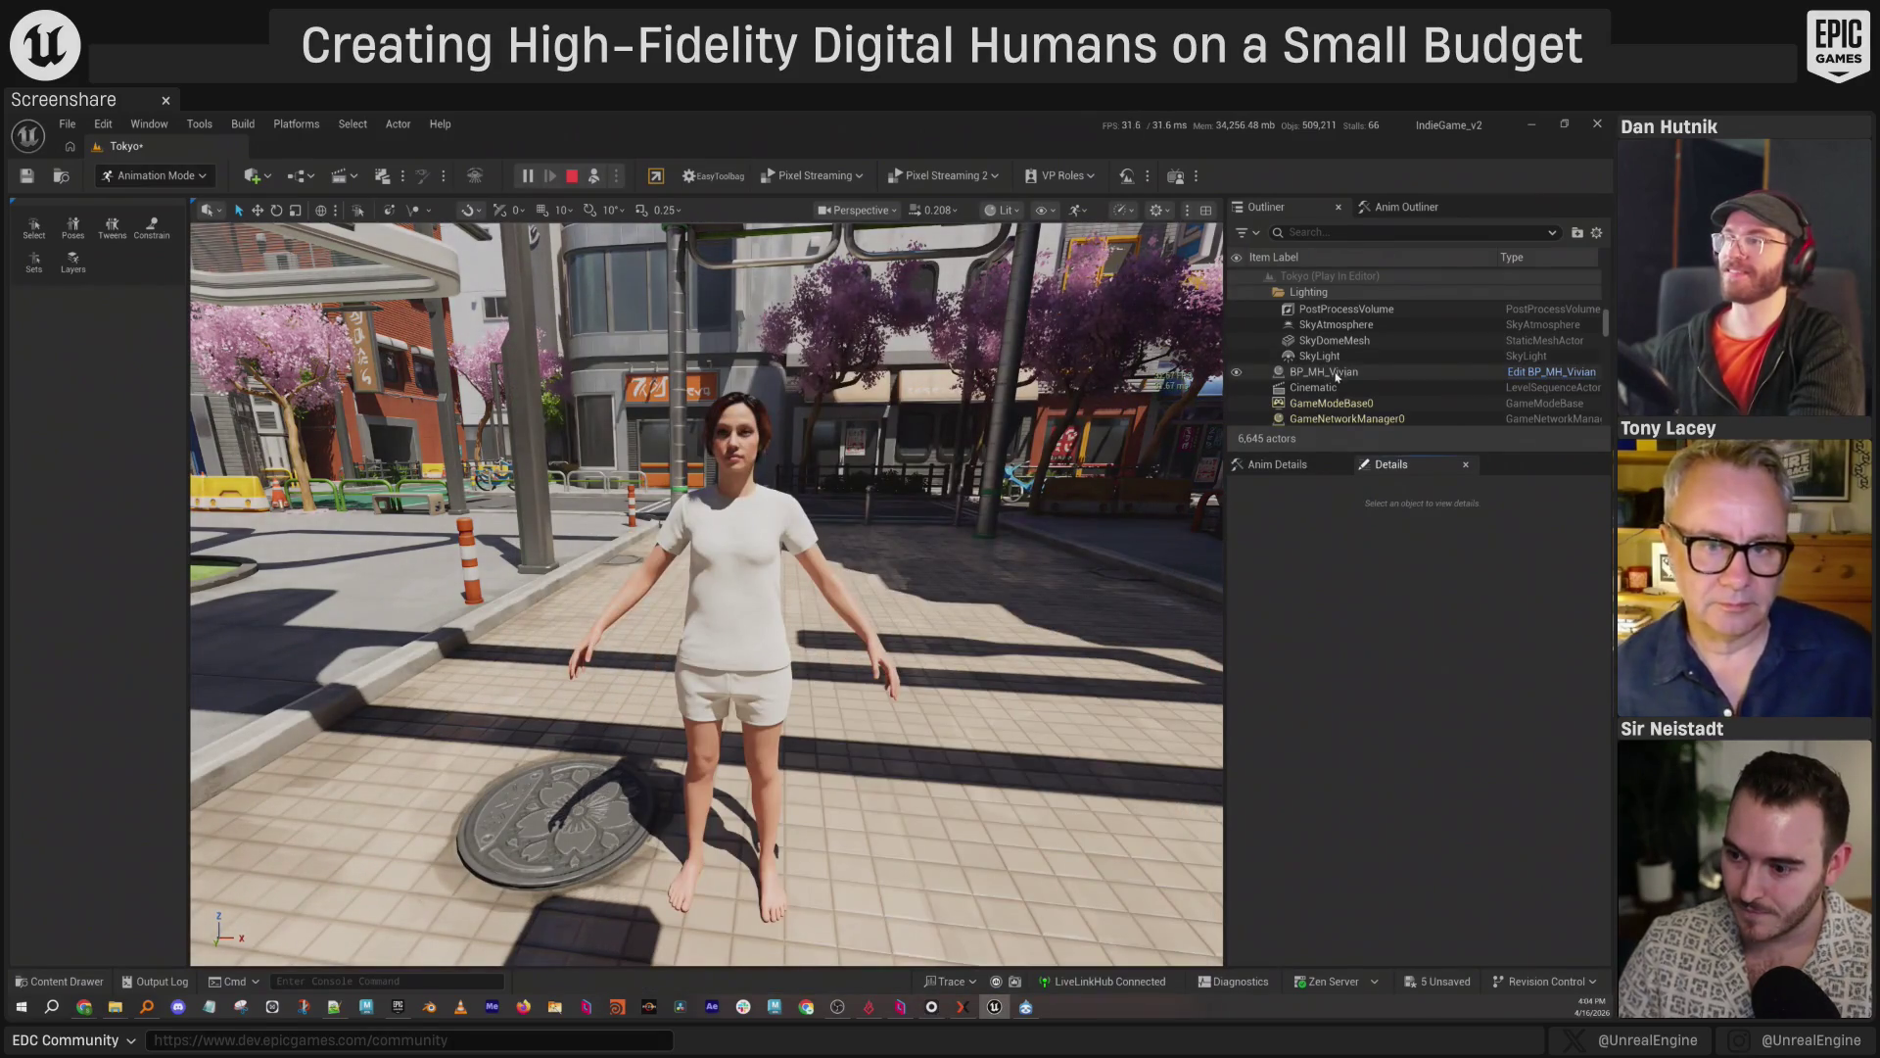
Tick Use Live Link on BP_MH_Vivian, then deselect her.
left_click(1337, 375)
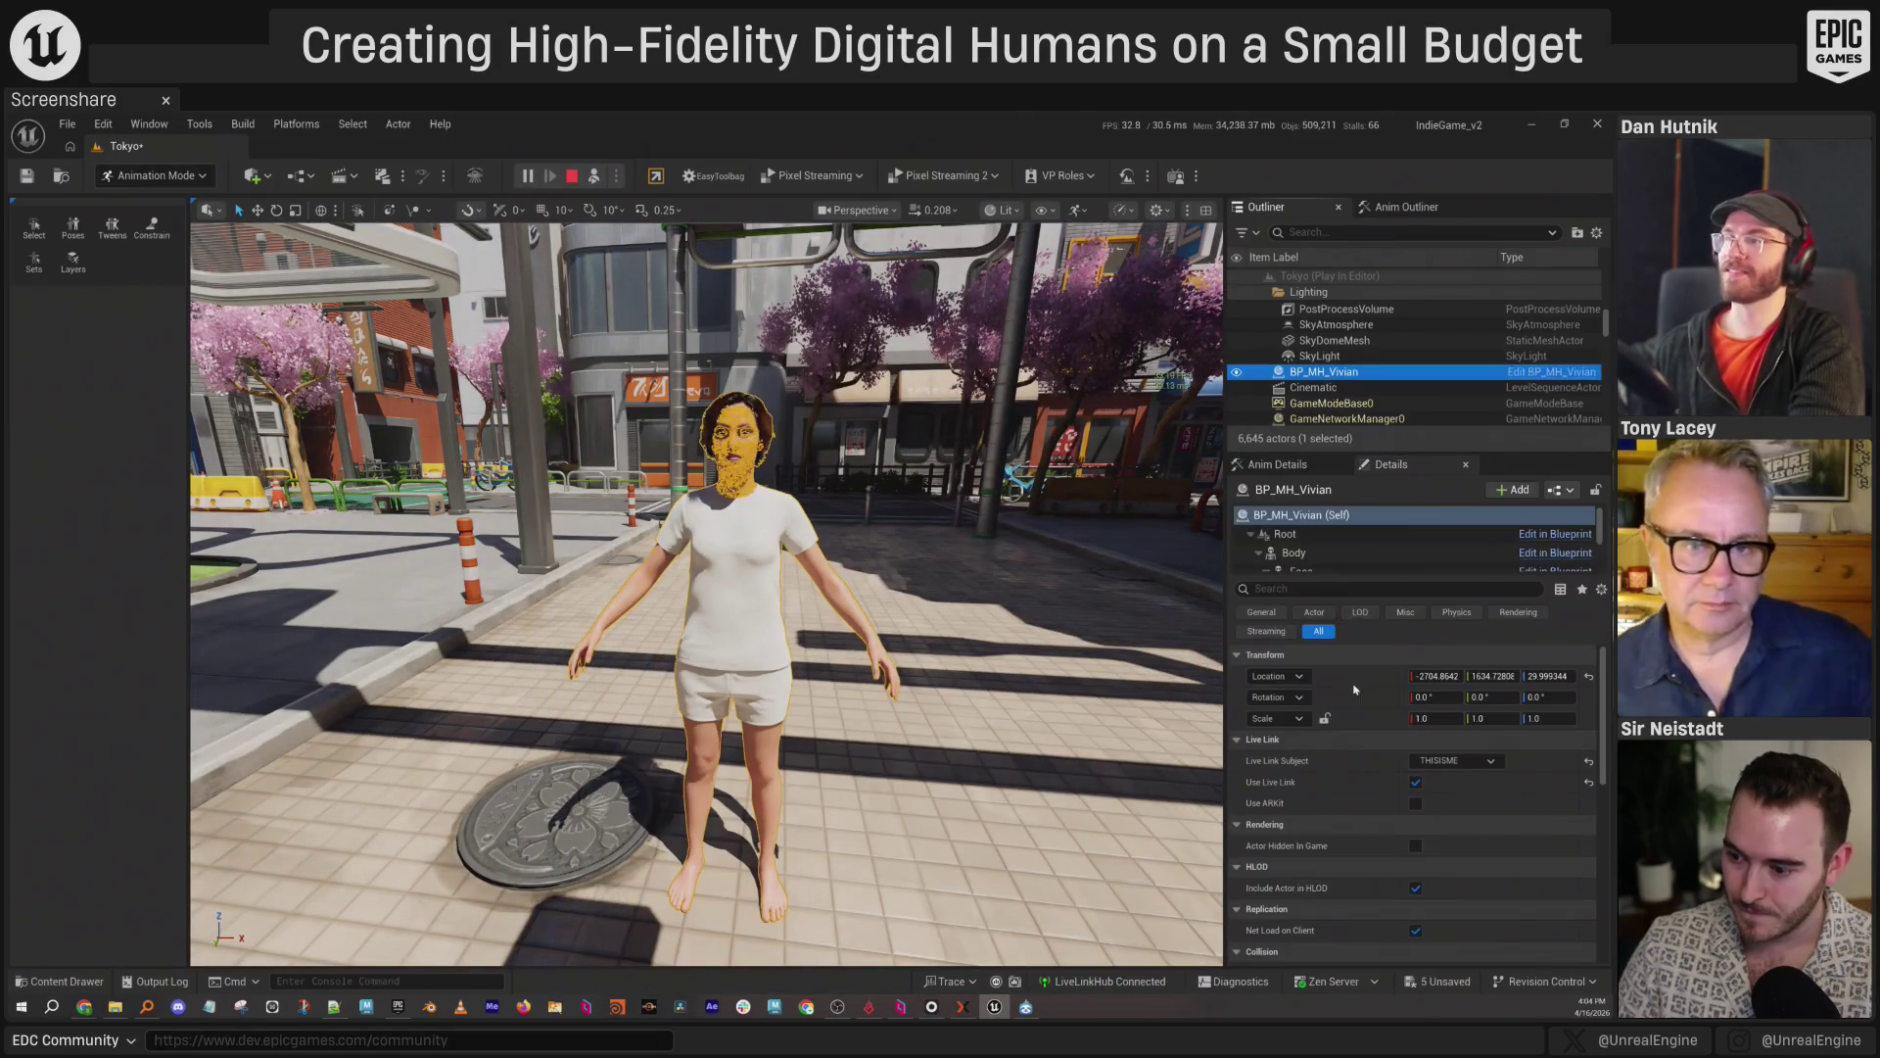
left_click(1416, 782)
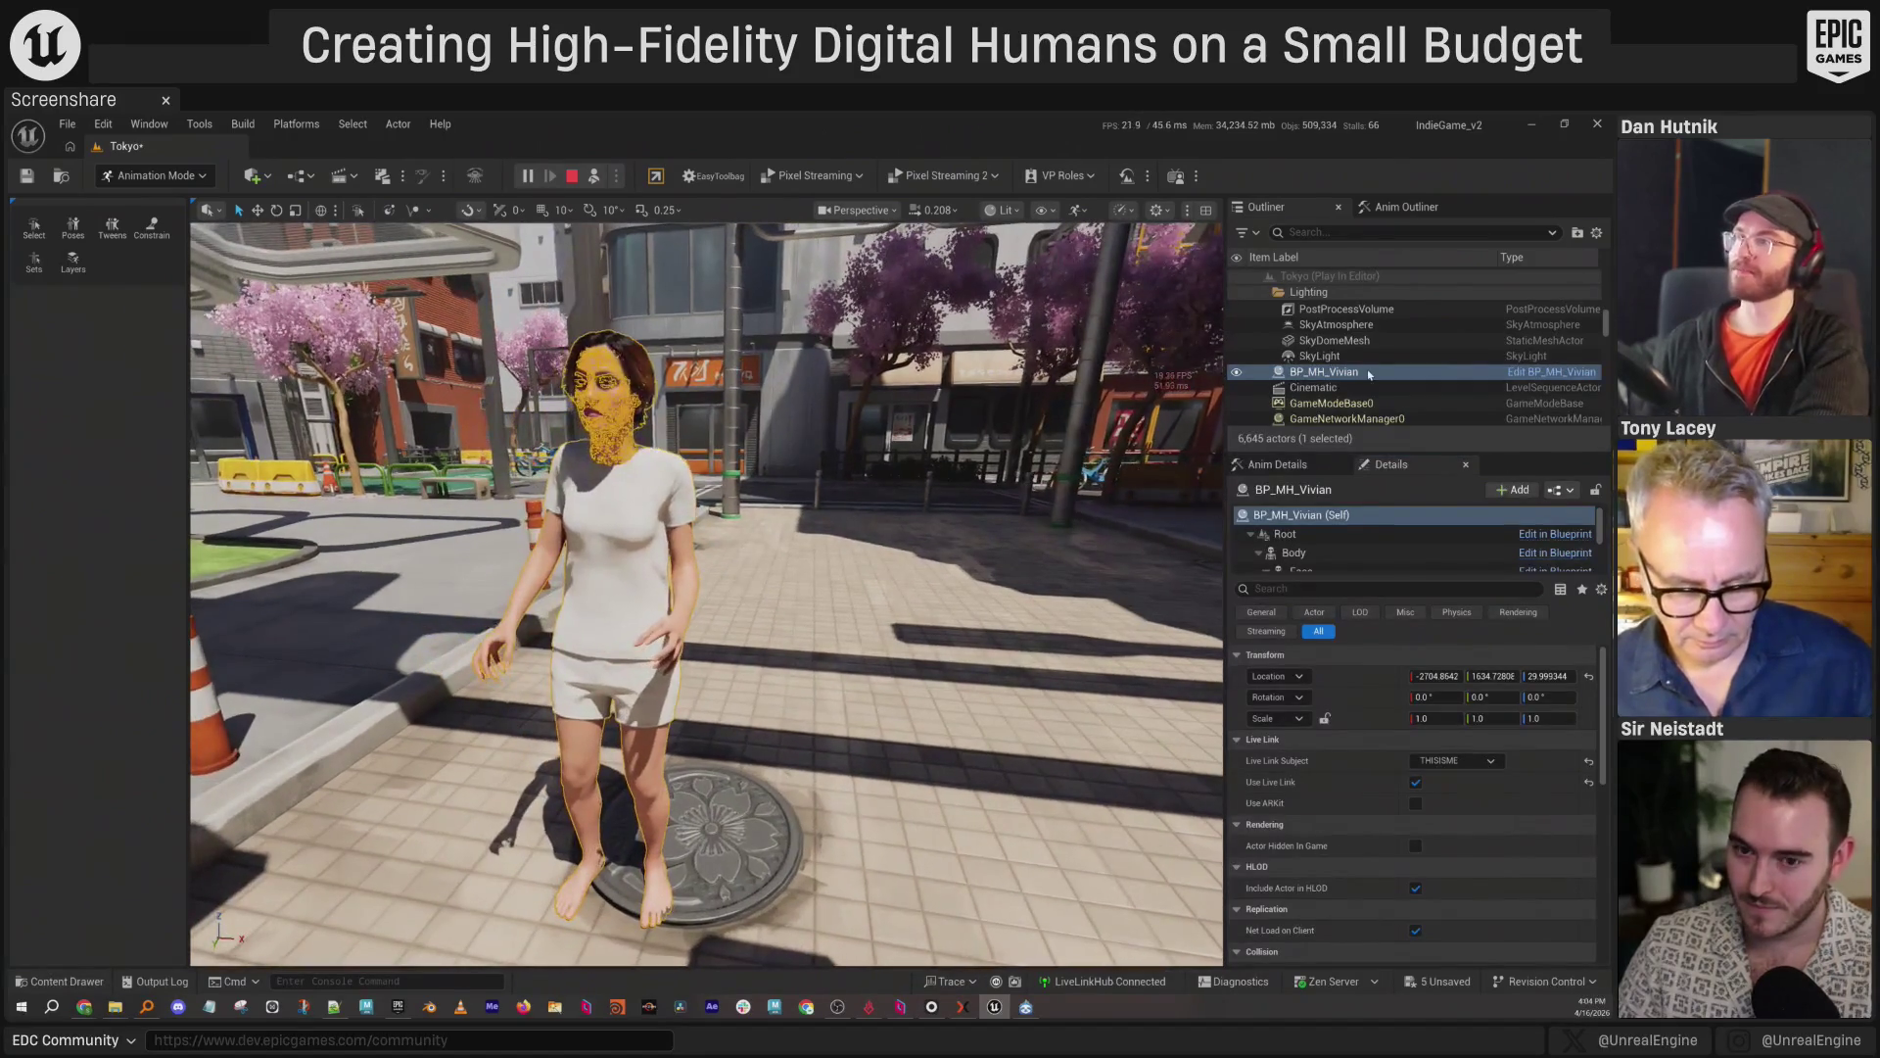
left_click(1369, 374, "ctrl")
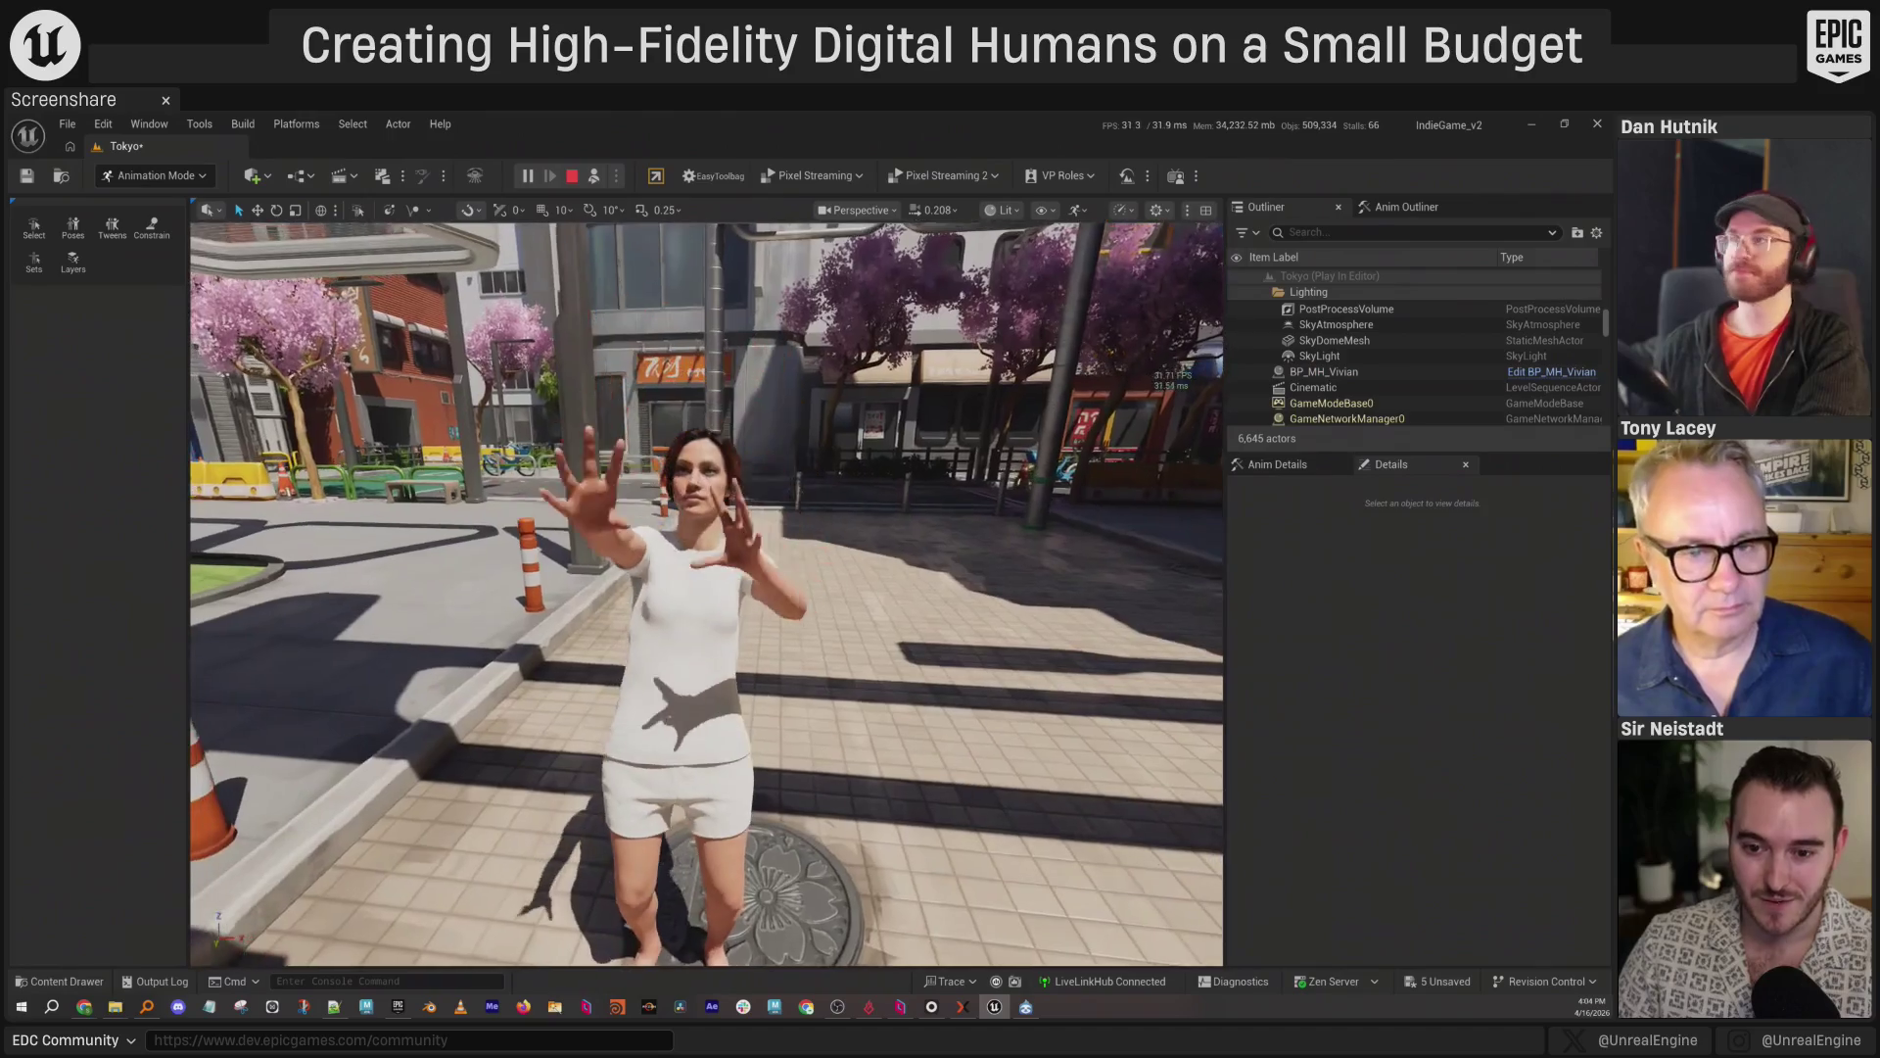
left_click(933, 1007)
mouse_move(792, 672)
left_mouse_down()
mouse_move(1026, 429)
mouse_move(1103, 498)
mouse_move(1185, 525)
mouse_move(1145, 555)
left_mouse_up()
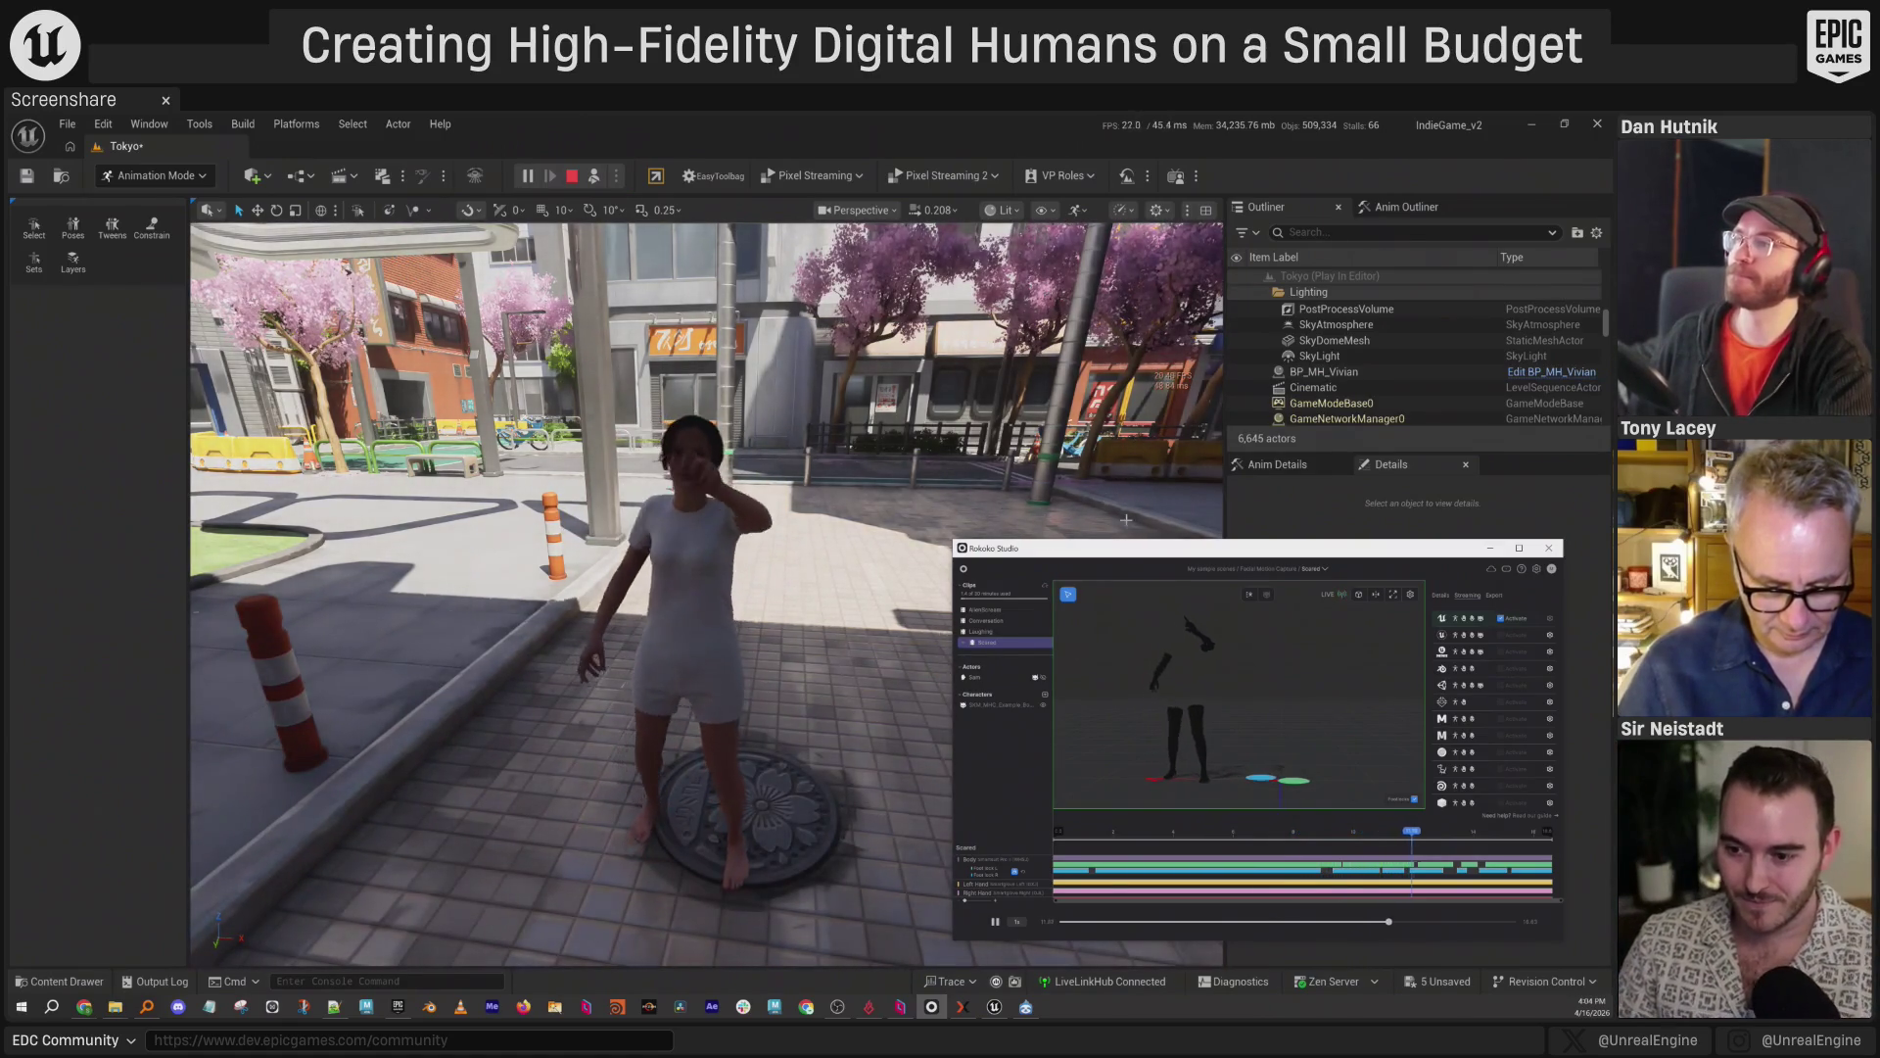
left_click_drag(1119, 556, 1021, 618)
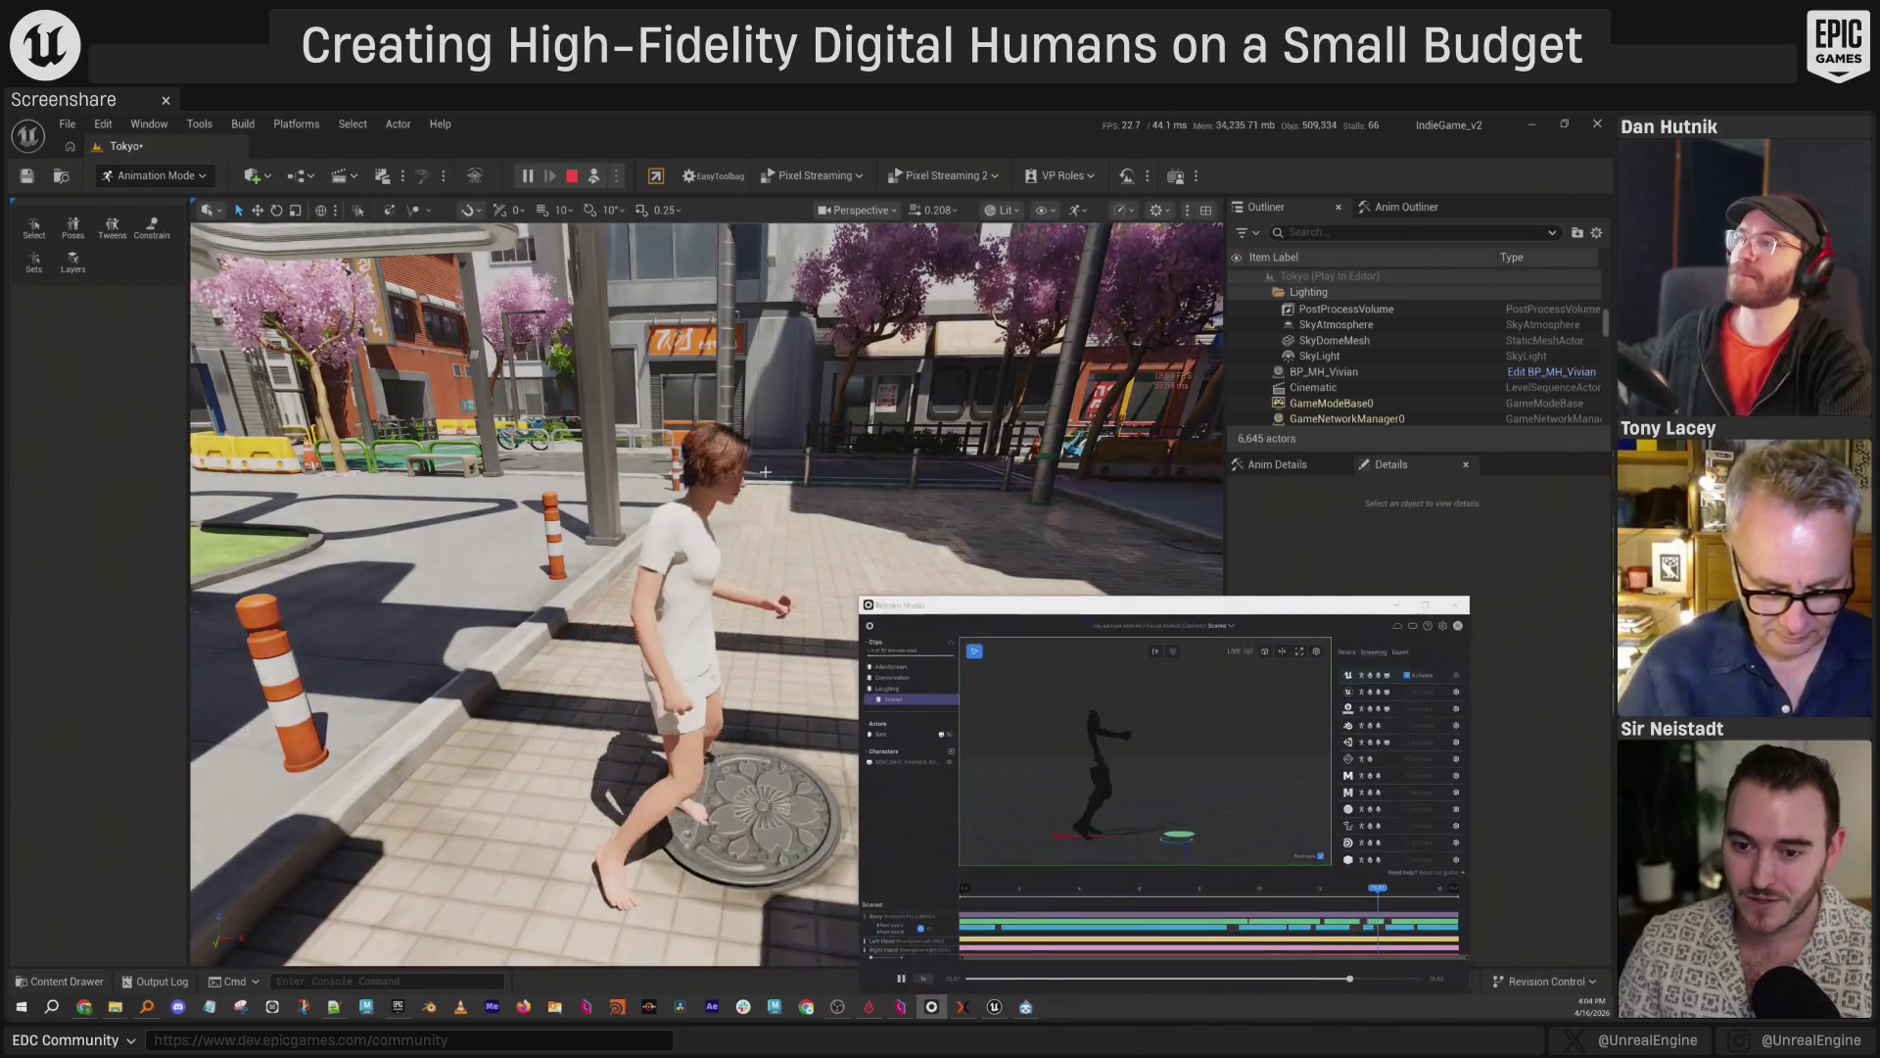
left_click(796, 484)
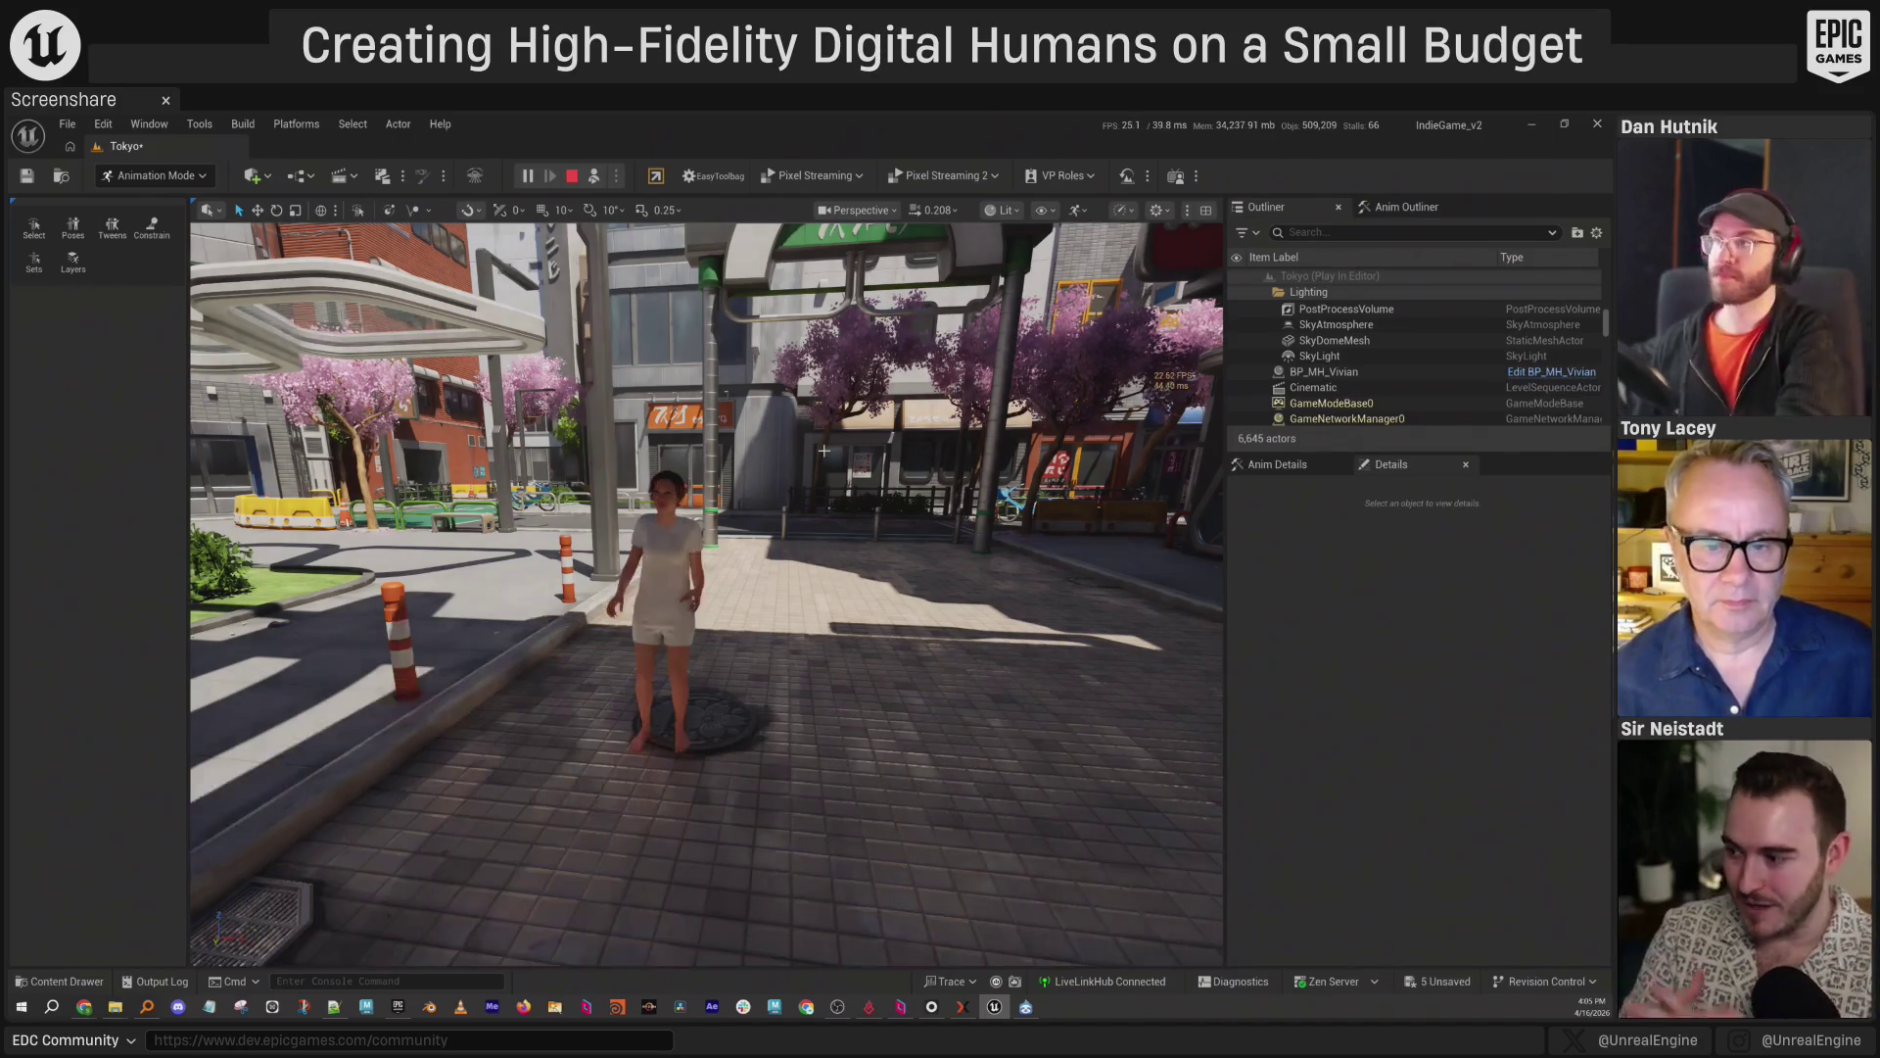
Open the Take Recorder from Window > Cinematics.
left_click(149, 123)
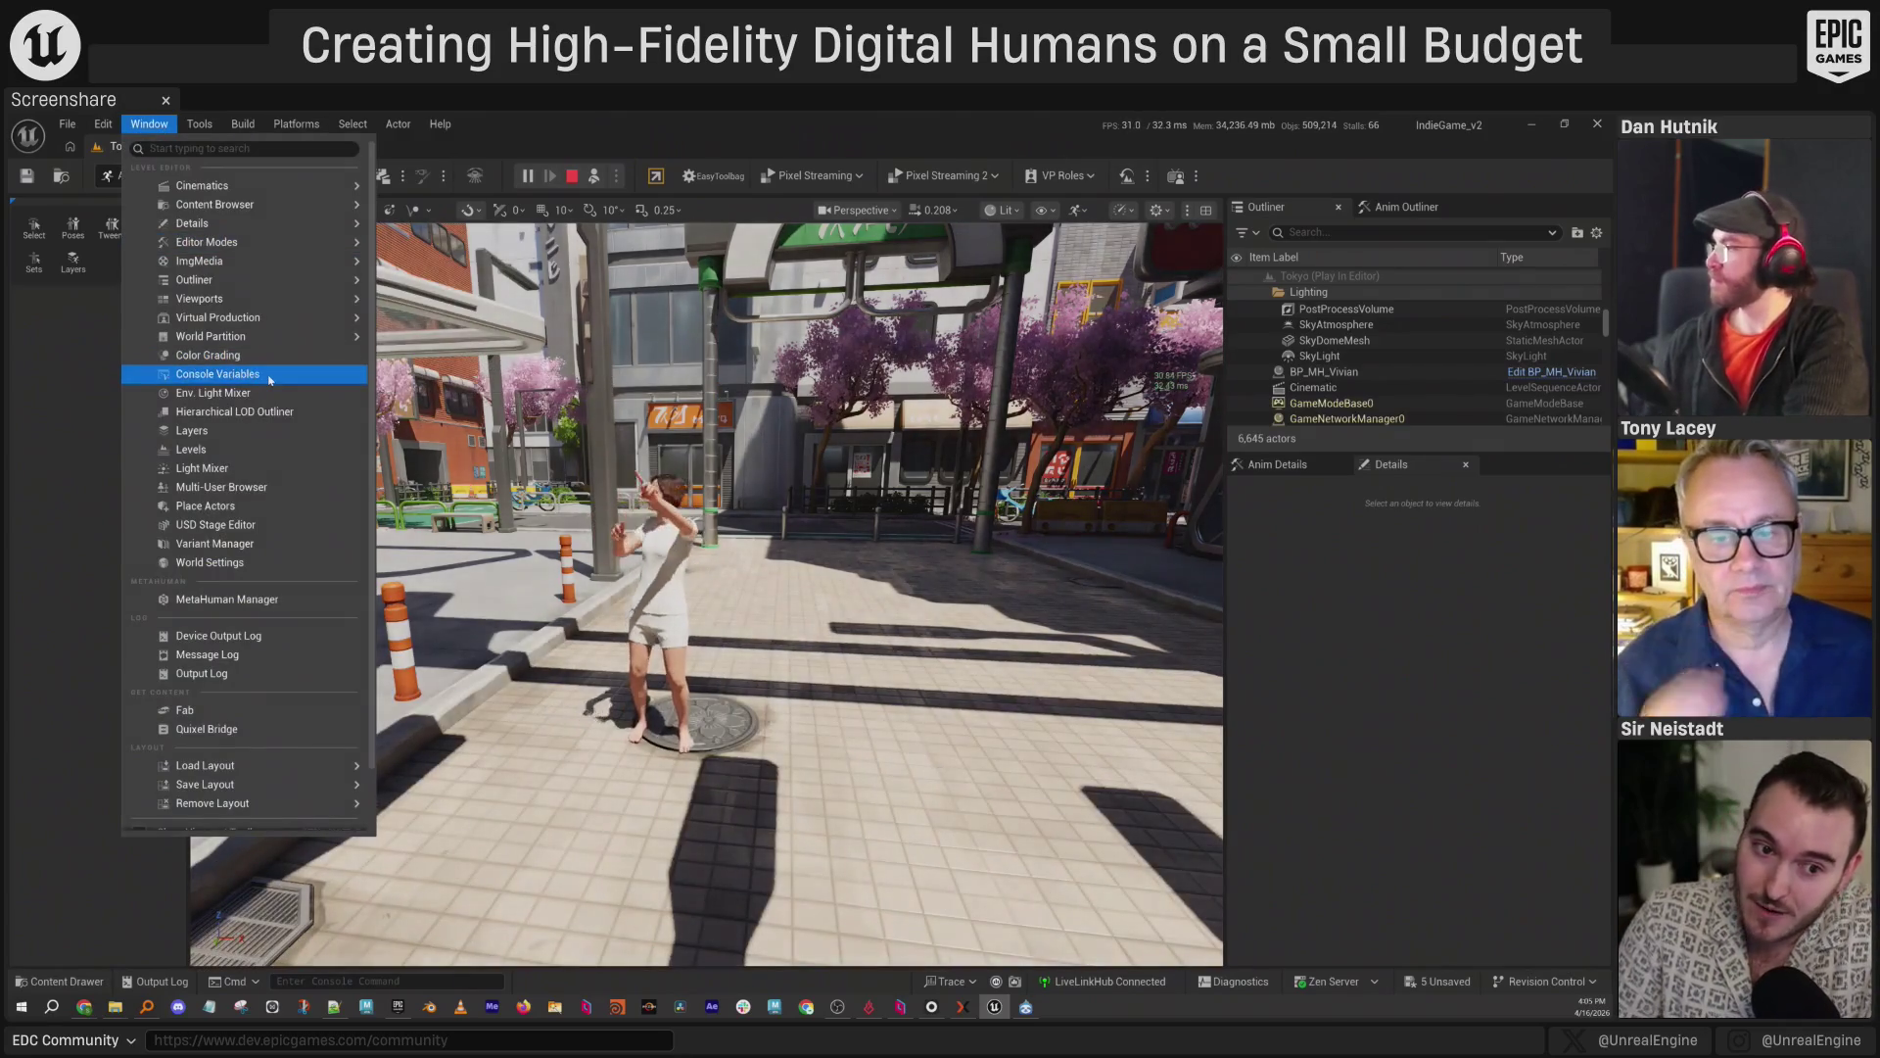
mouse_move(245, 318)
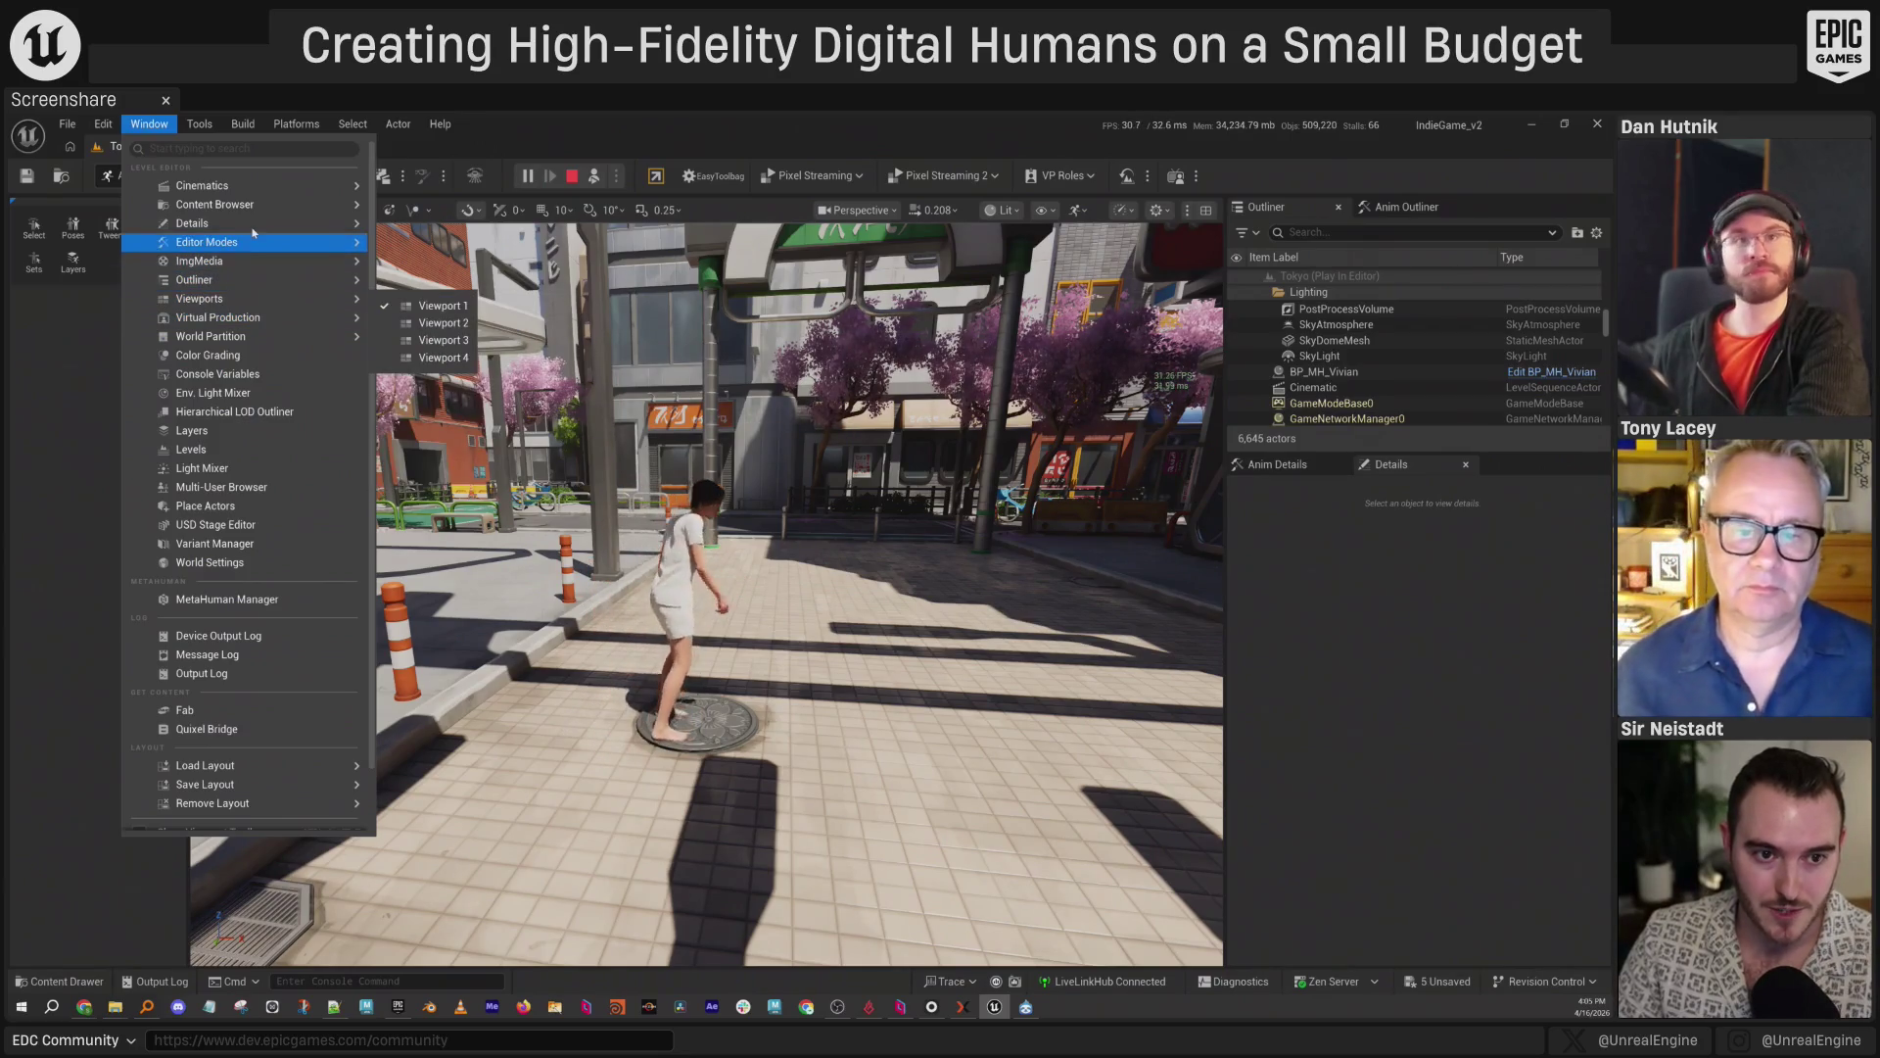
mouse_move(235, 186)
left_click(495, 260)
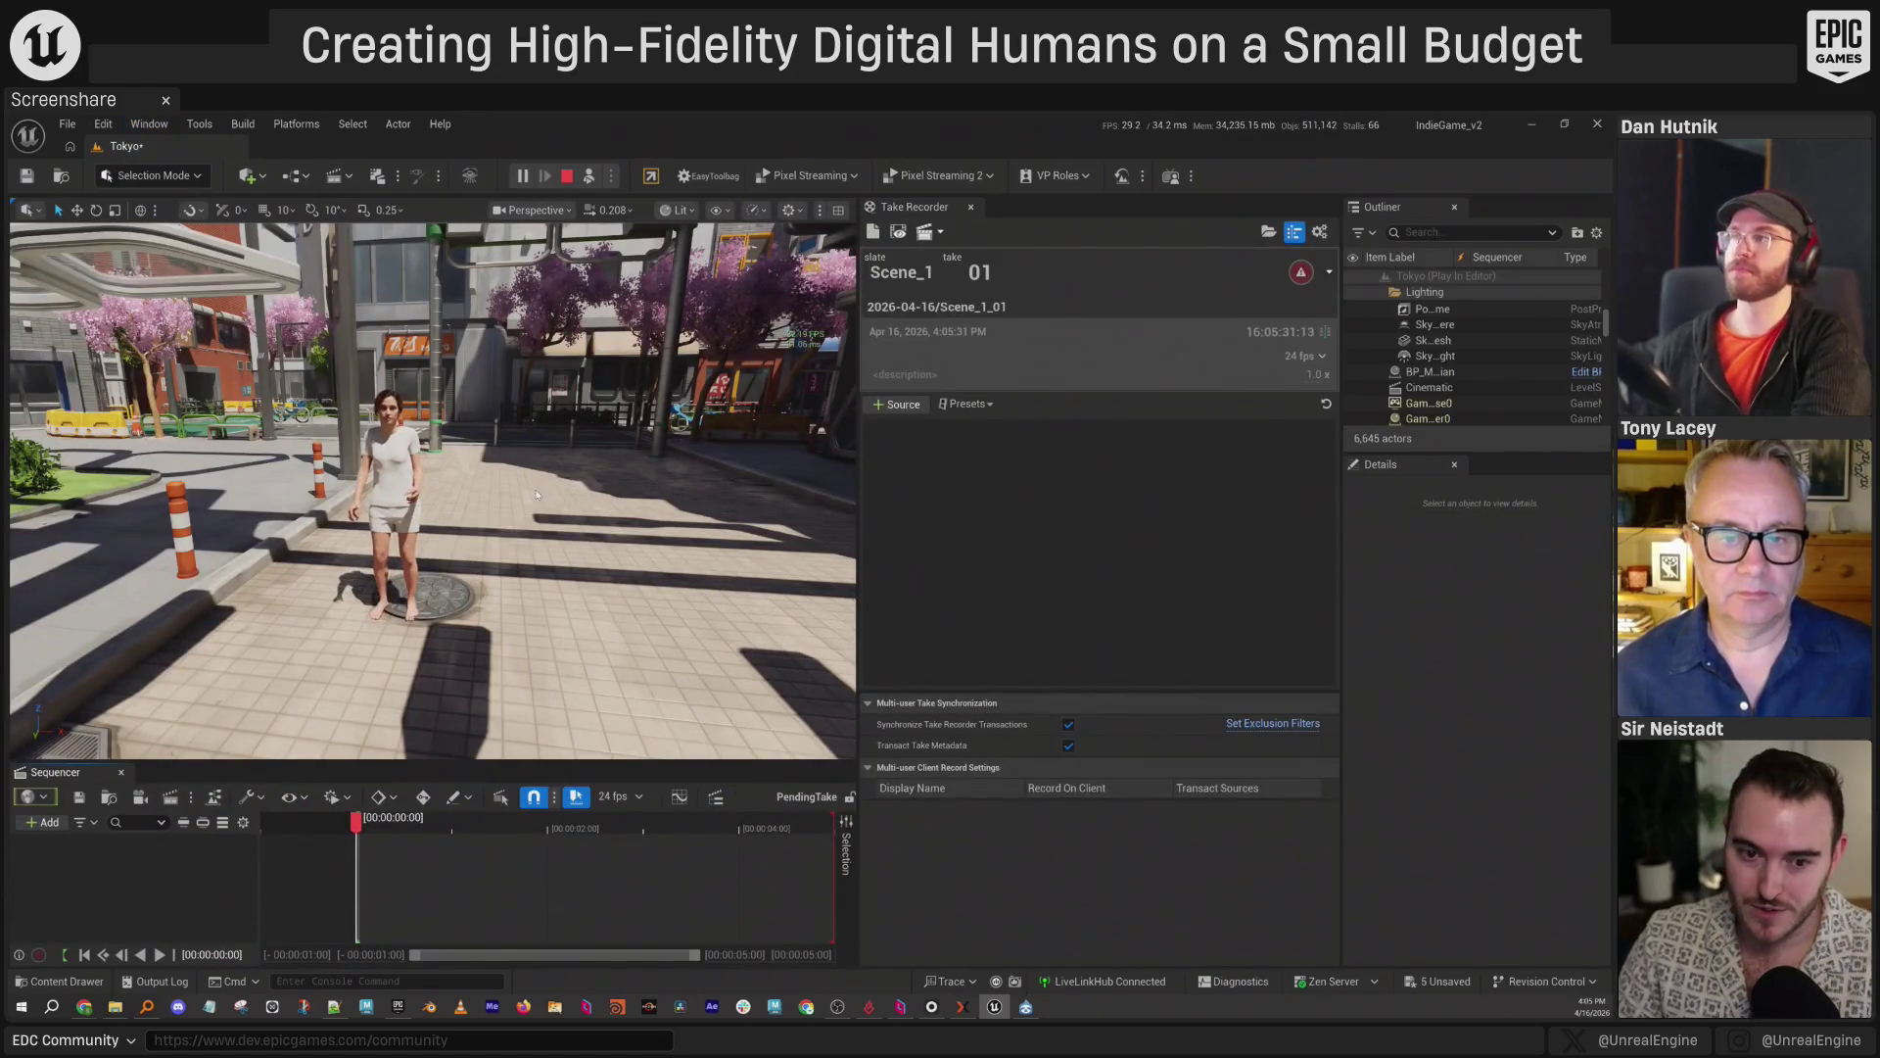
left_click(382, 443)
Add BP_MH_Vivian as a Take Recorder source and record take Scene_1 01.
left_click_drag(1430, 372, 1087, 502)
double_click(1430, 372)
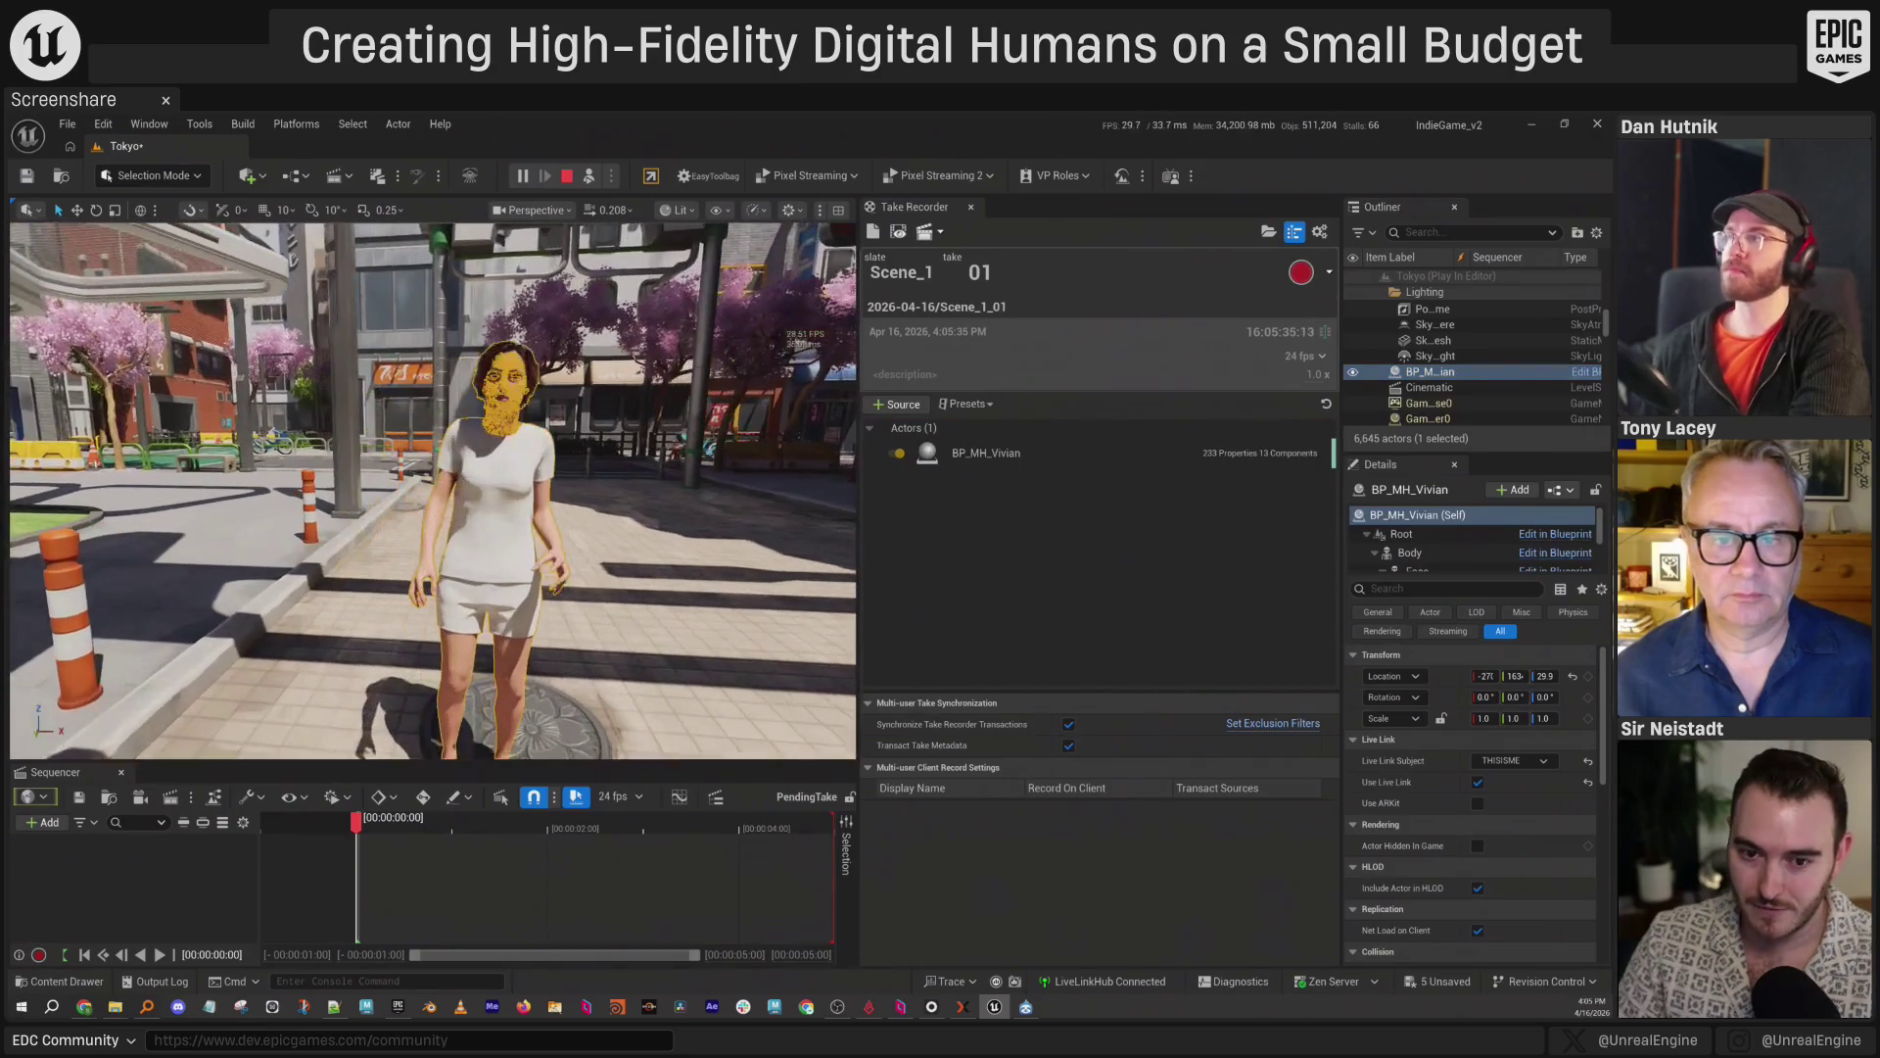
key("Escape")
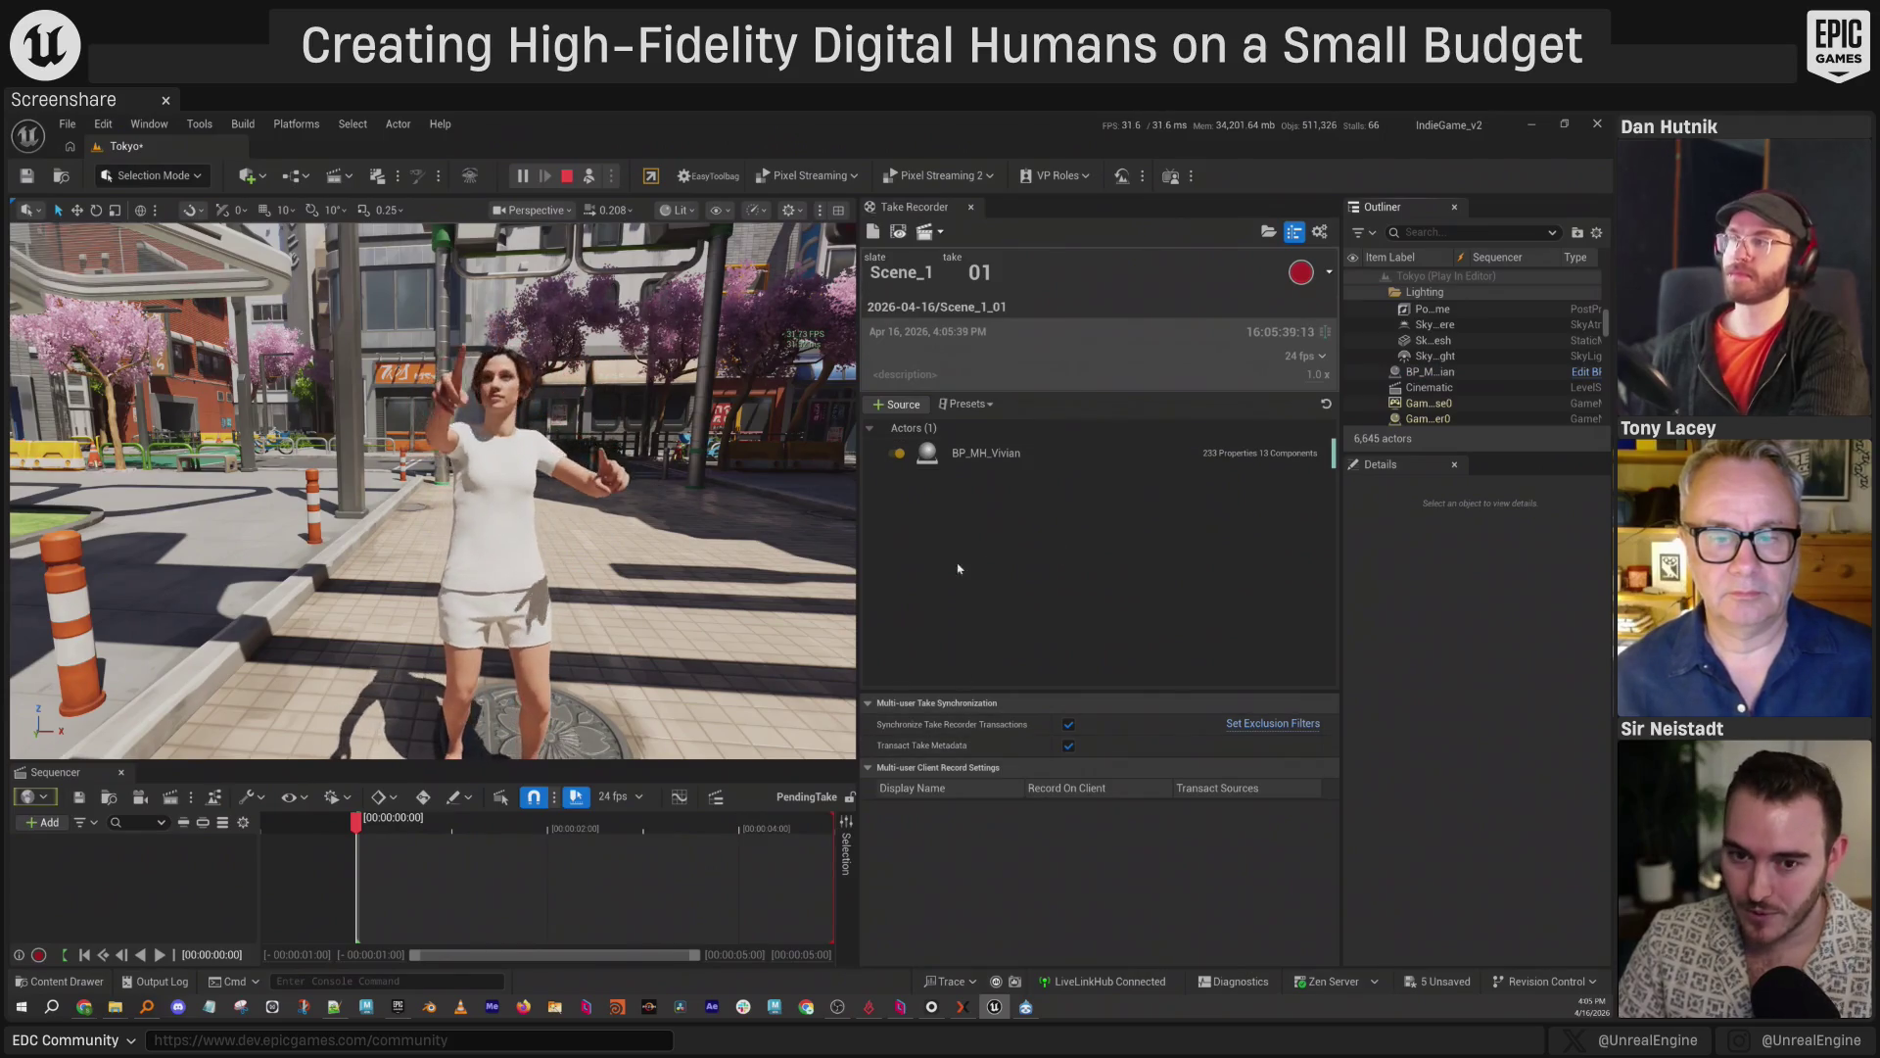
left_click_drag(588, 490, 510, 489)
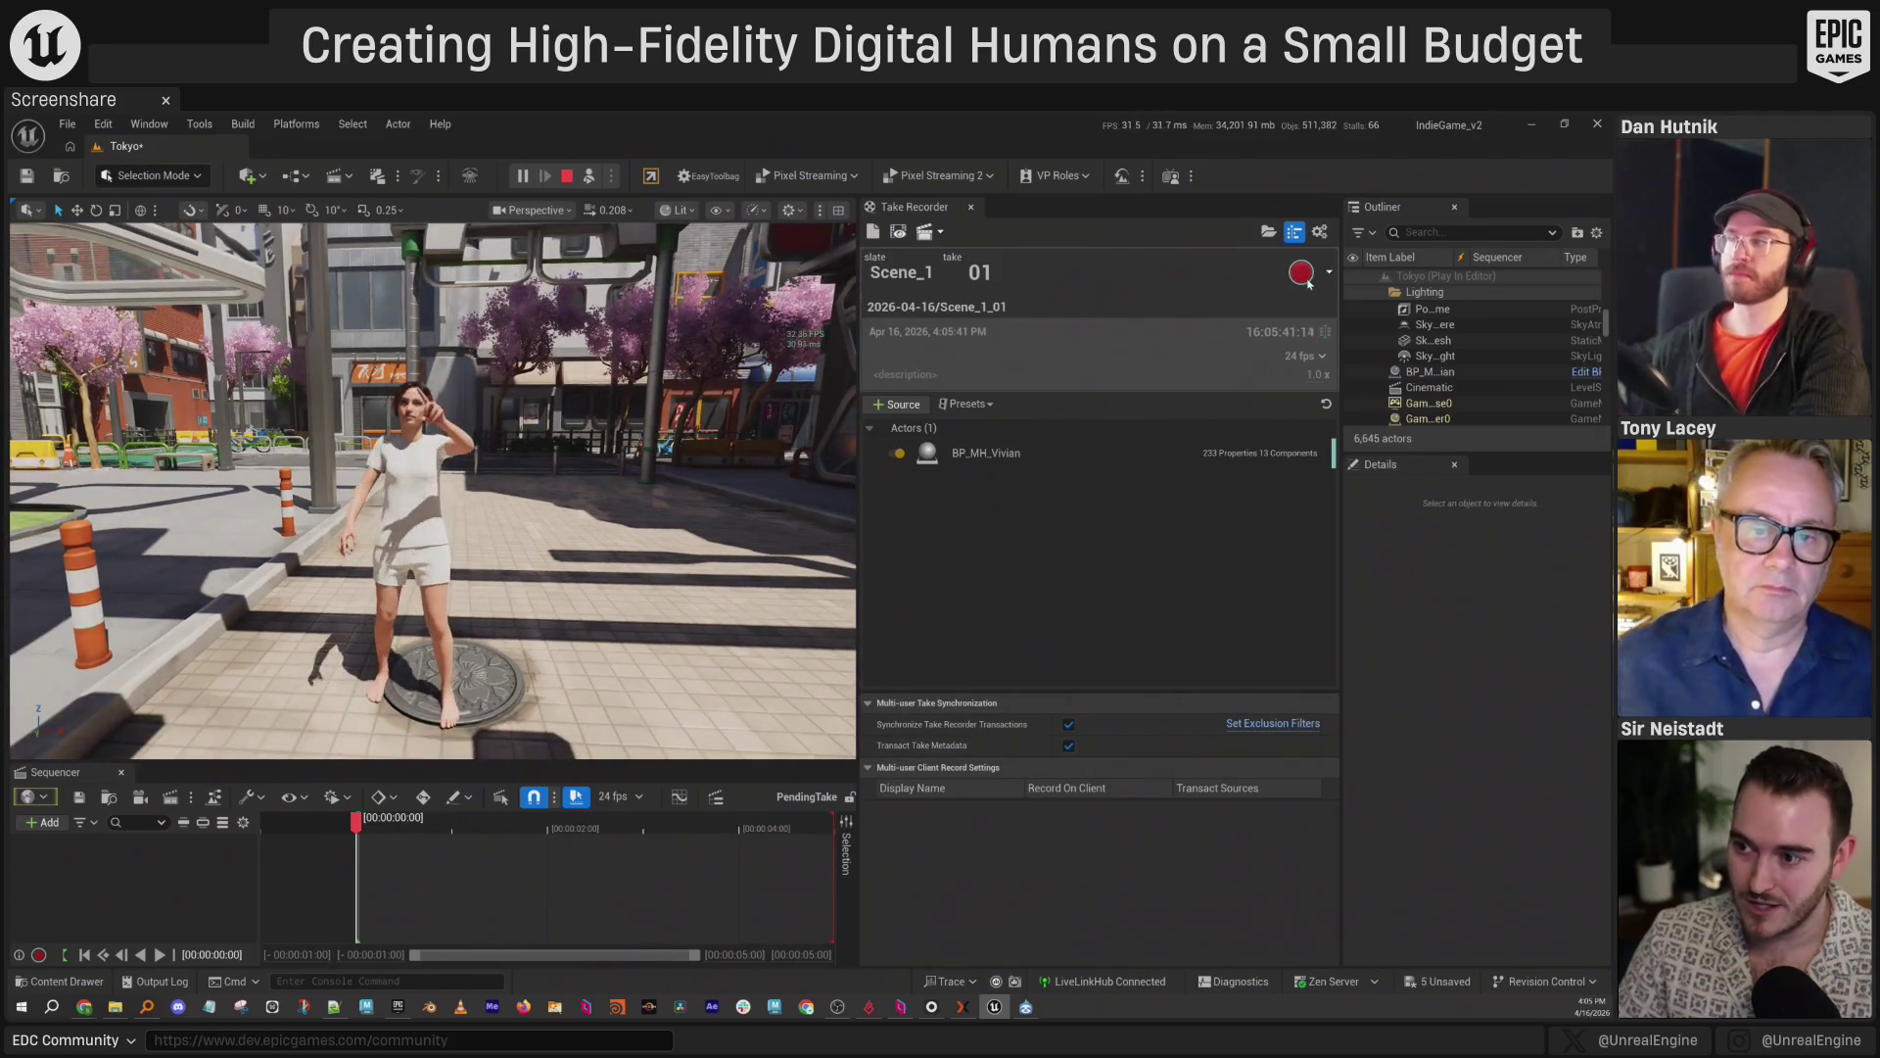
key("shift+r")
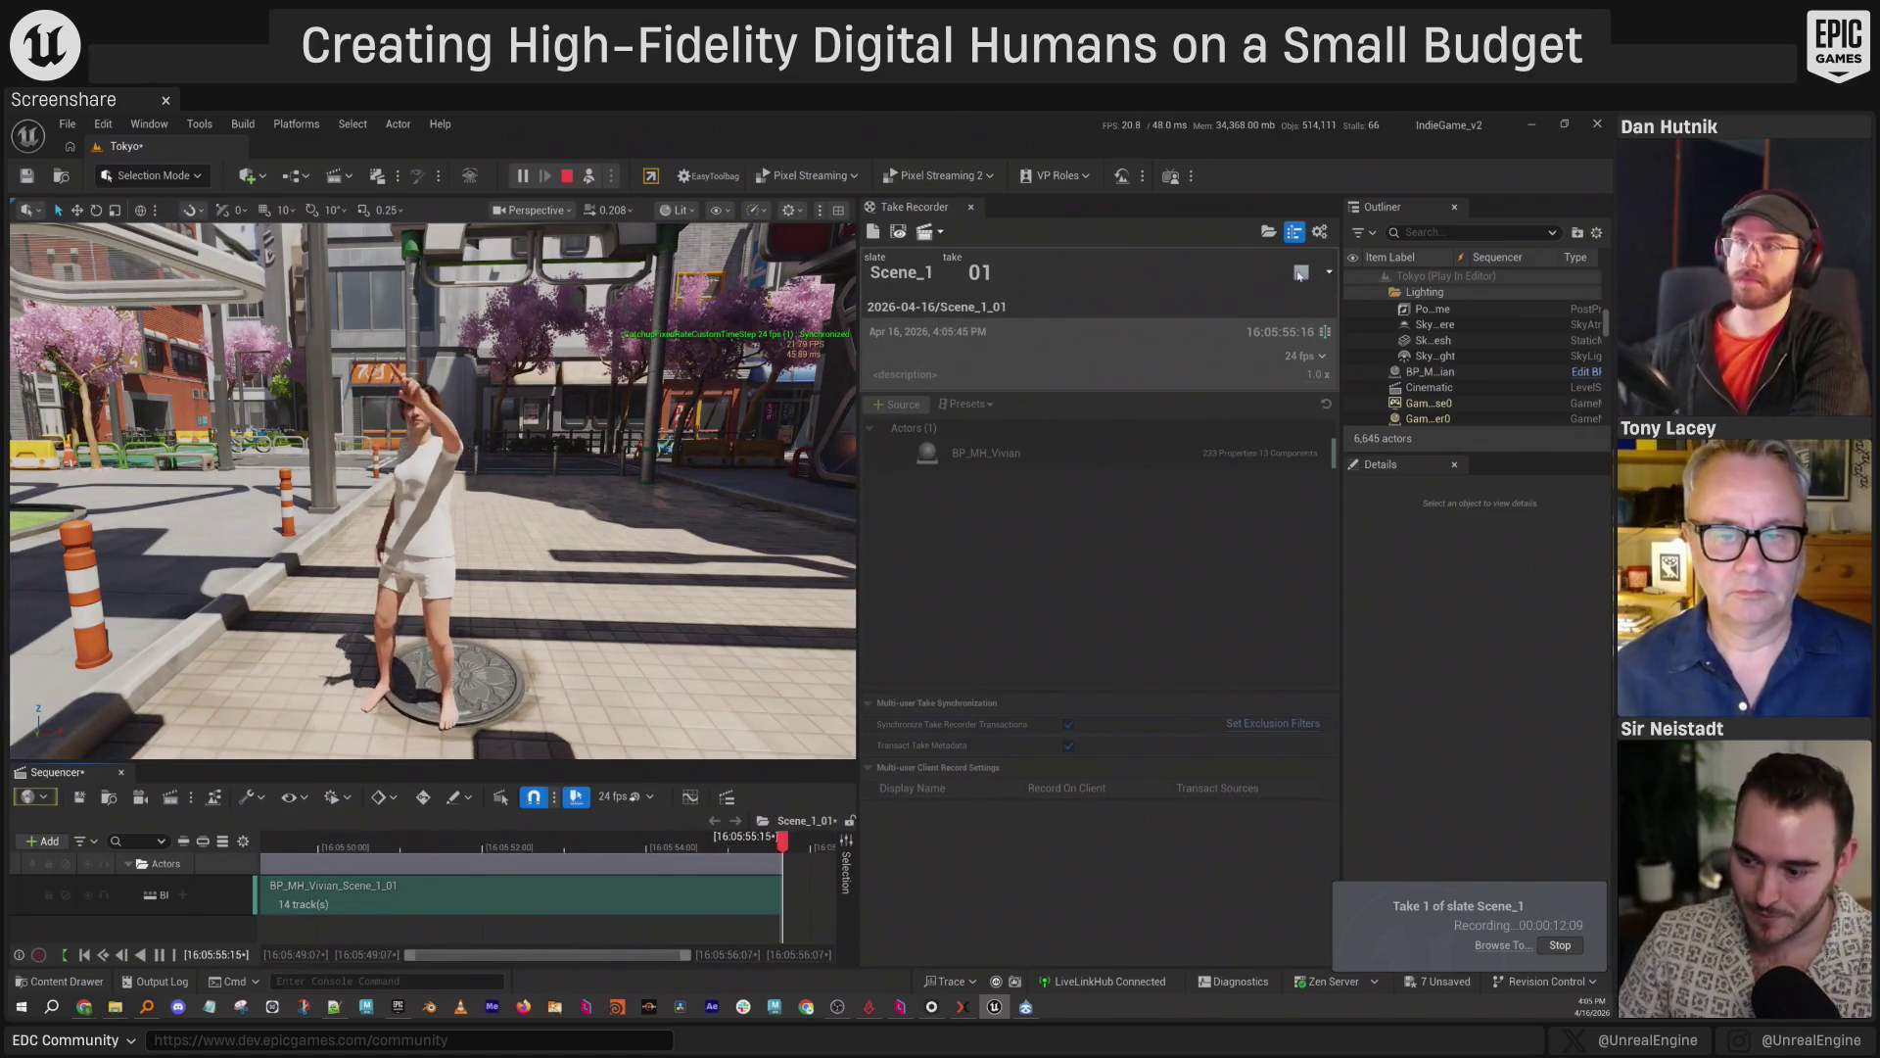
left_click(1560, 945)
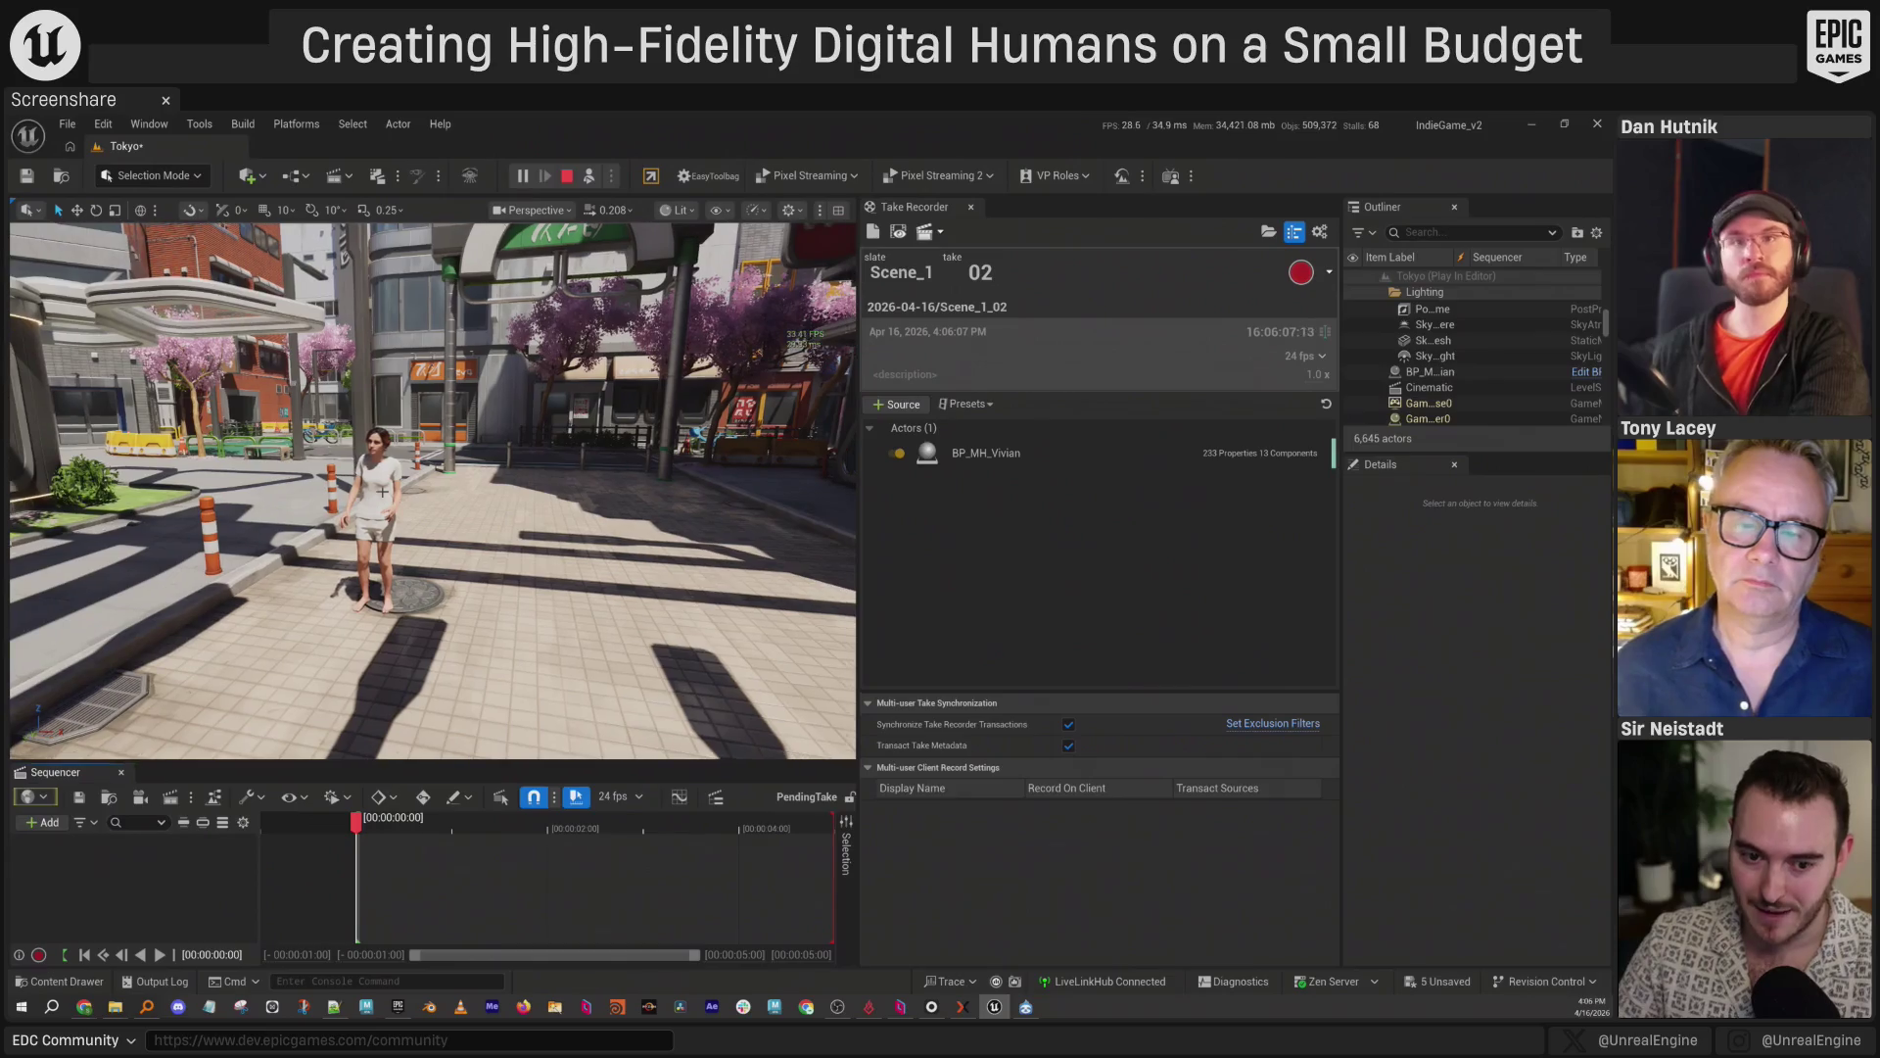
Turn off Vivian's Use Live Link and open take Scene_1_01 to scrub through it.
left_click(1430, 371)
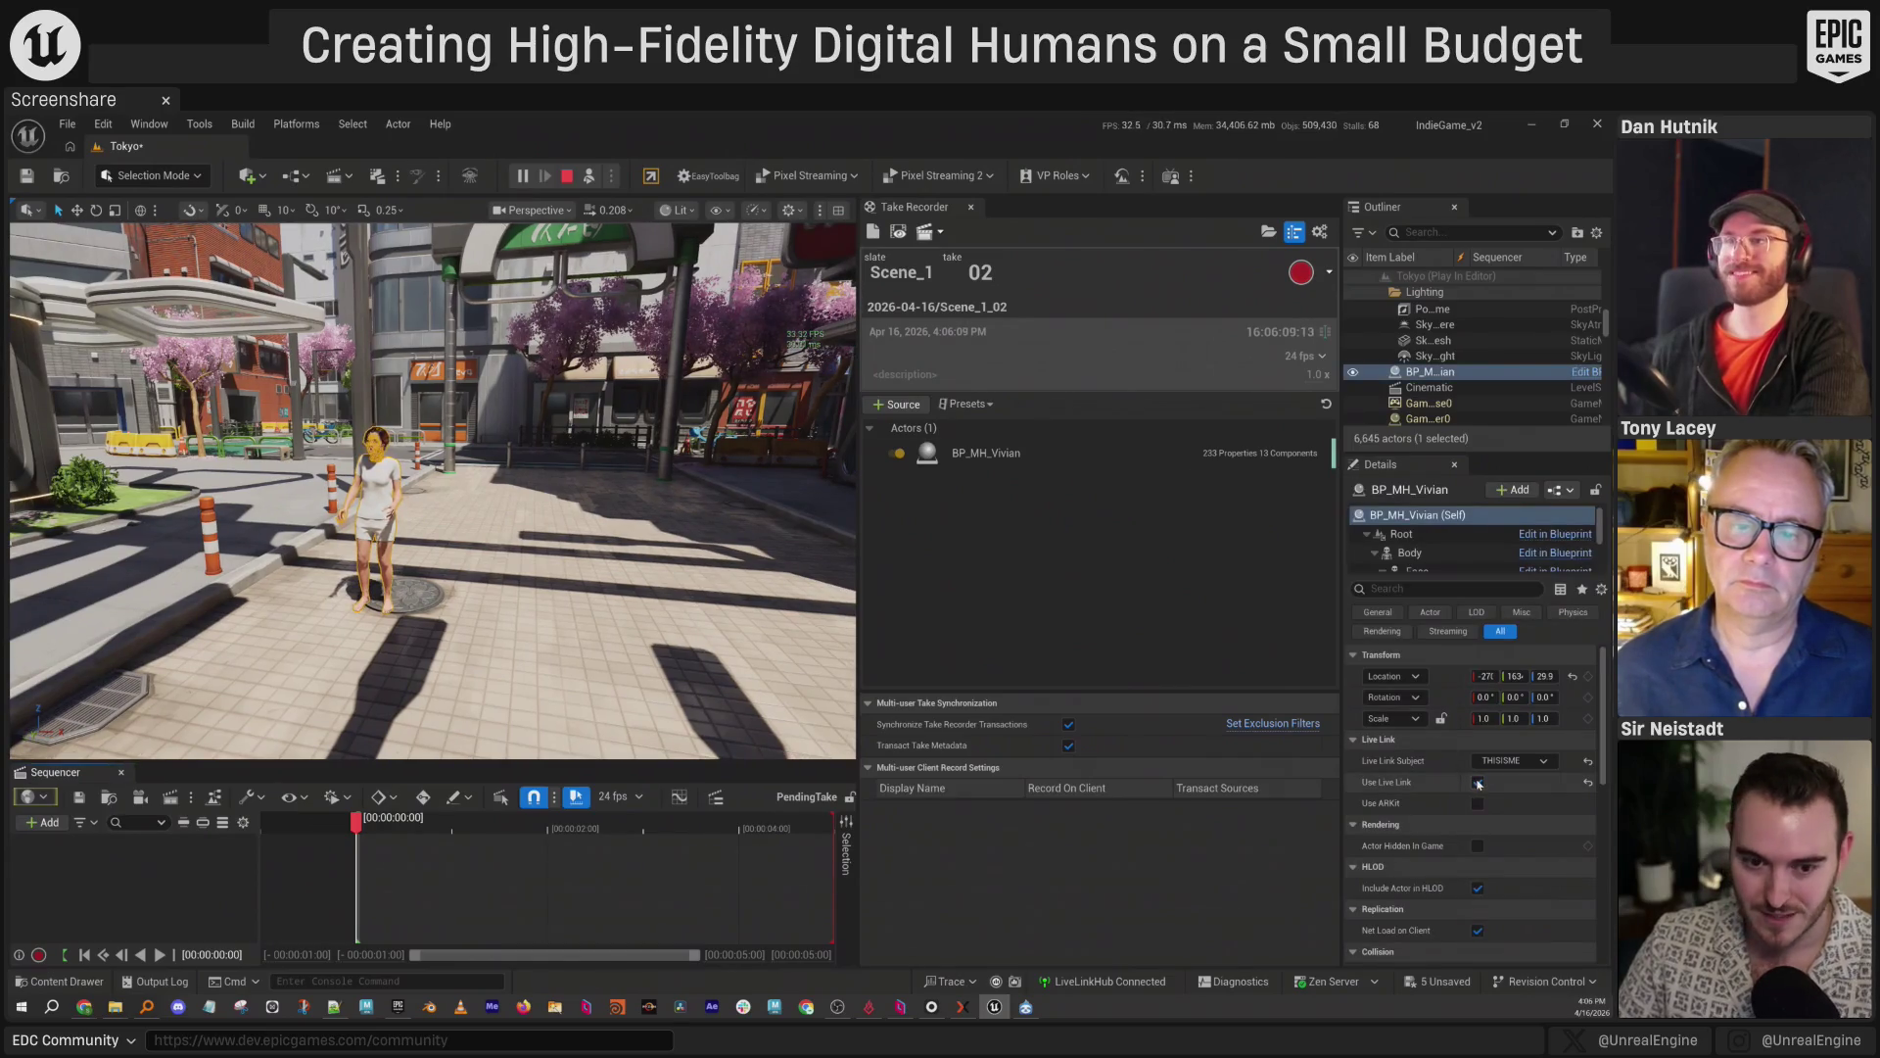
left_click(1478, 784)
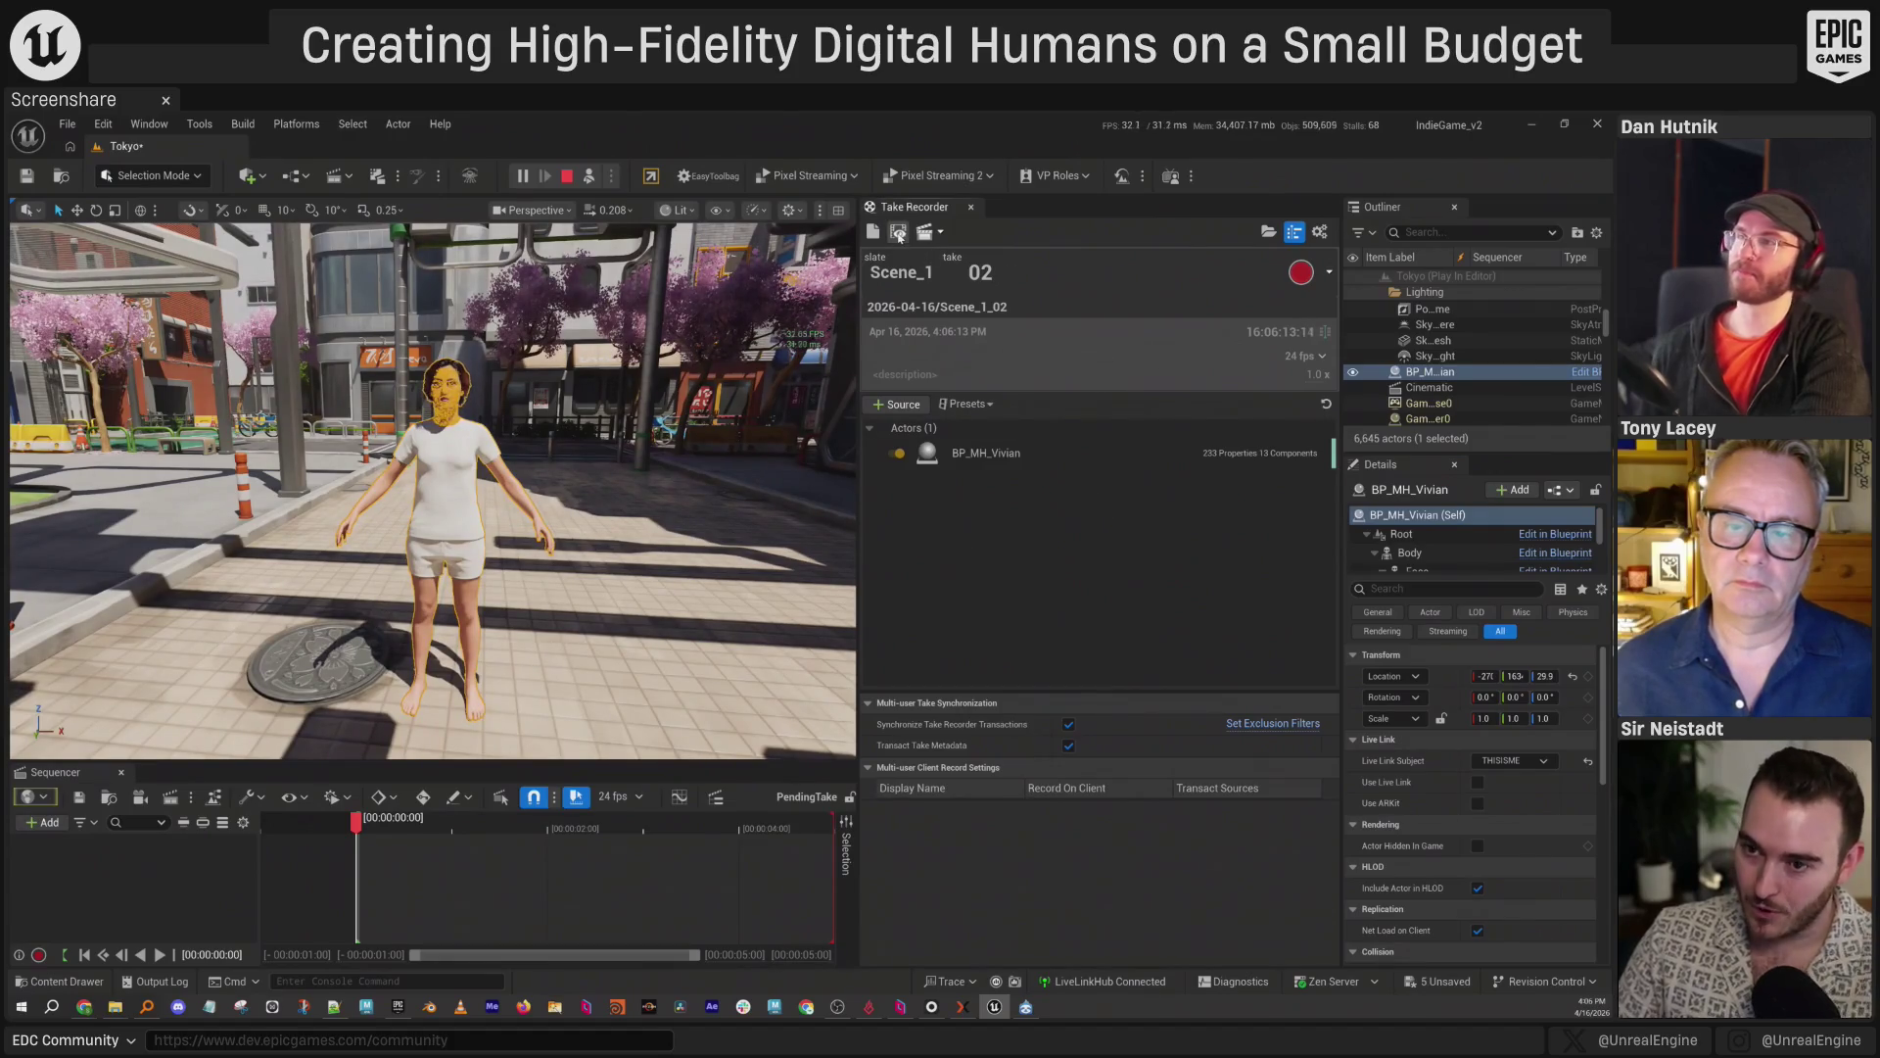
left_click(898, 232)
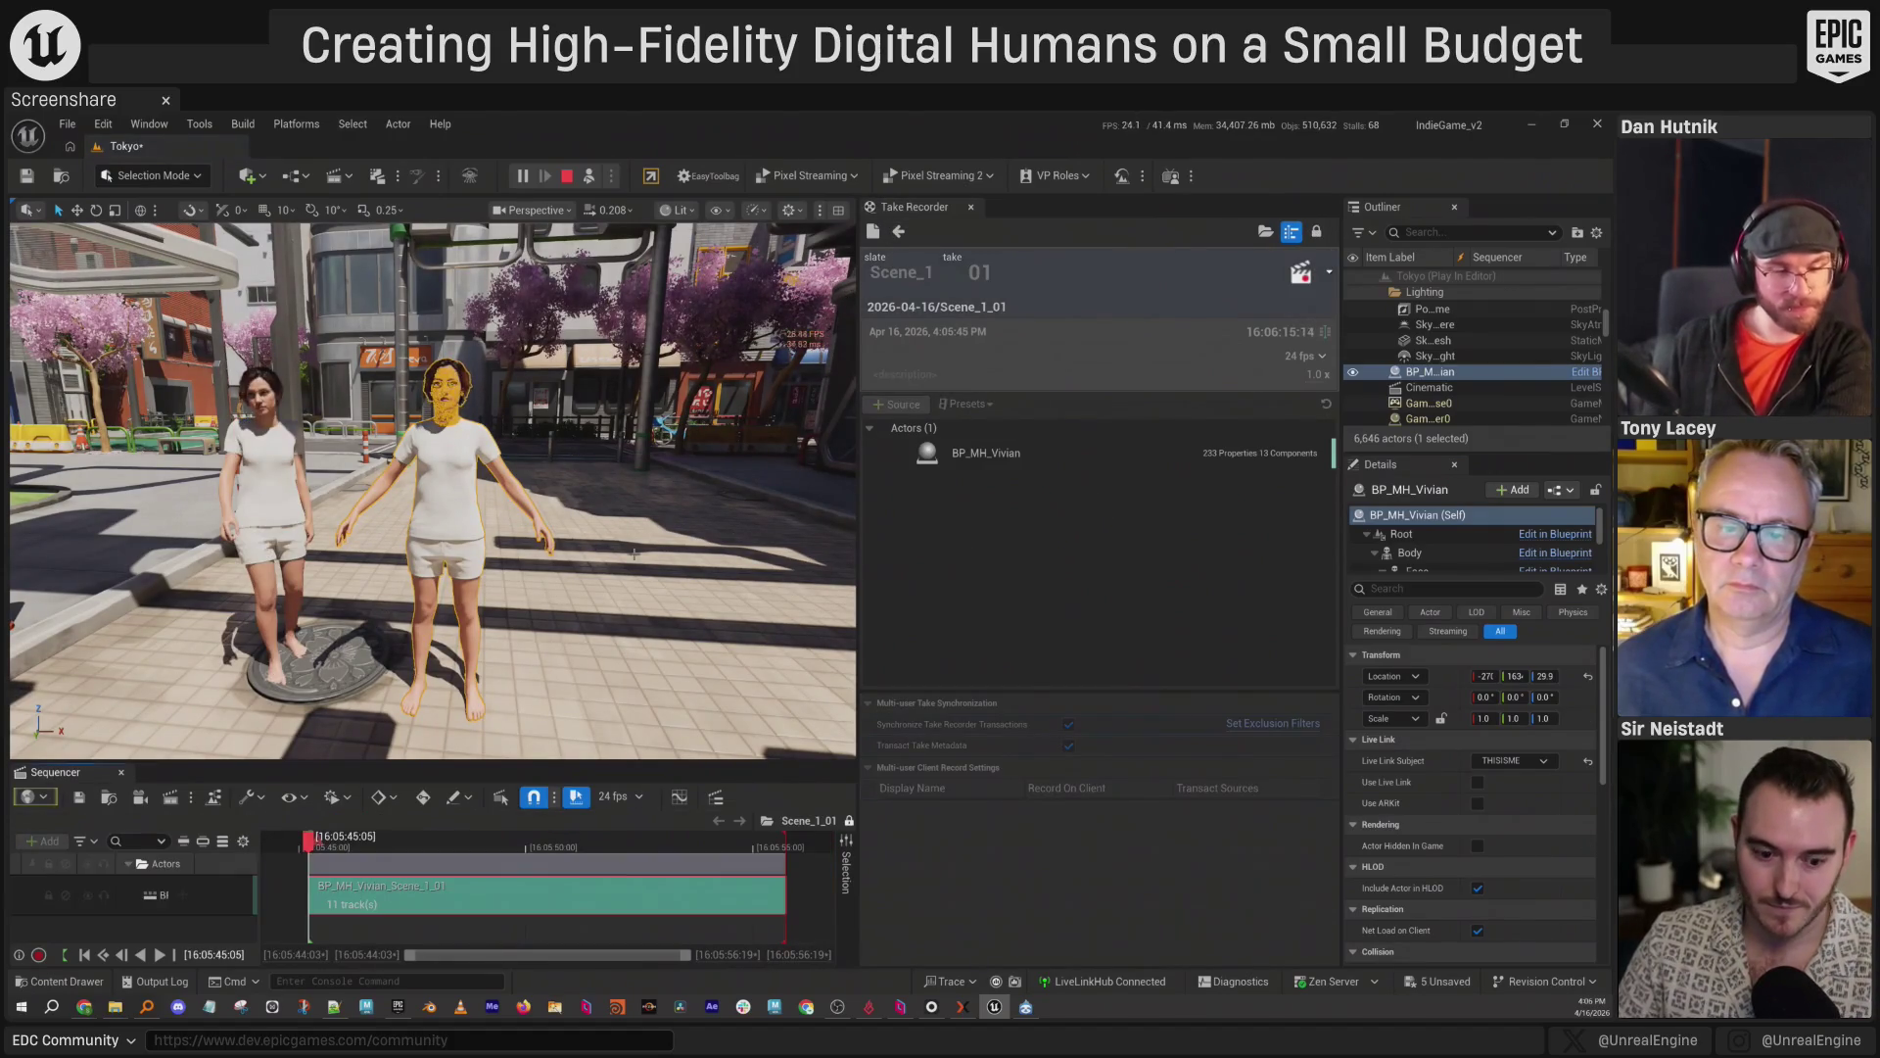
left_click_drag(342, 842, 437, 843)
scroll(487, 575, "up", 5)
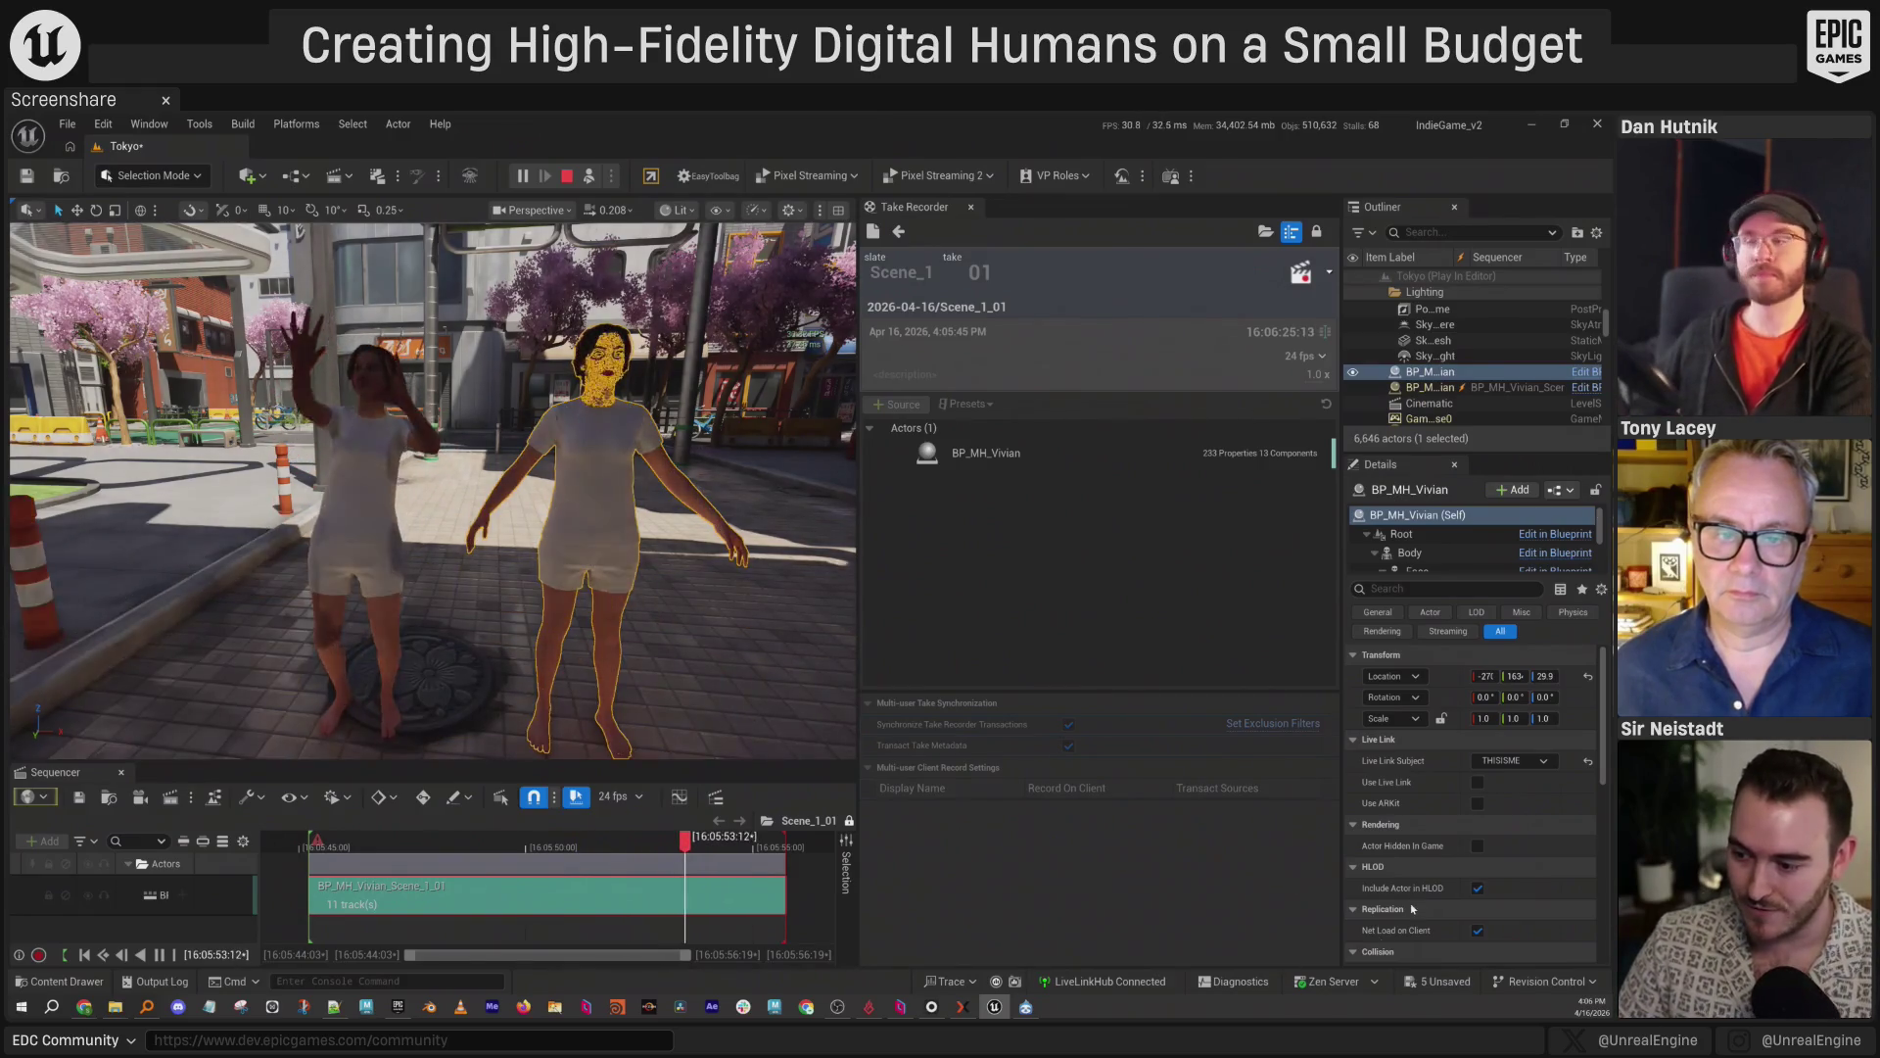
Re-enable Live Link, place live Vivian beside the recorded copy, play the take, exit PIE.
left_click(1478, 782)
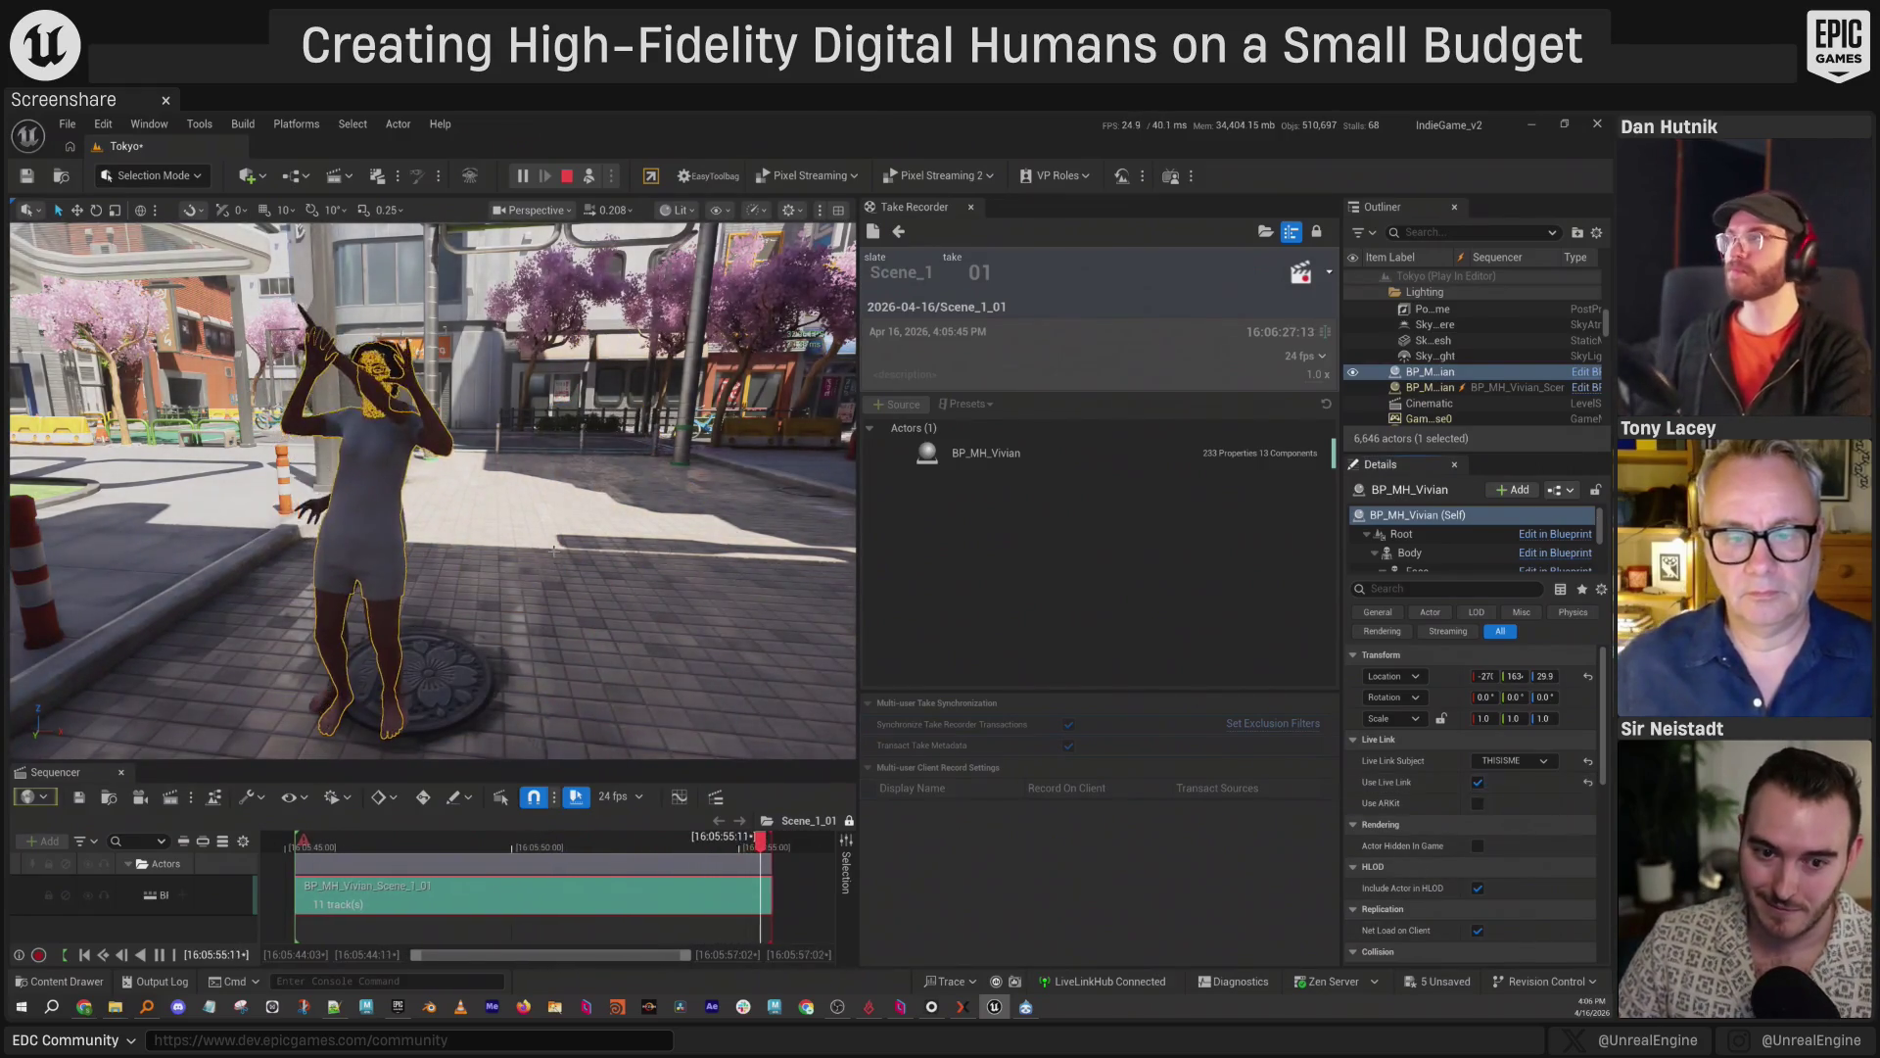
key("f")
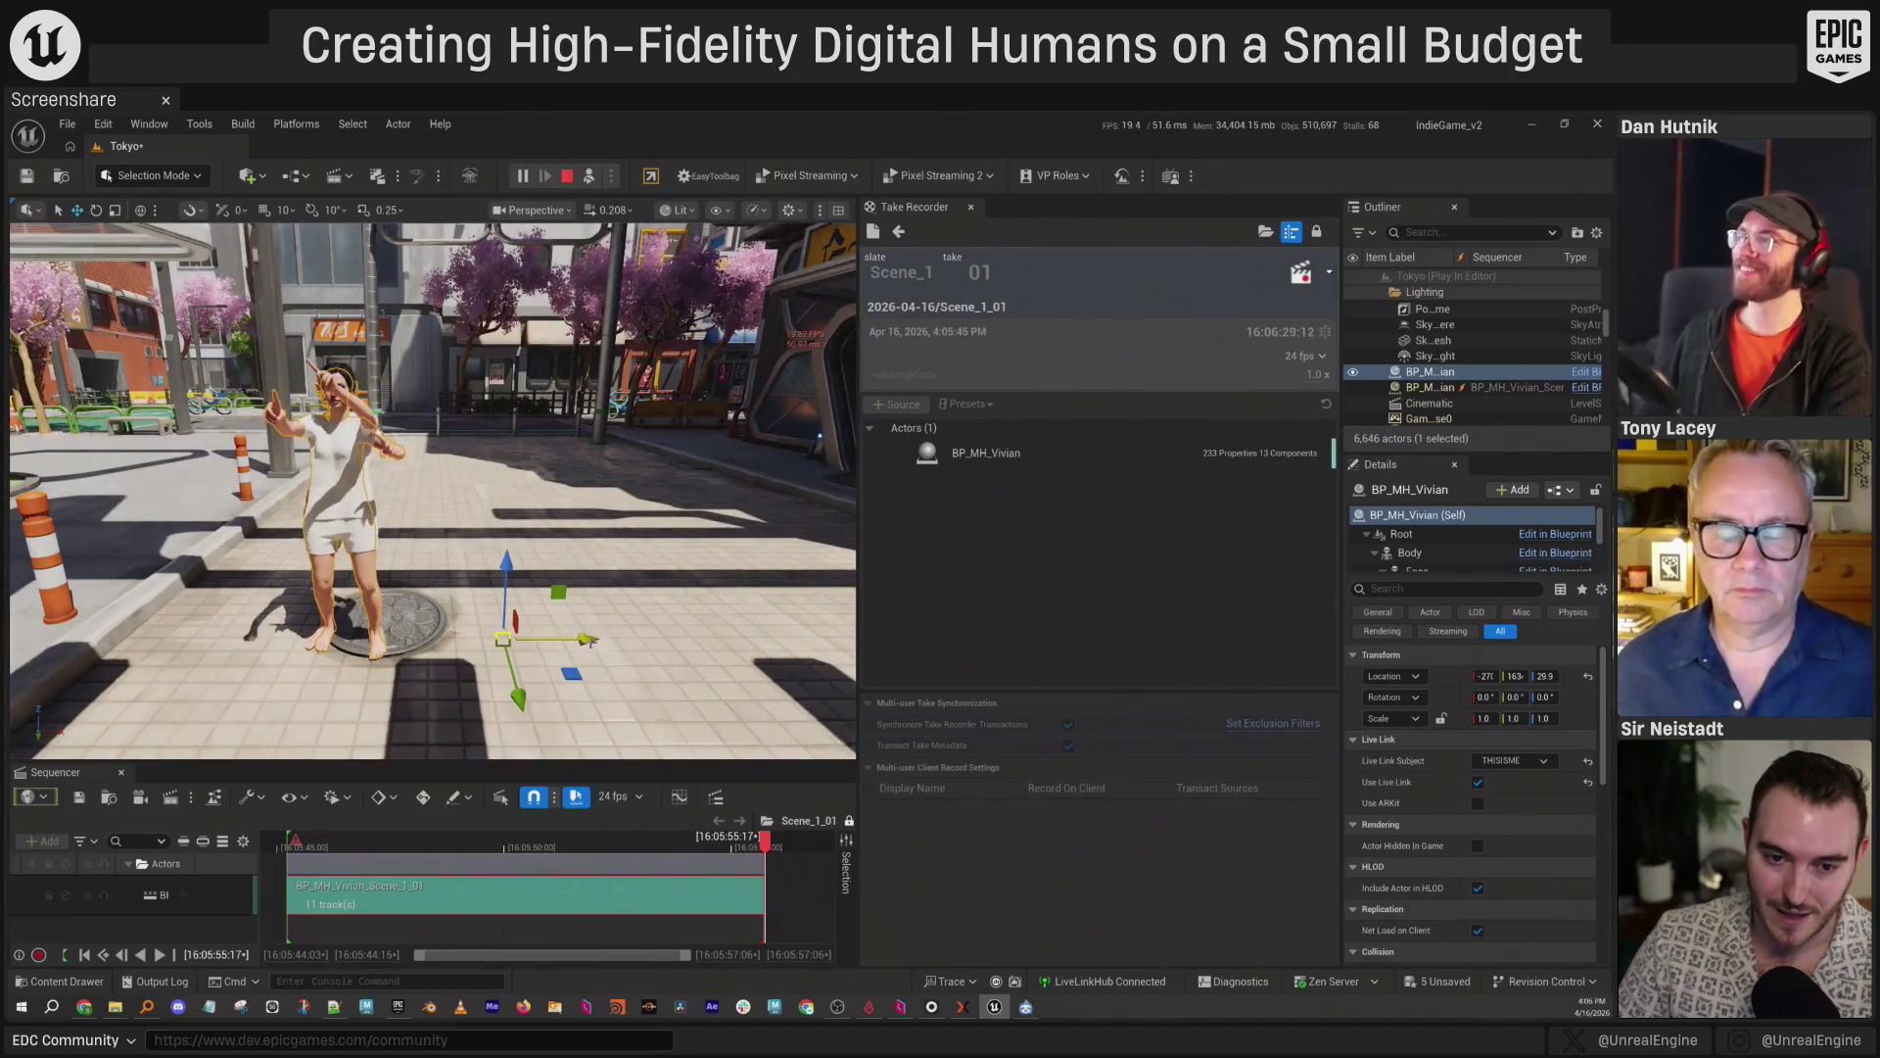
left_click_drag(573, 639, 744, 637)
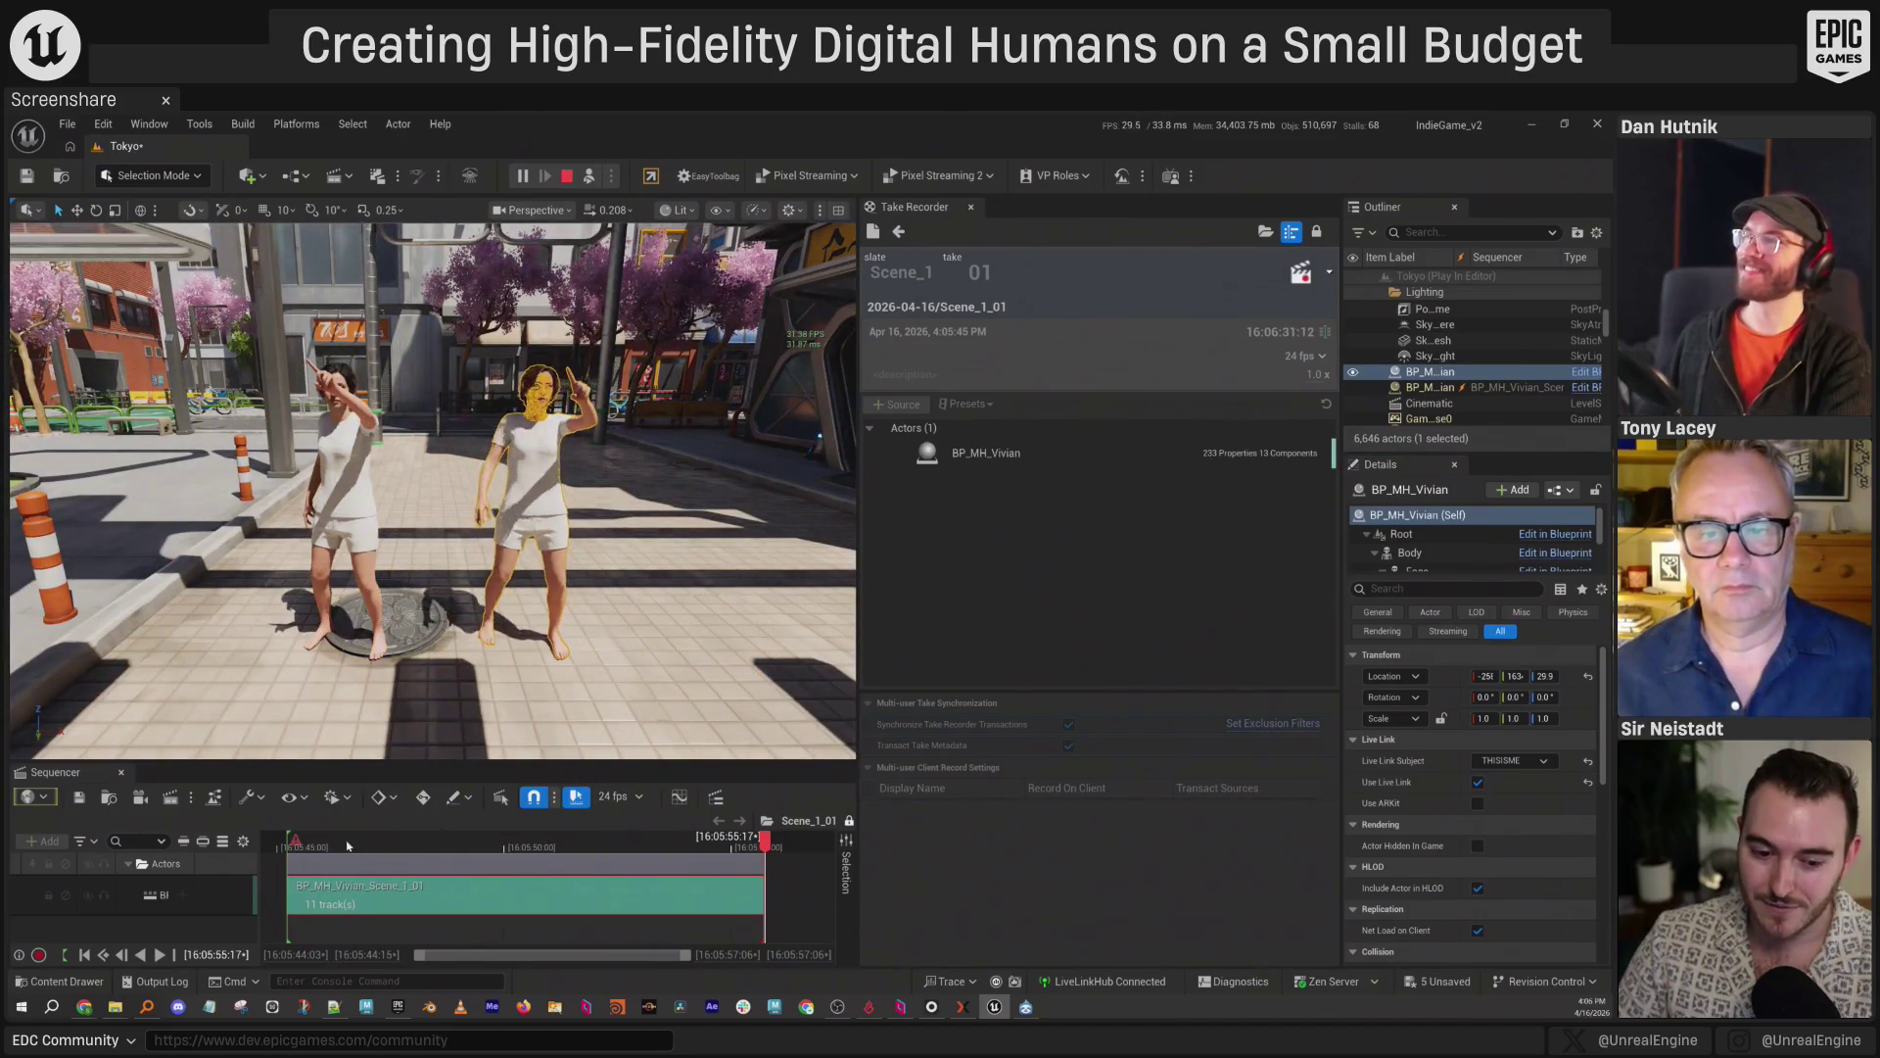
left_click(348, 846)
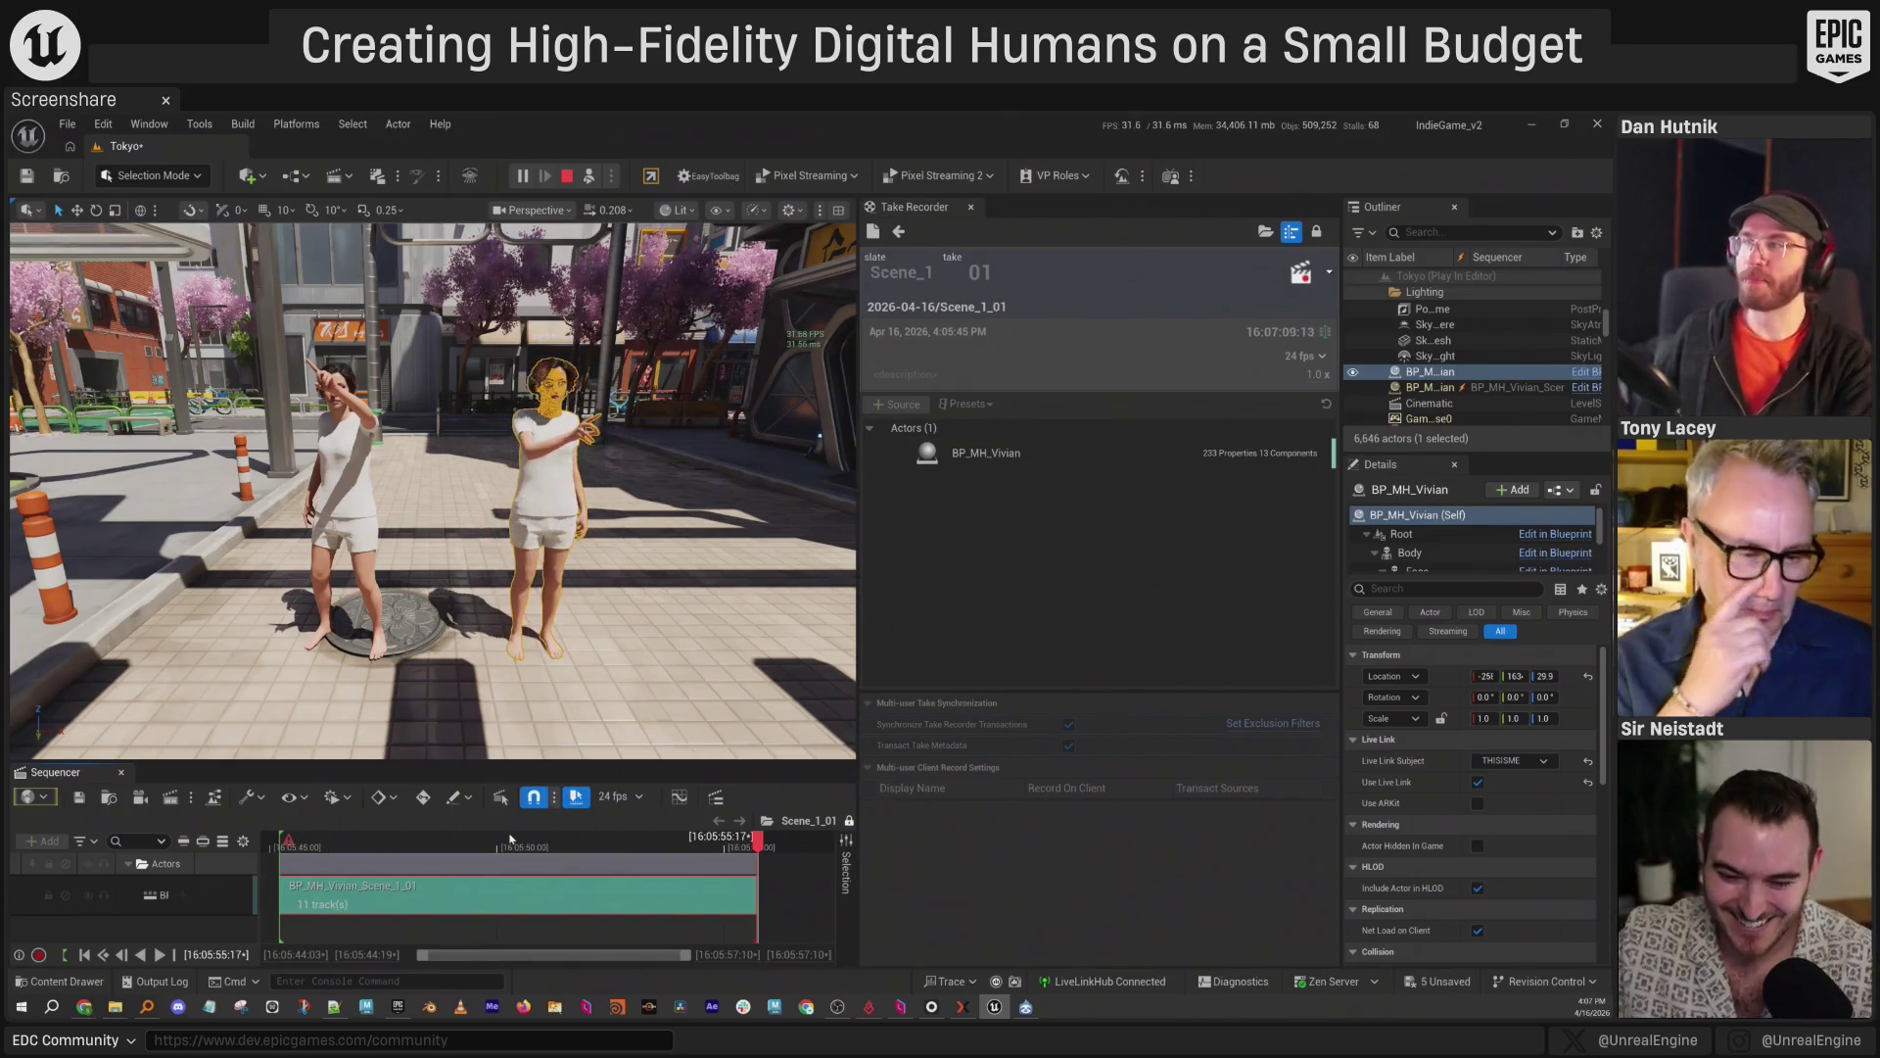
left_click(415, 848)
key("space")
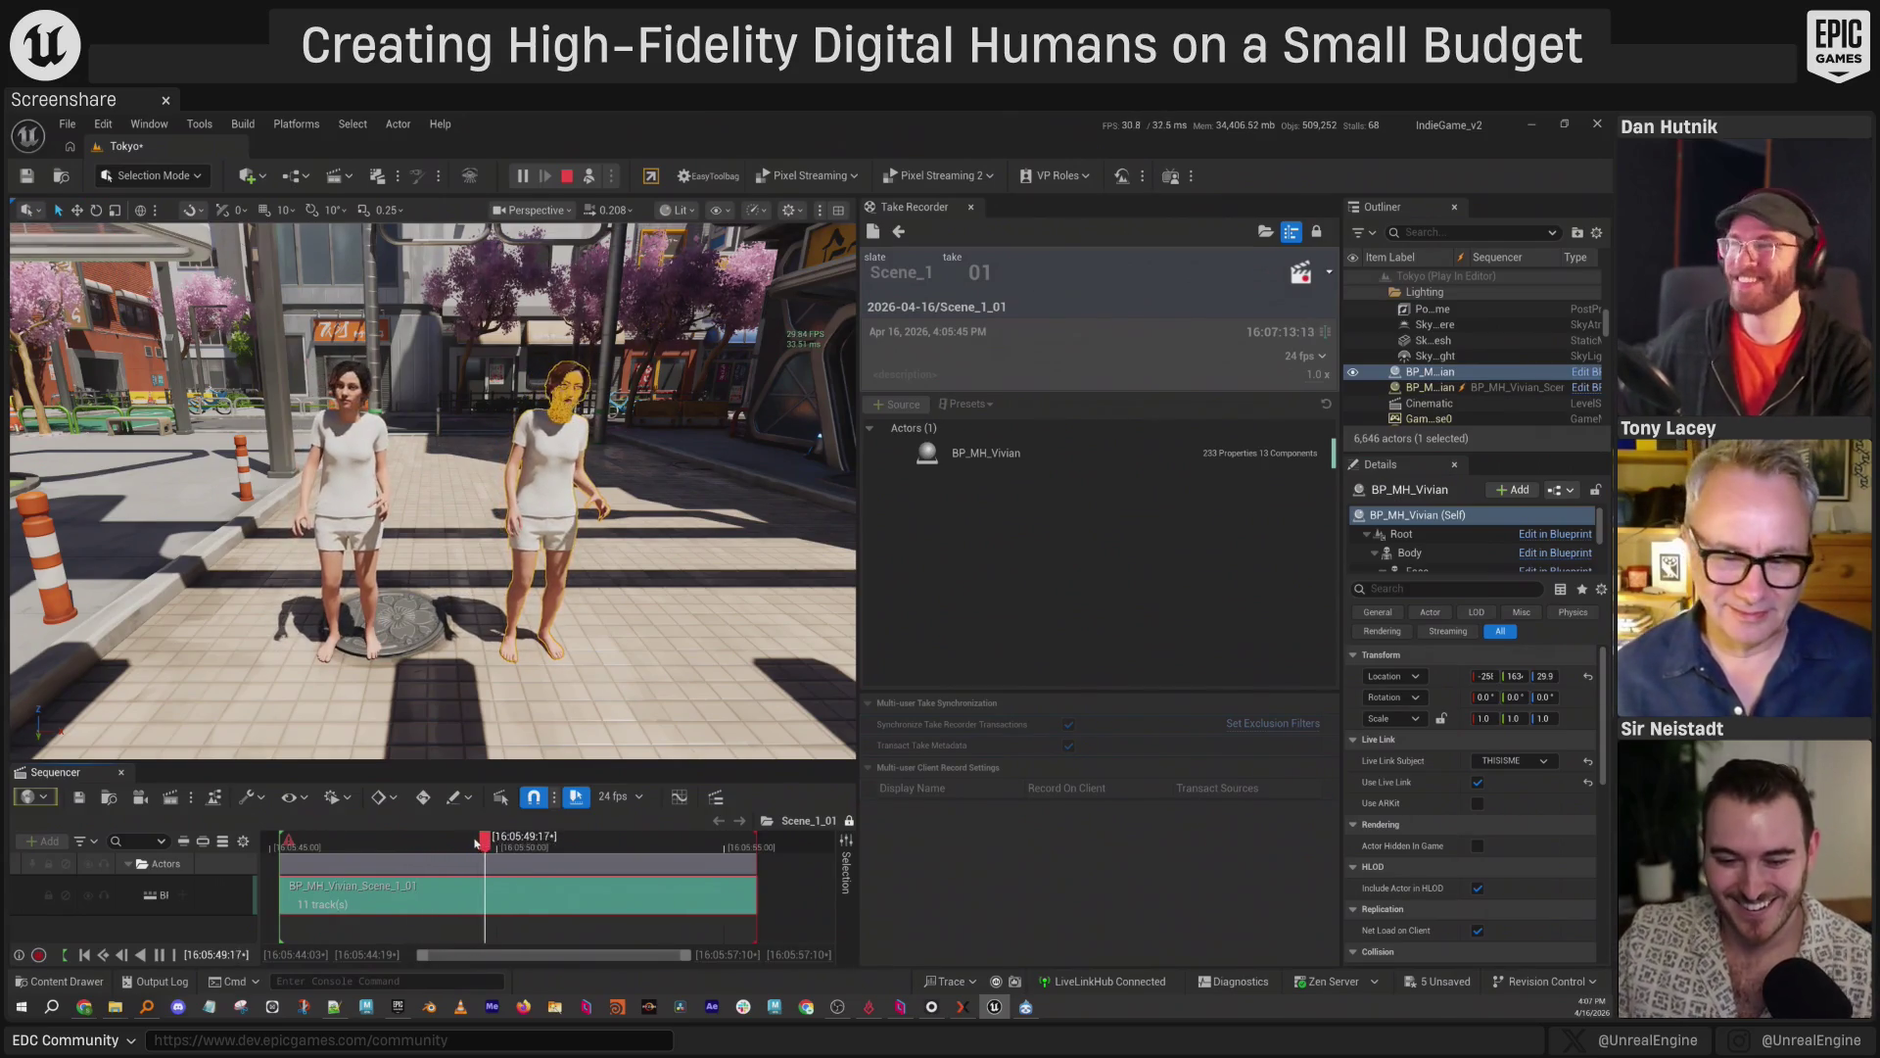
left_click(364, 842)
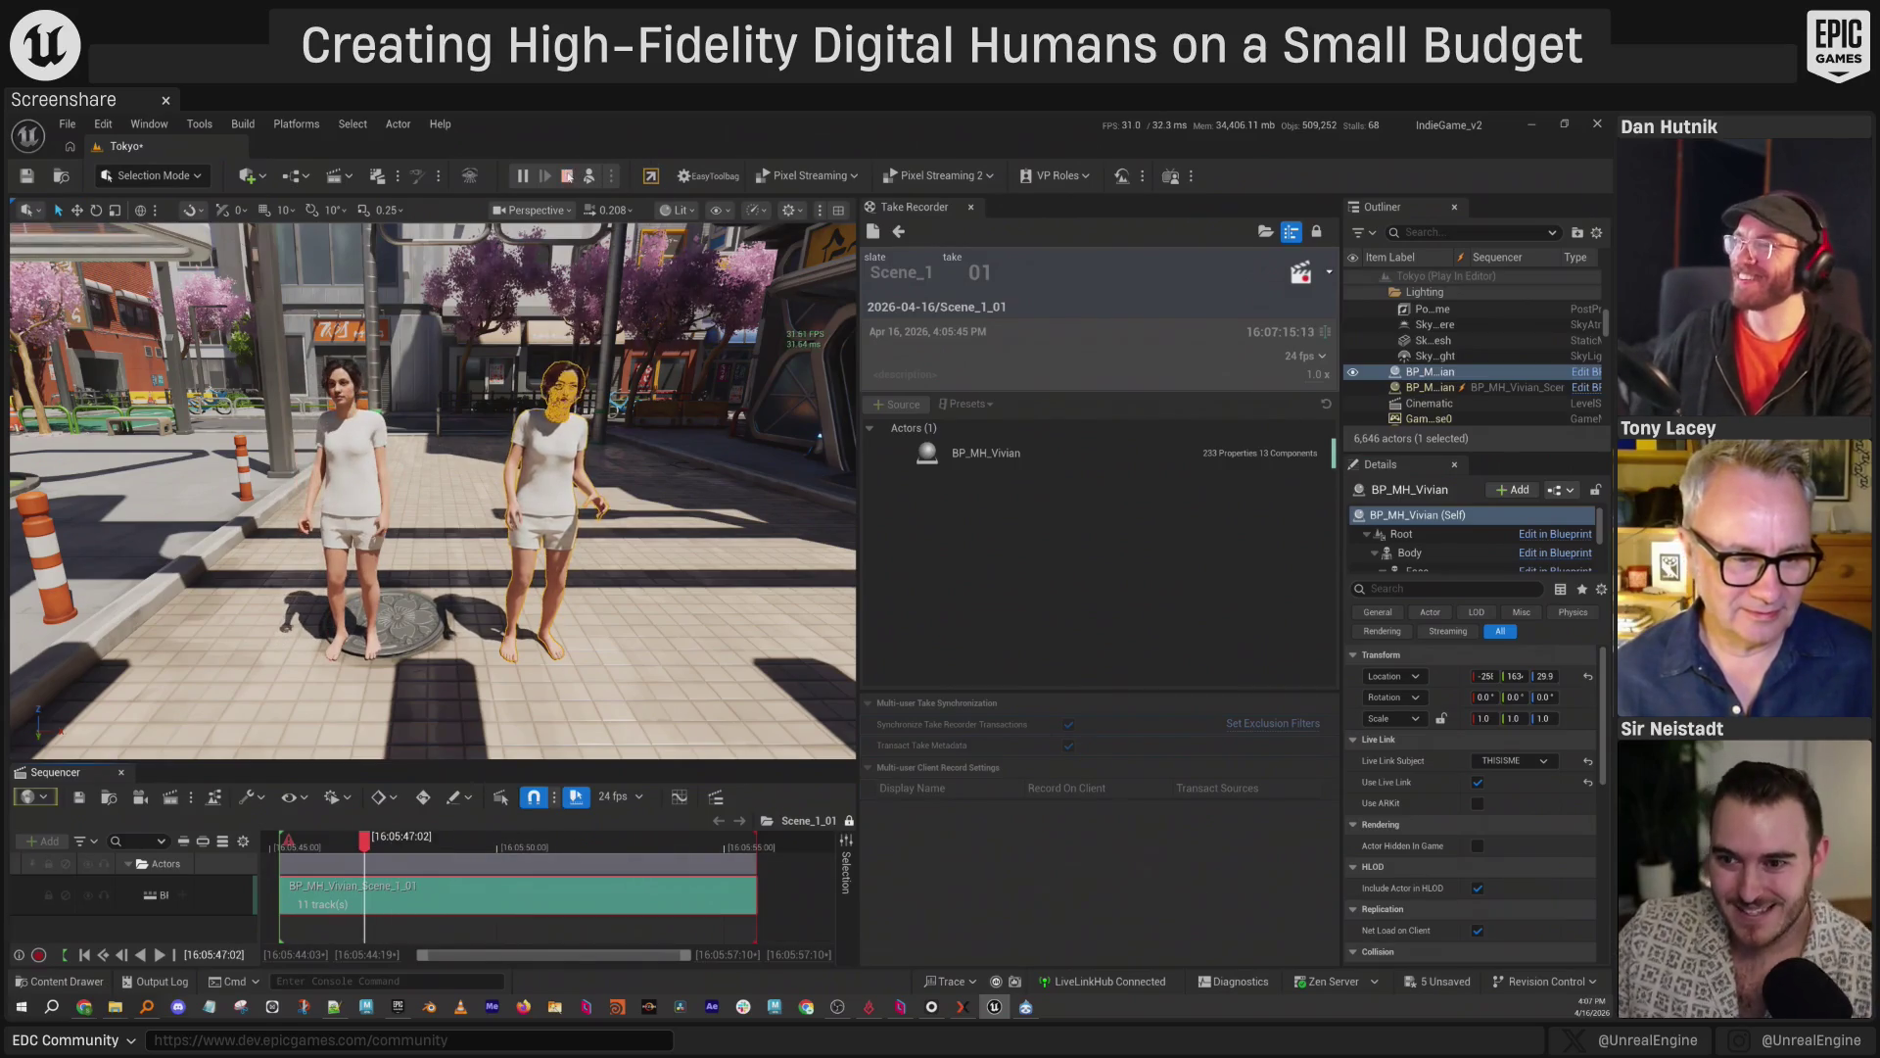
key("Escape")
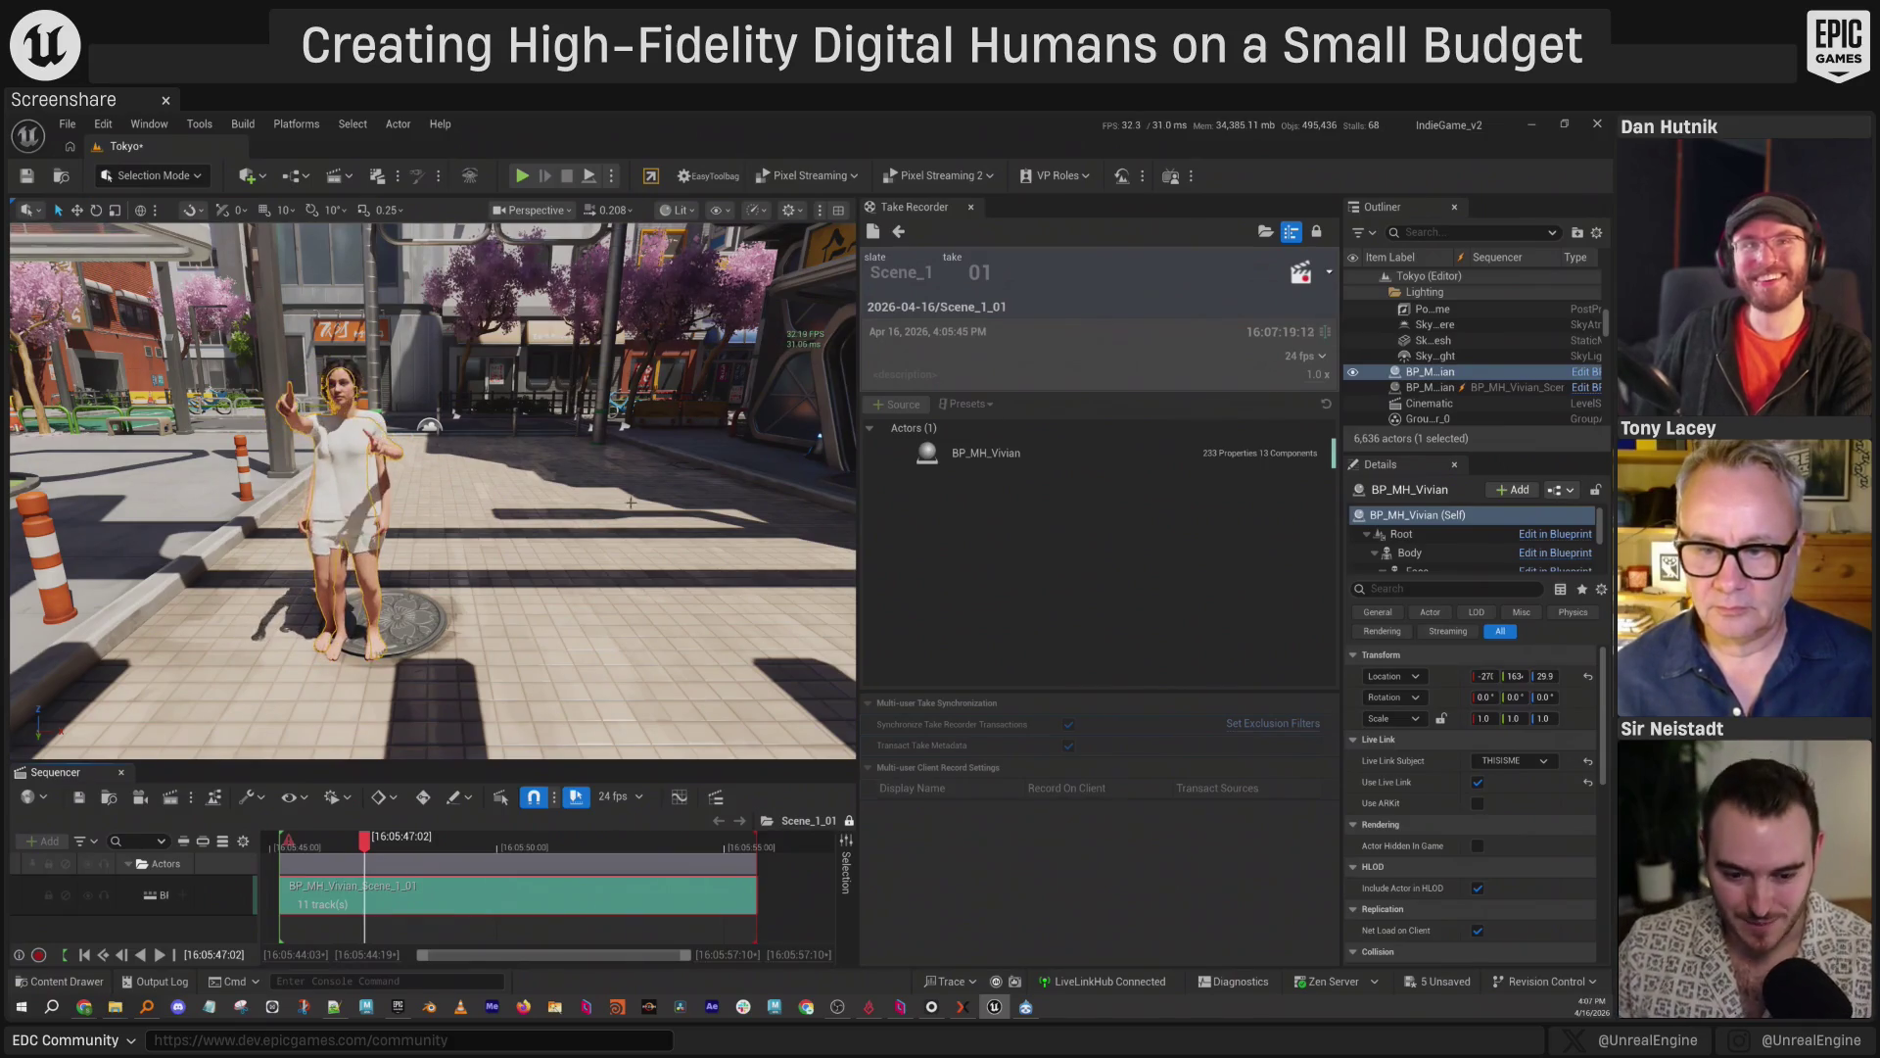
key("space")
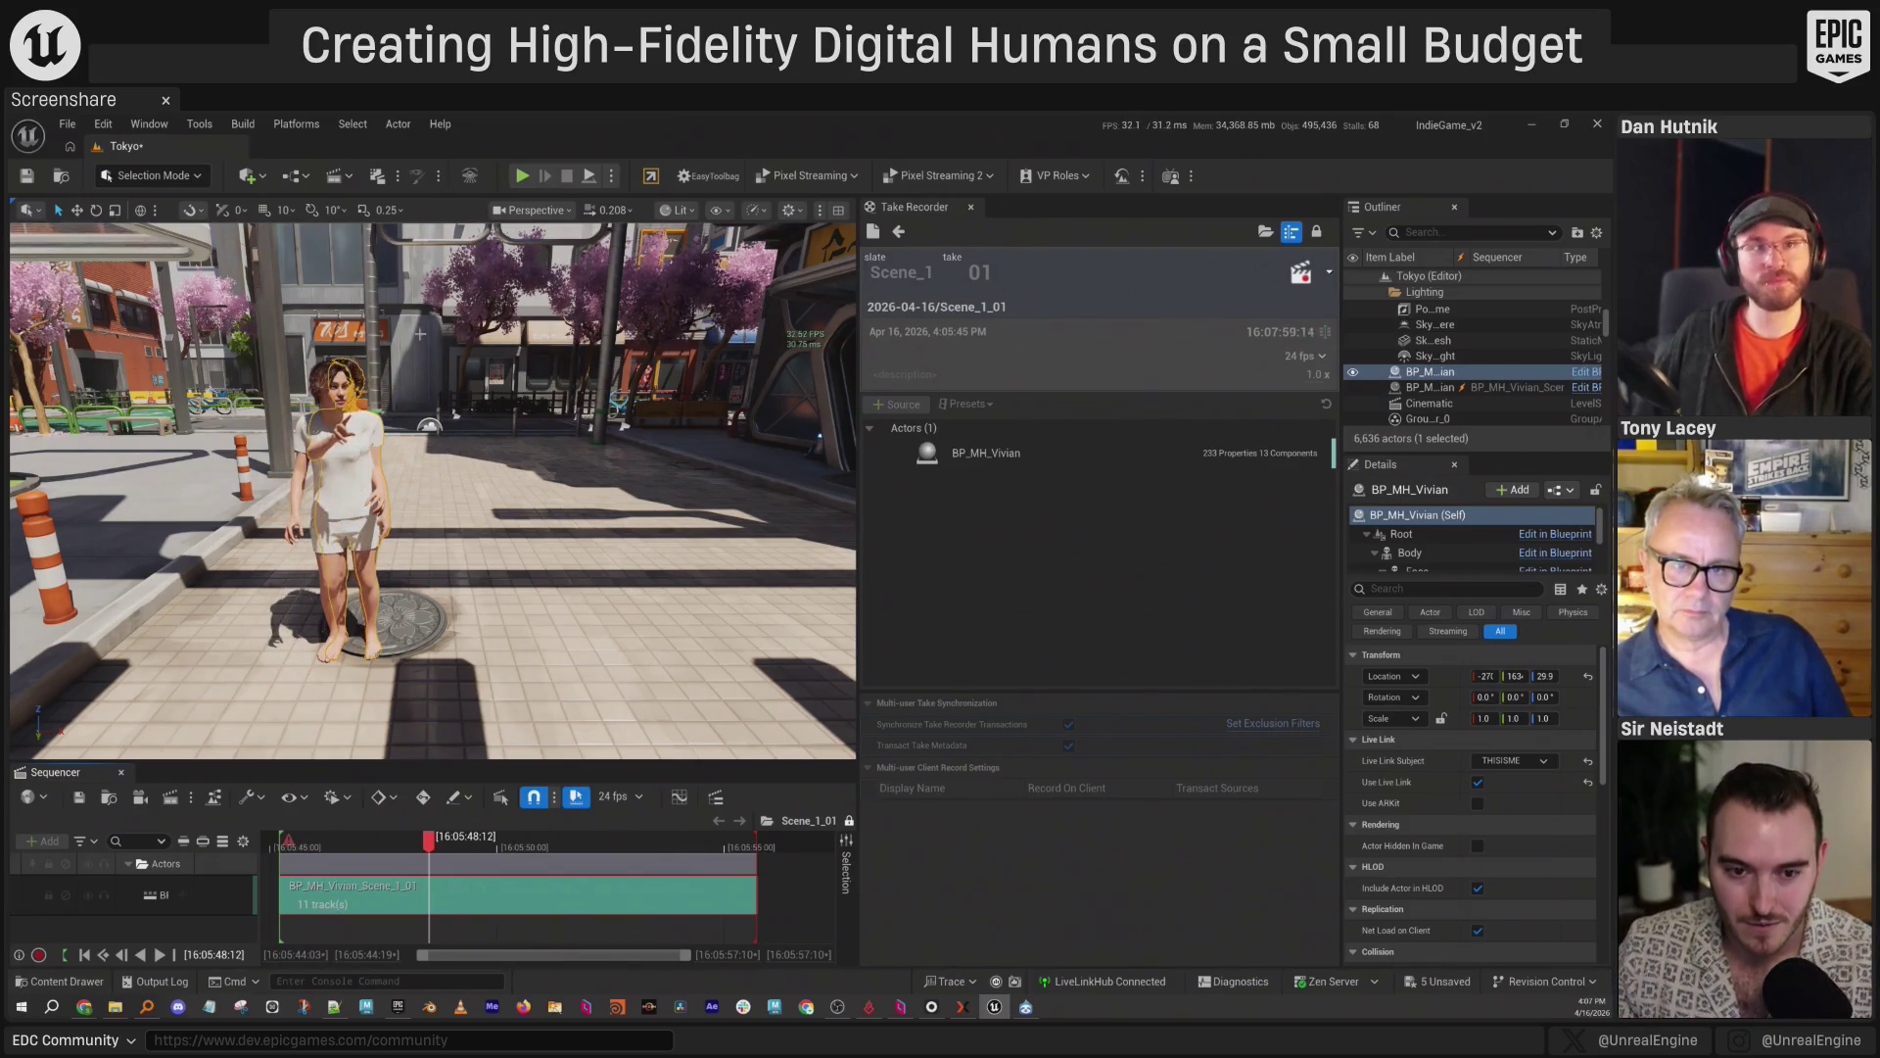
left_click(397, 397, "ctrl")
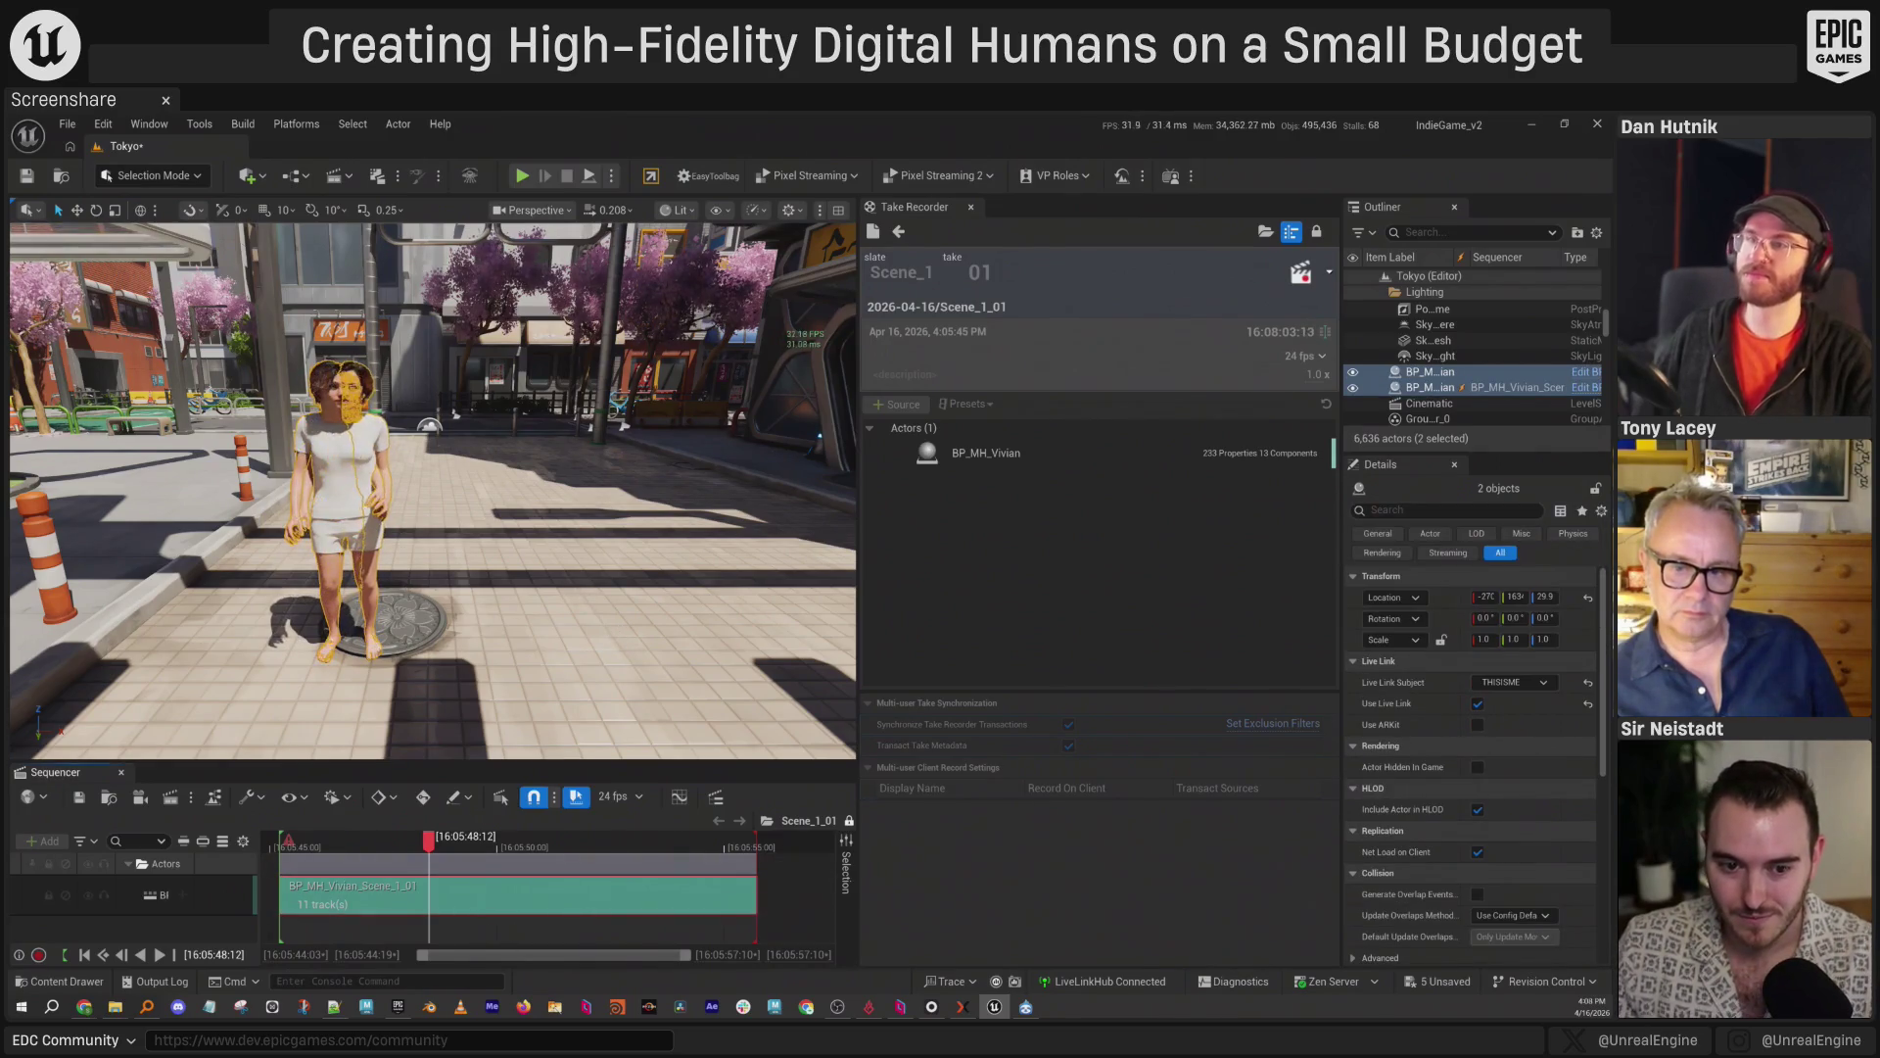
key("Escape")
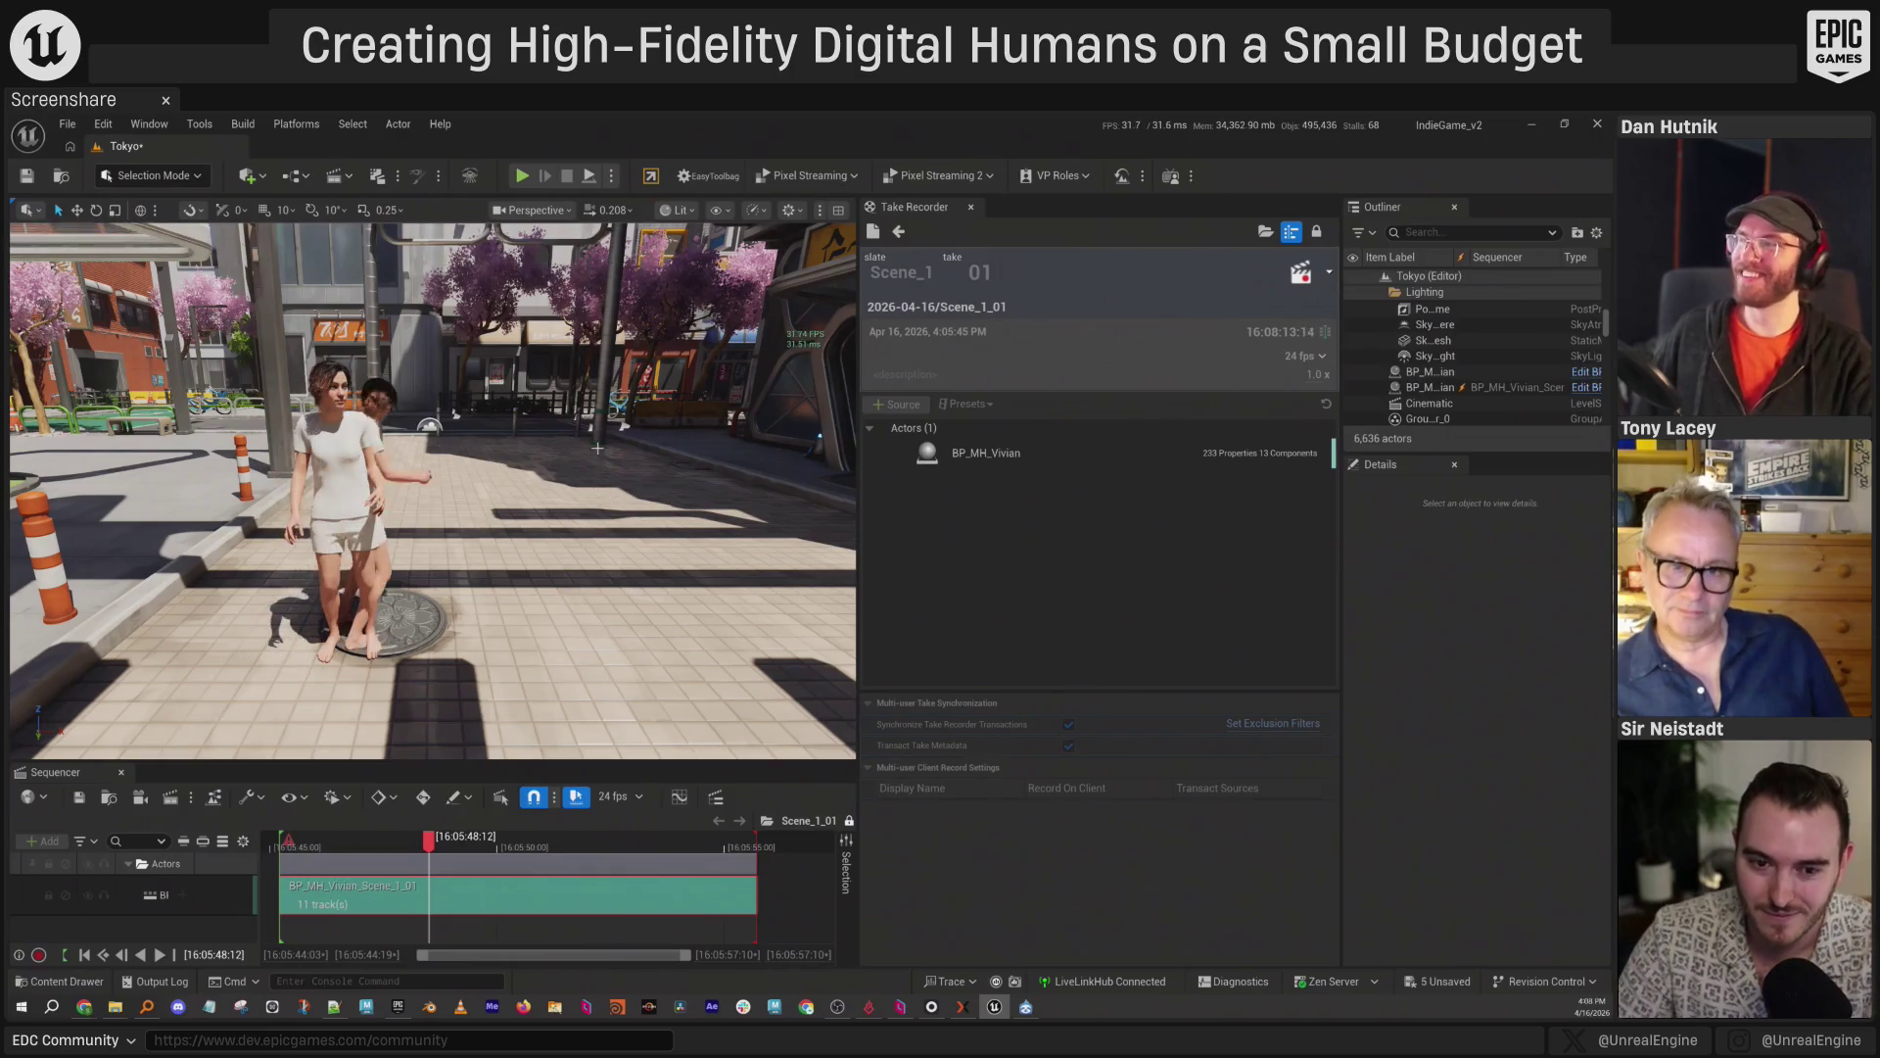
scroll(615, 503, "down", 4)
left_click_drag(327, 854, 284, 854)
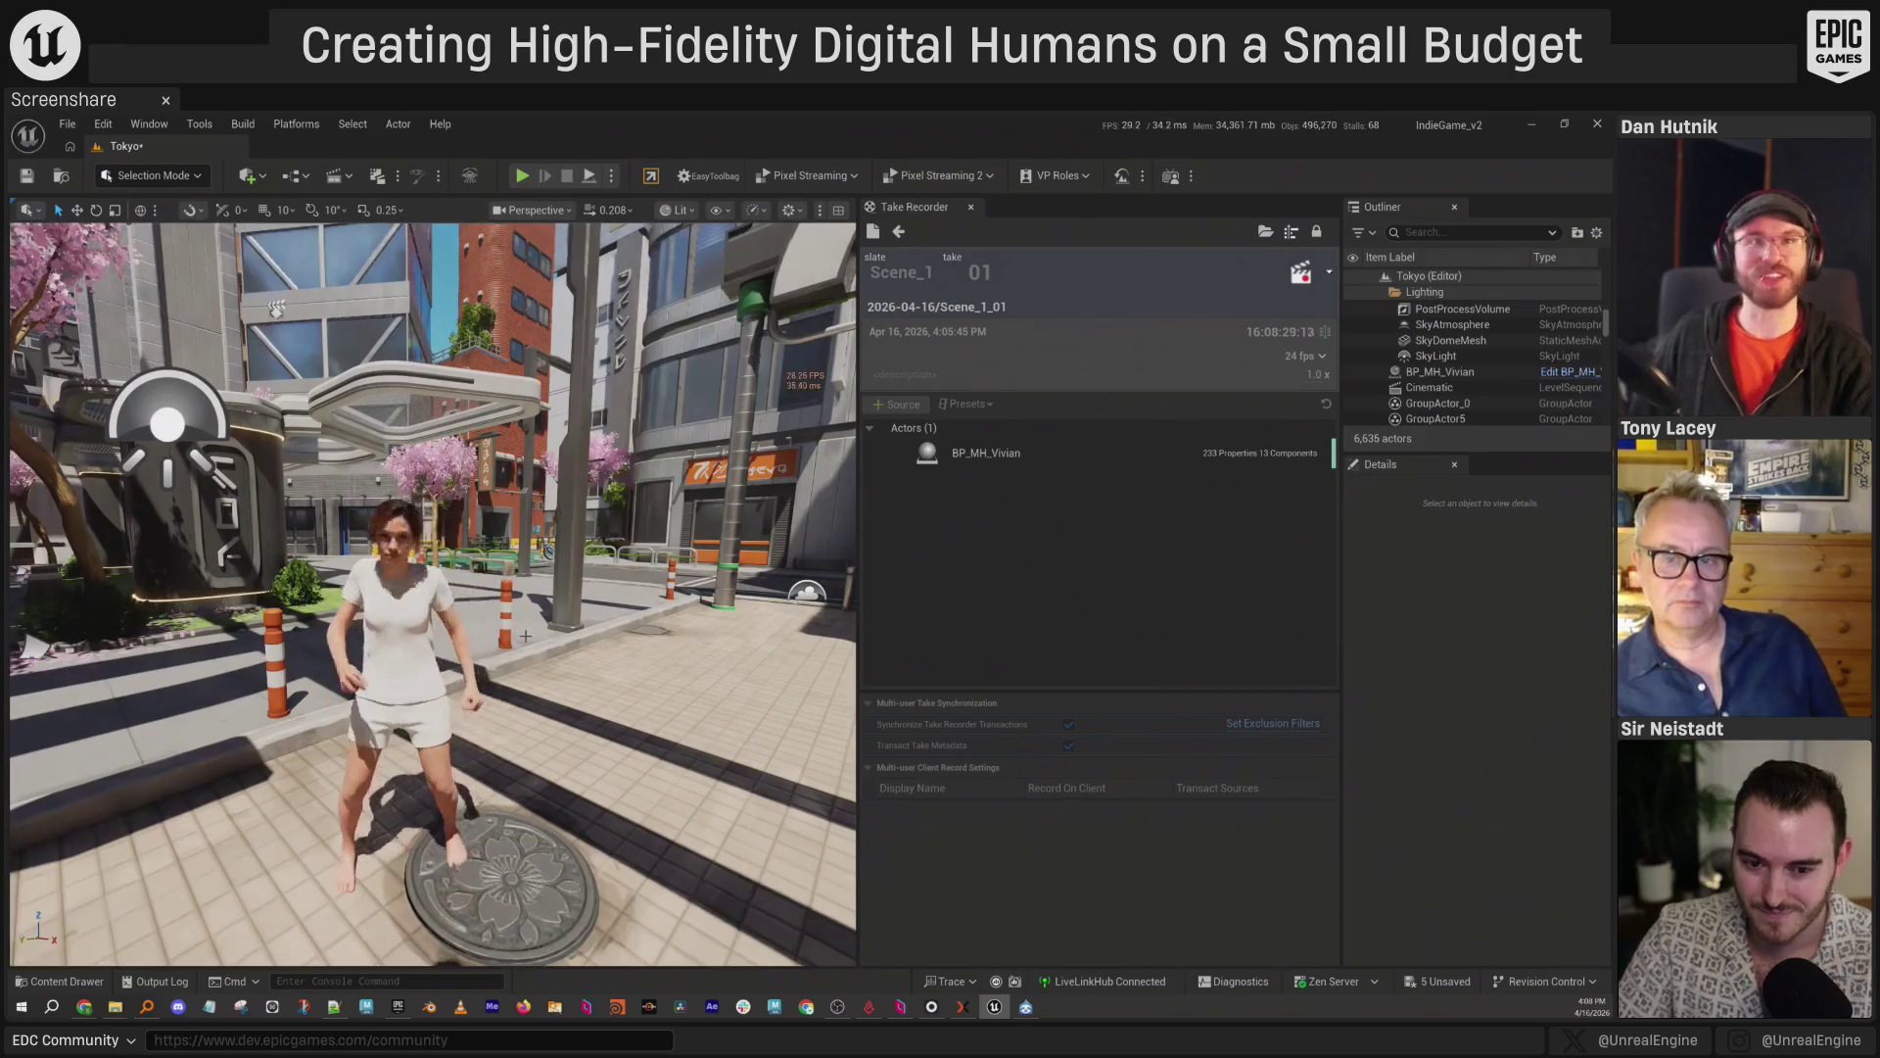
Close the Sequencer panel and fly the camera closer to Vivian.
mouse_move(342, 722)
left_mouse_down()
mouse_move(722, 568)
mouse_move(638, 568)
left_mouse_up()
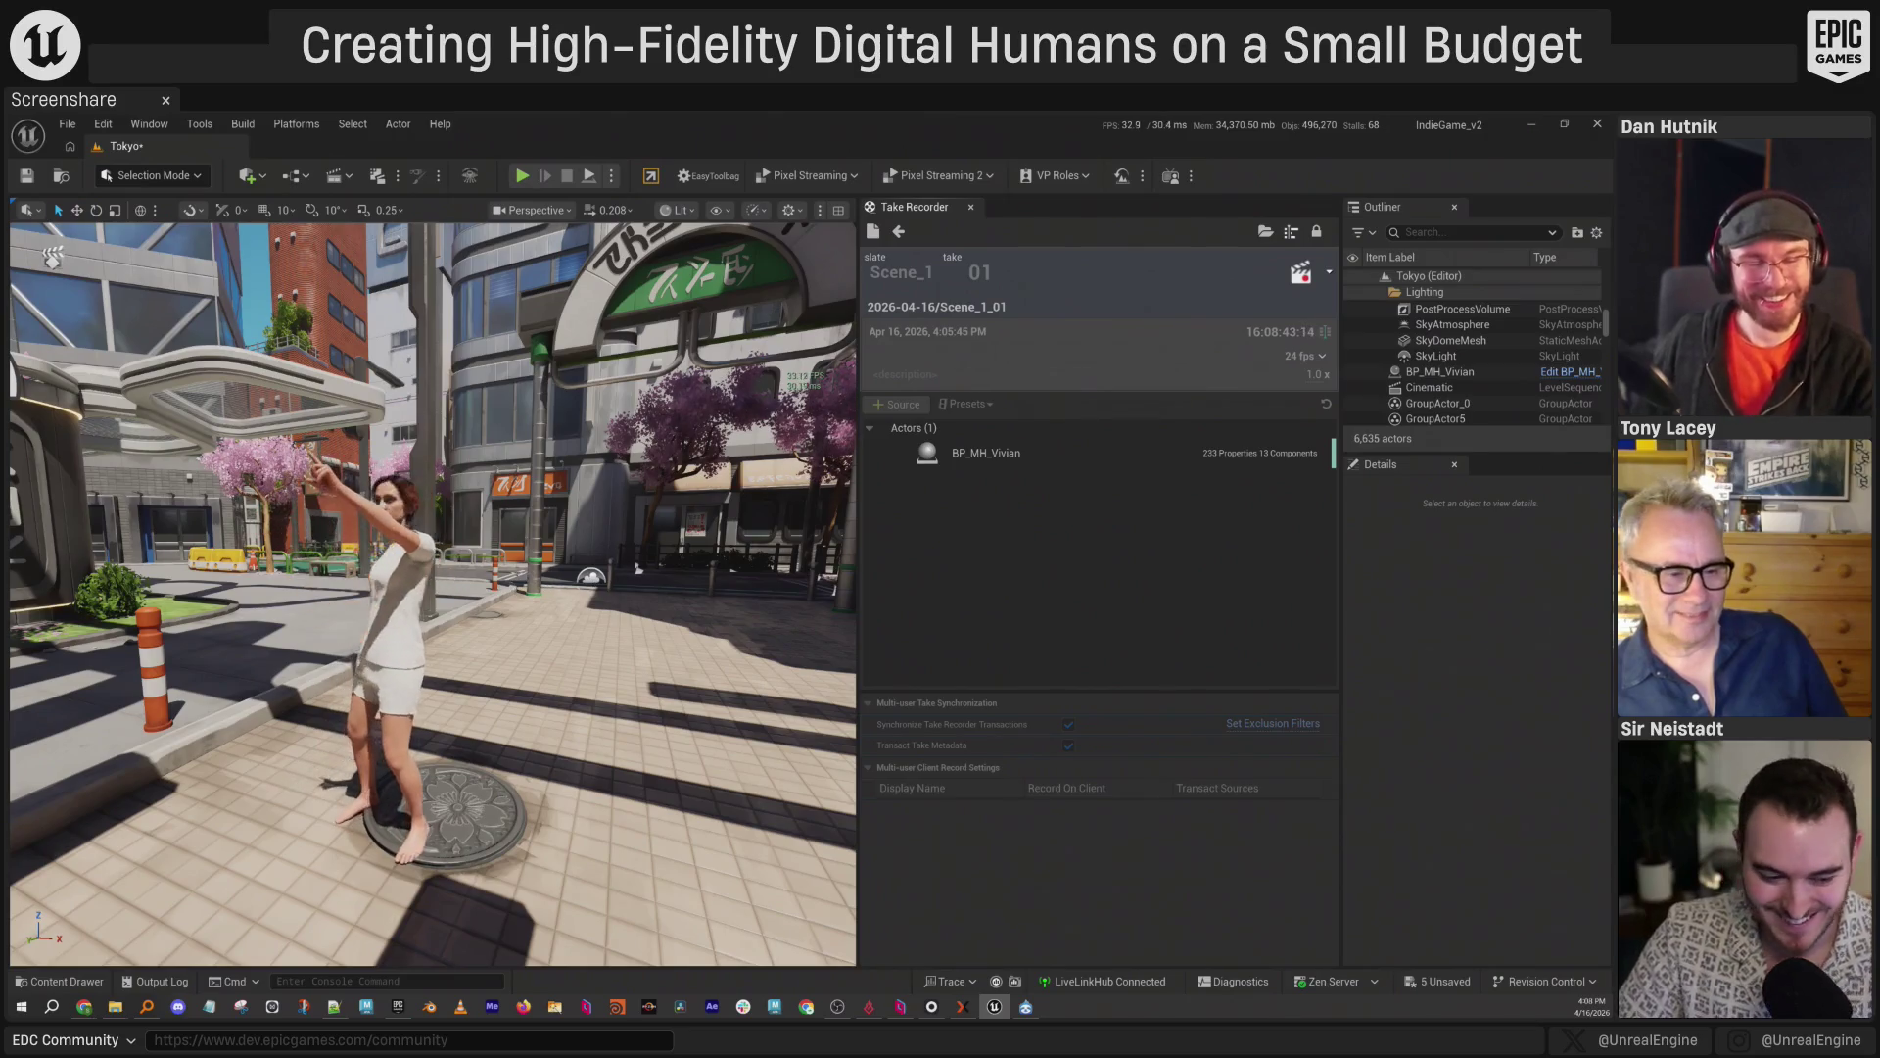
key("w")
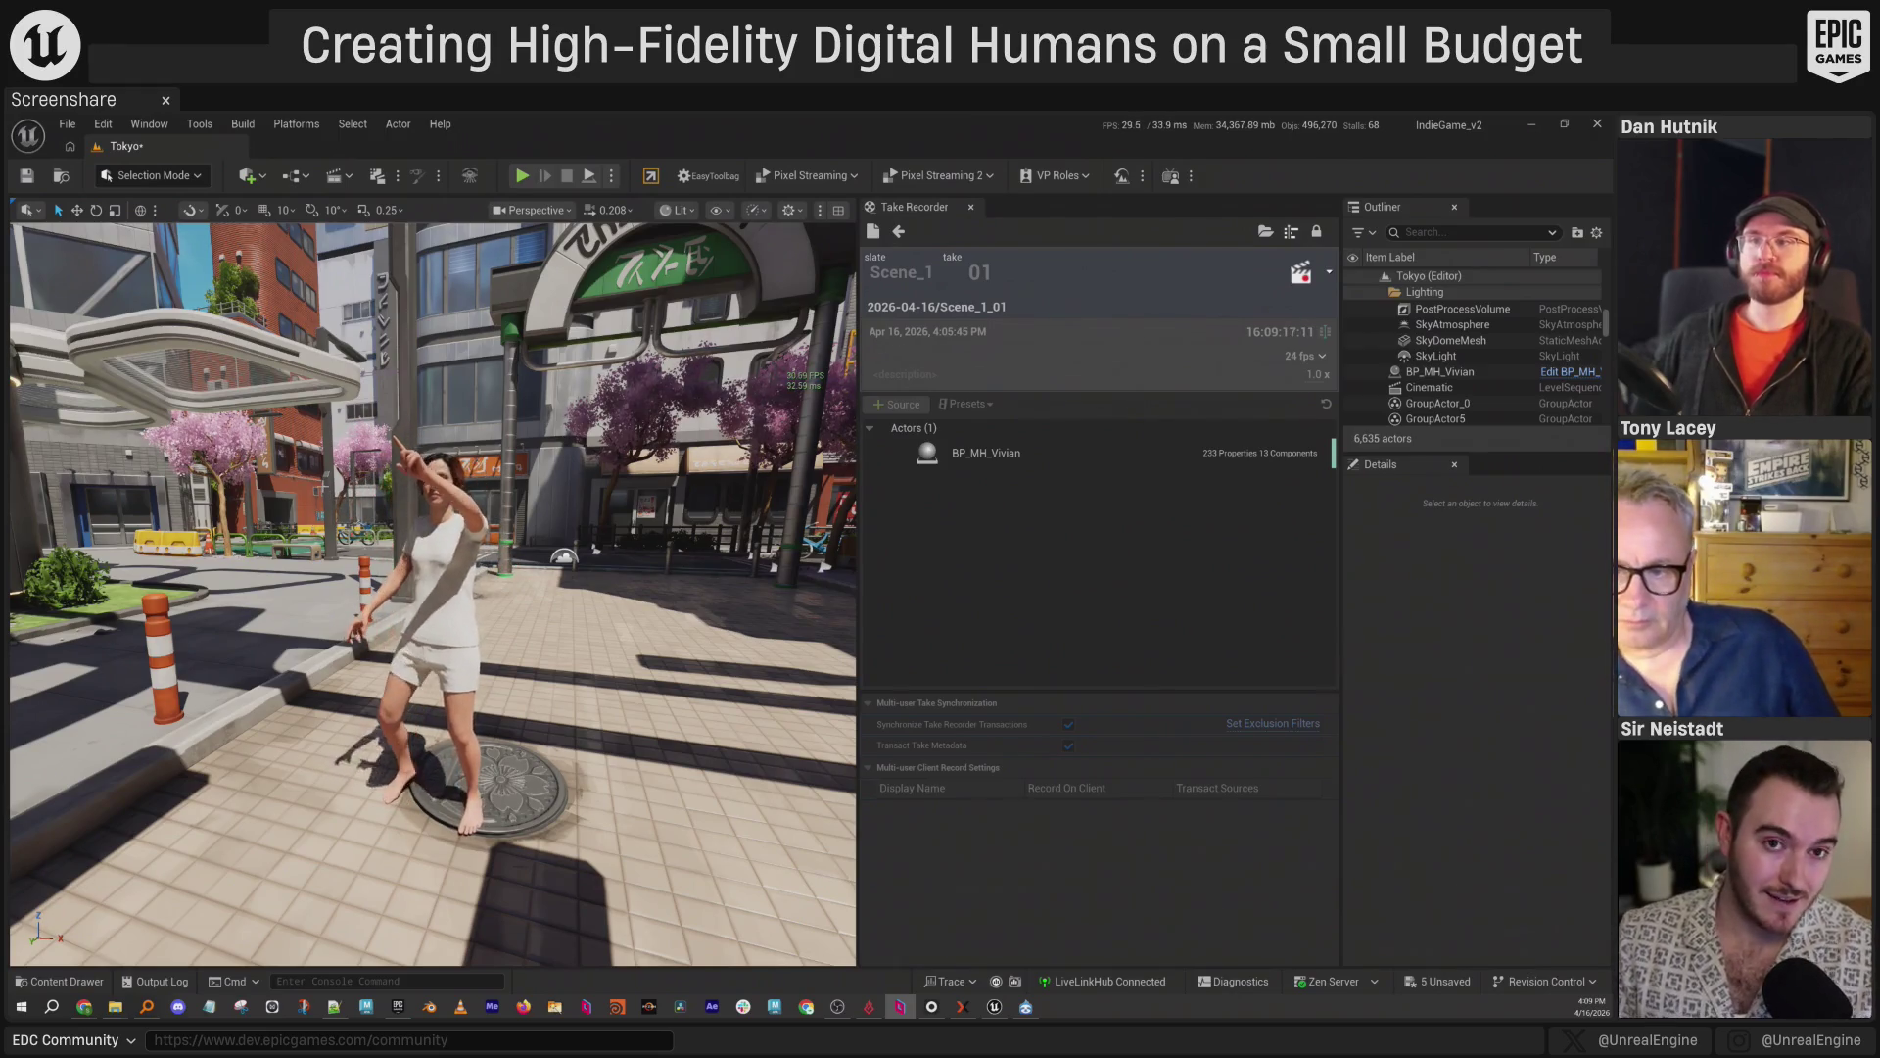
Orbit around Vivian, close the Take Recorder tab, and move the view toward her.
left_click_drag(659, 609, 660, 609)
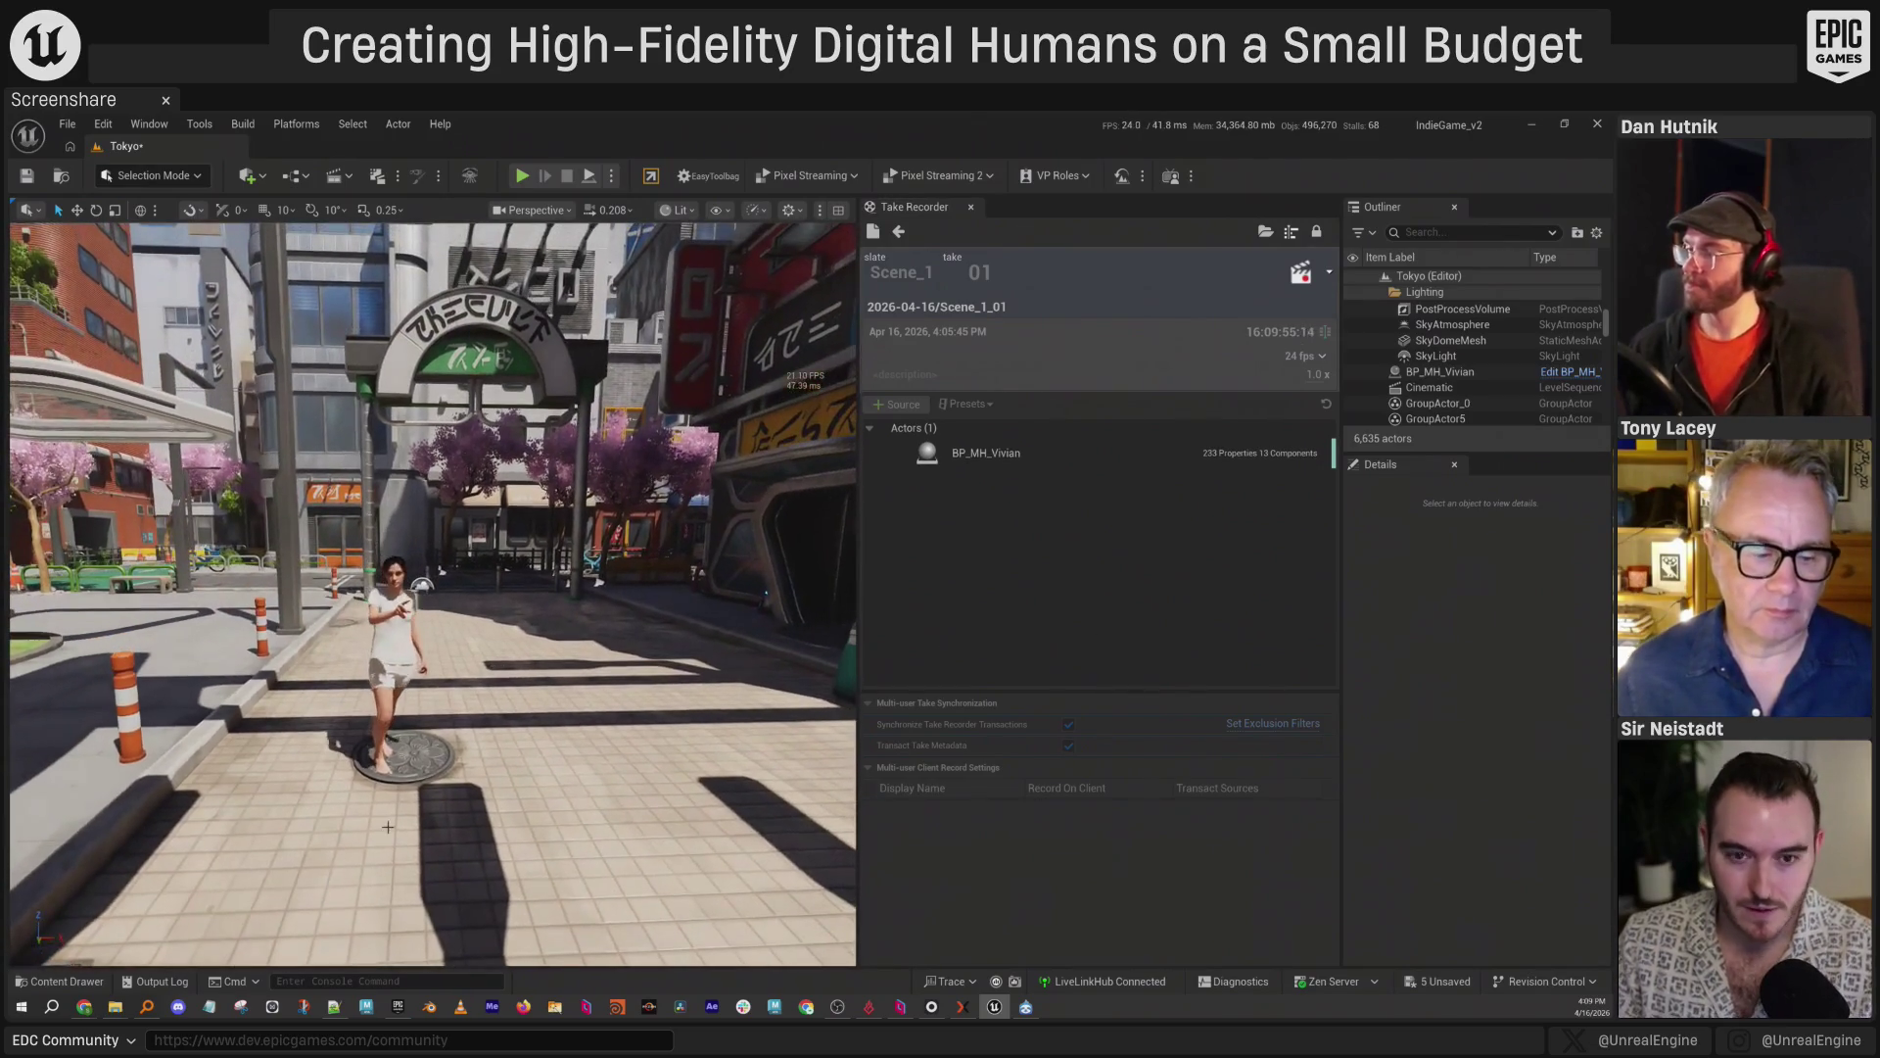
left_click(971, 206)
left_click_drag(929, 694, 797, 637)
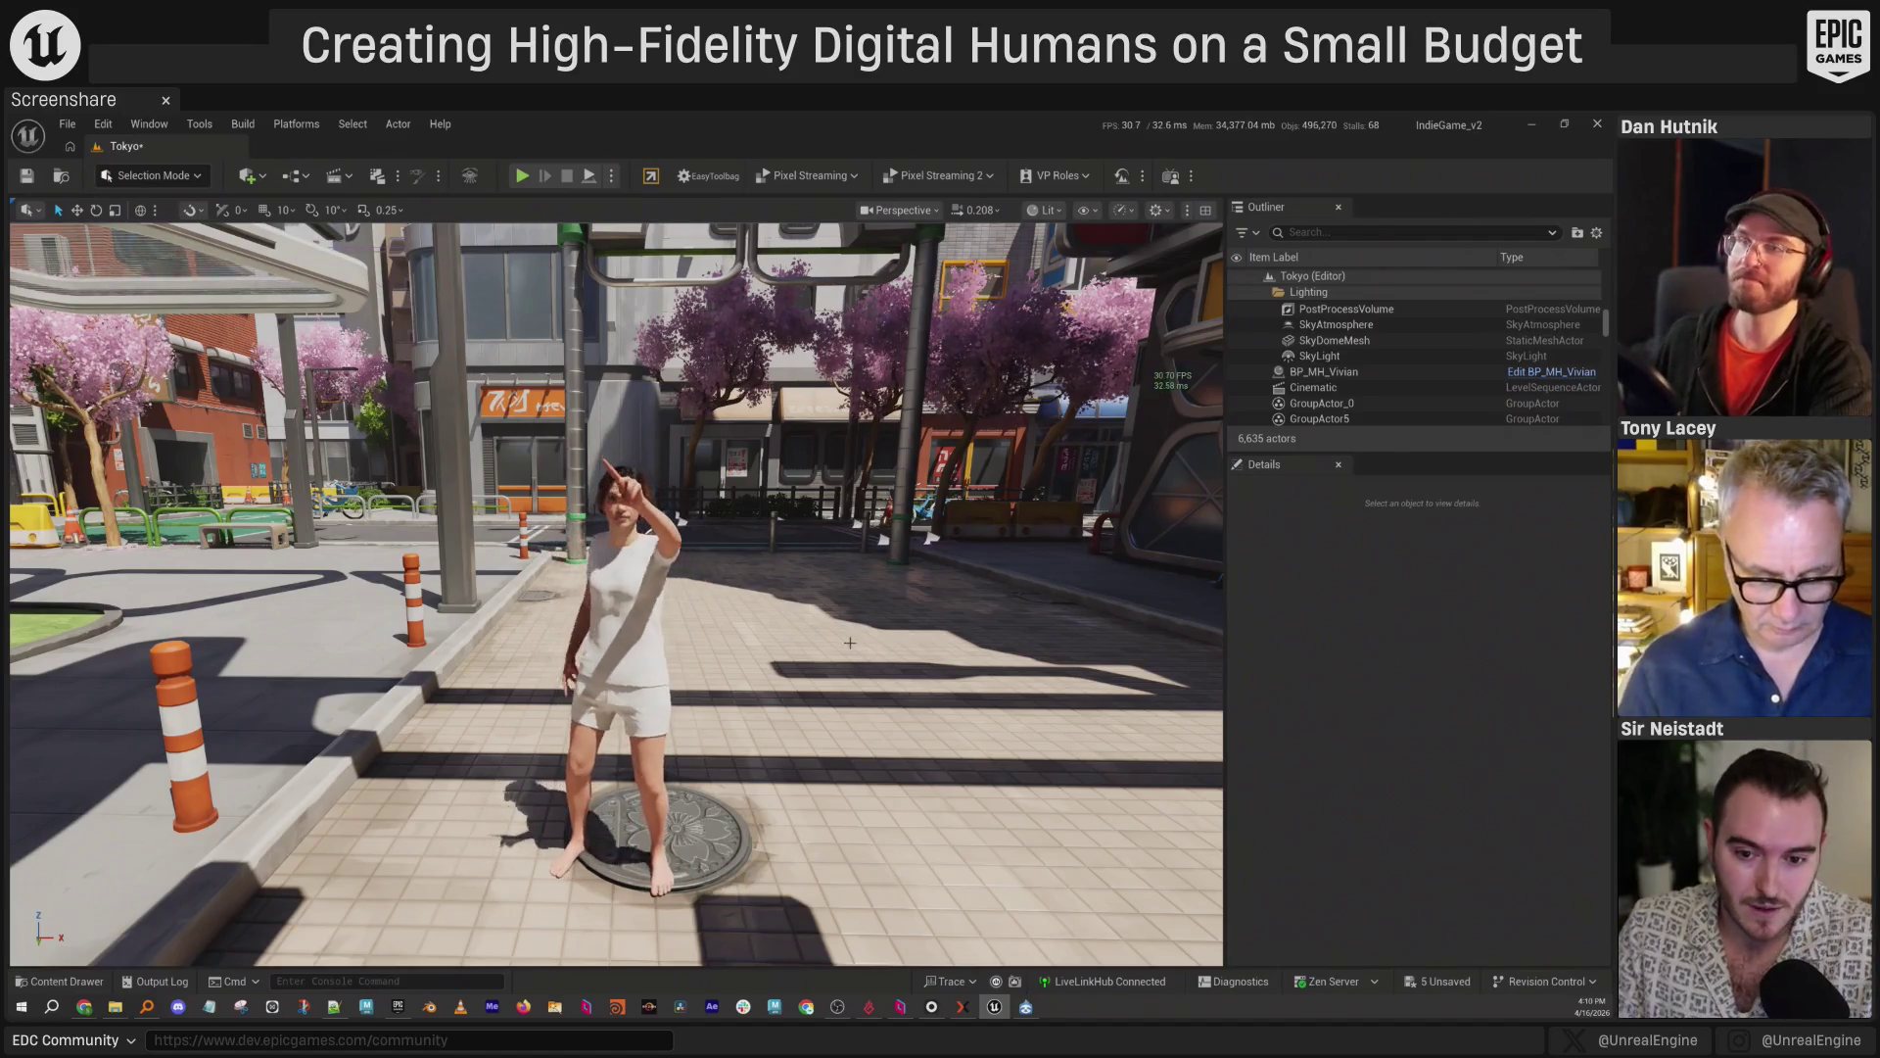
In Animation Mode, uncheck Use Live Link on BP_MH_Vivian and open the Content Drawer at Content.
scroll(849, 643, "up", 5)
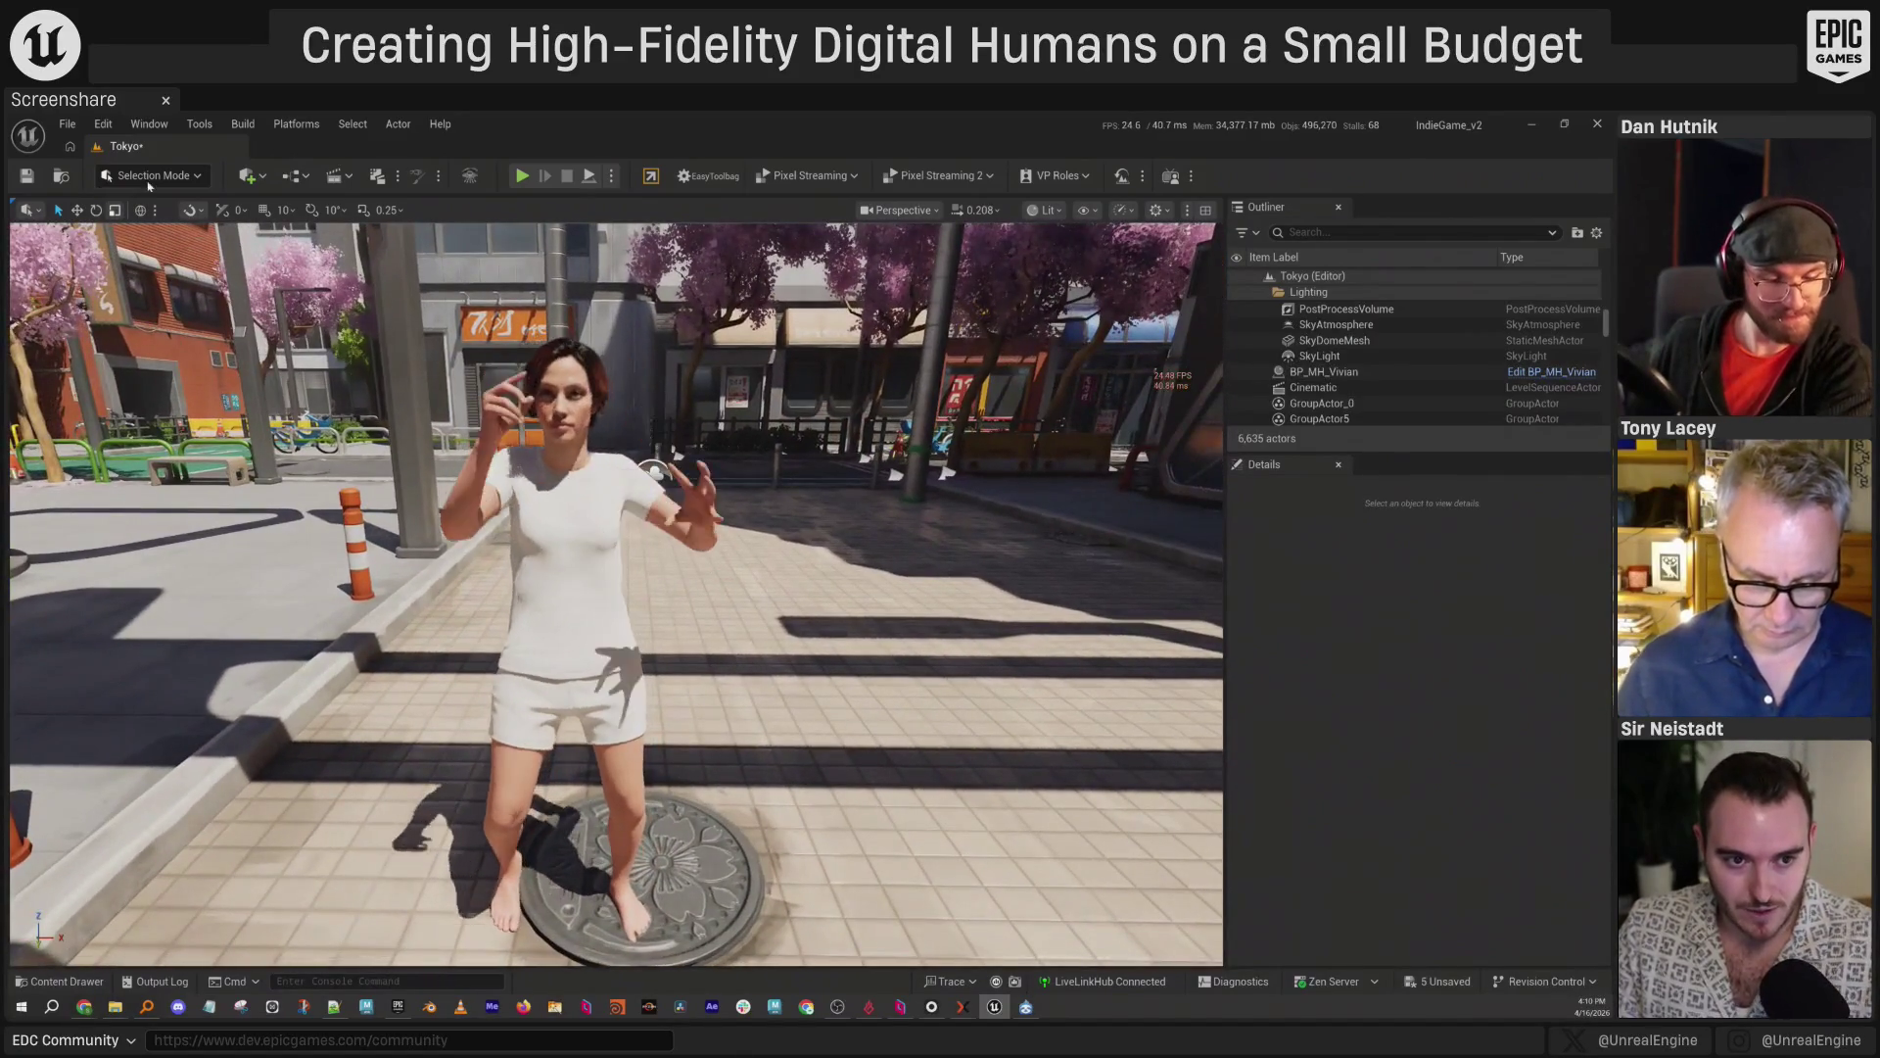
left_click(149, 177)
left_click(137, 306)
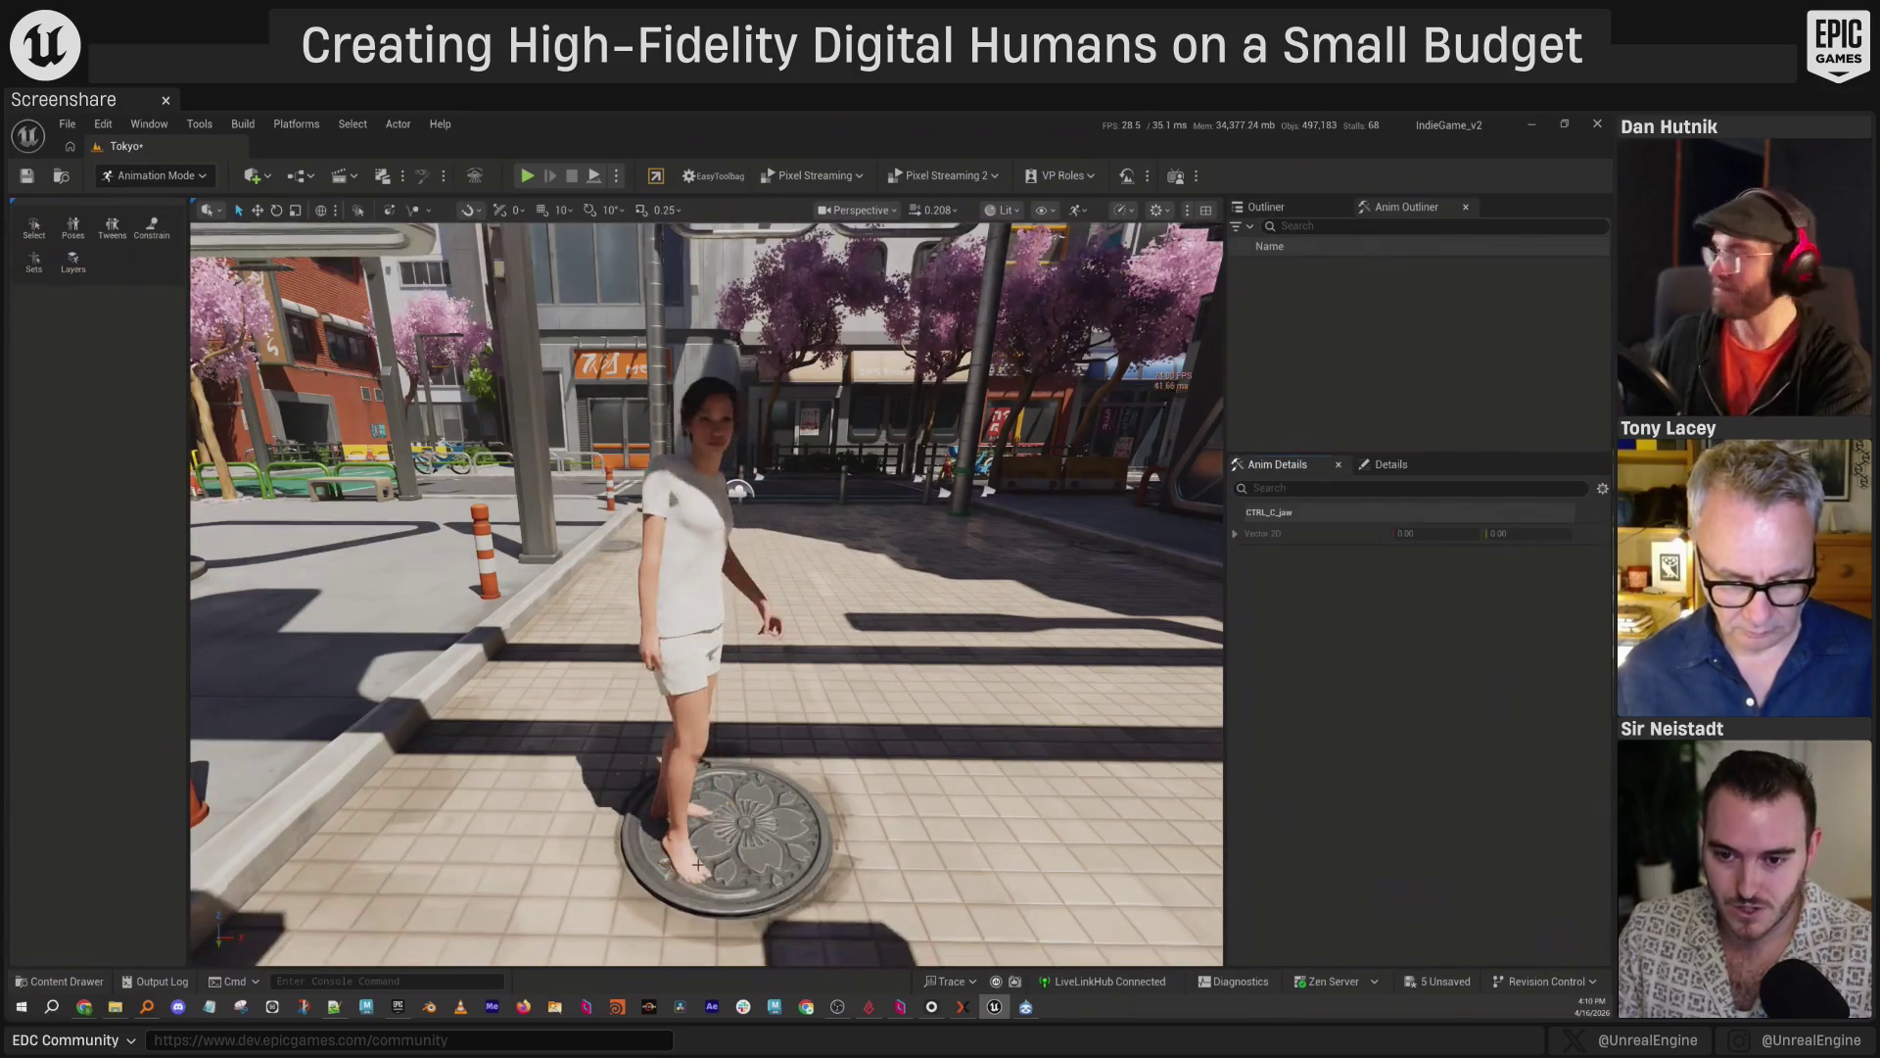
left_click(1390, 464)
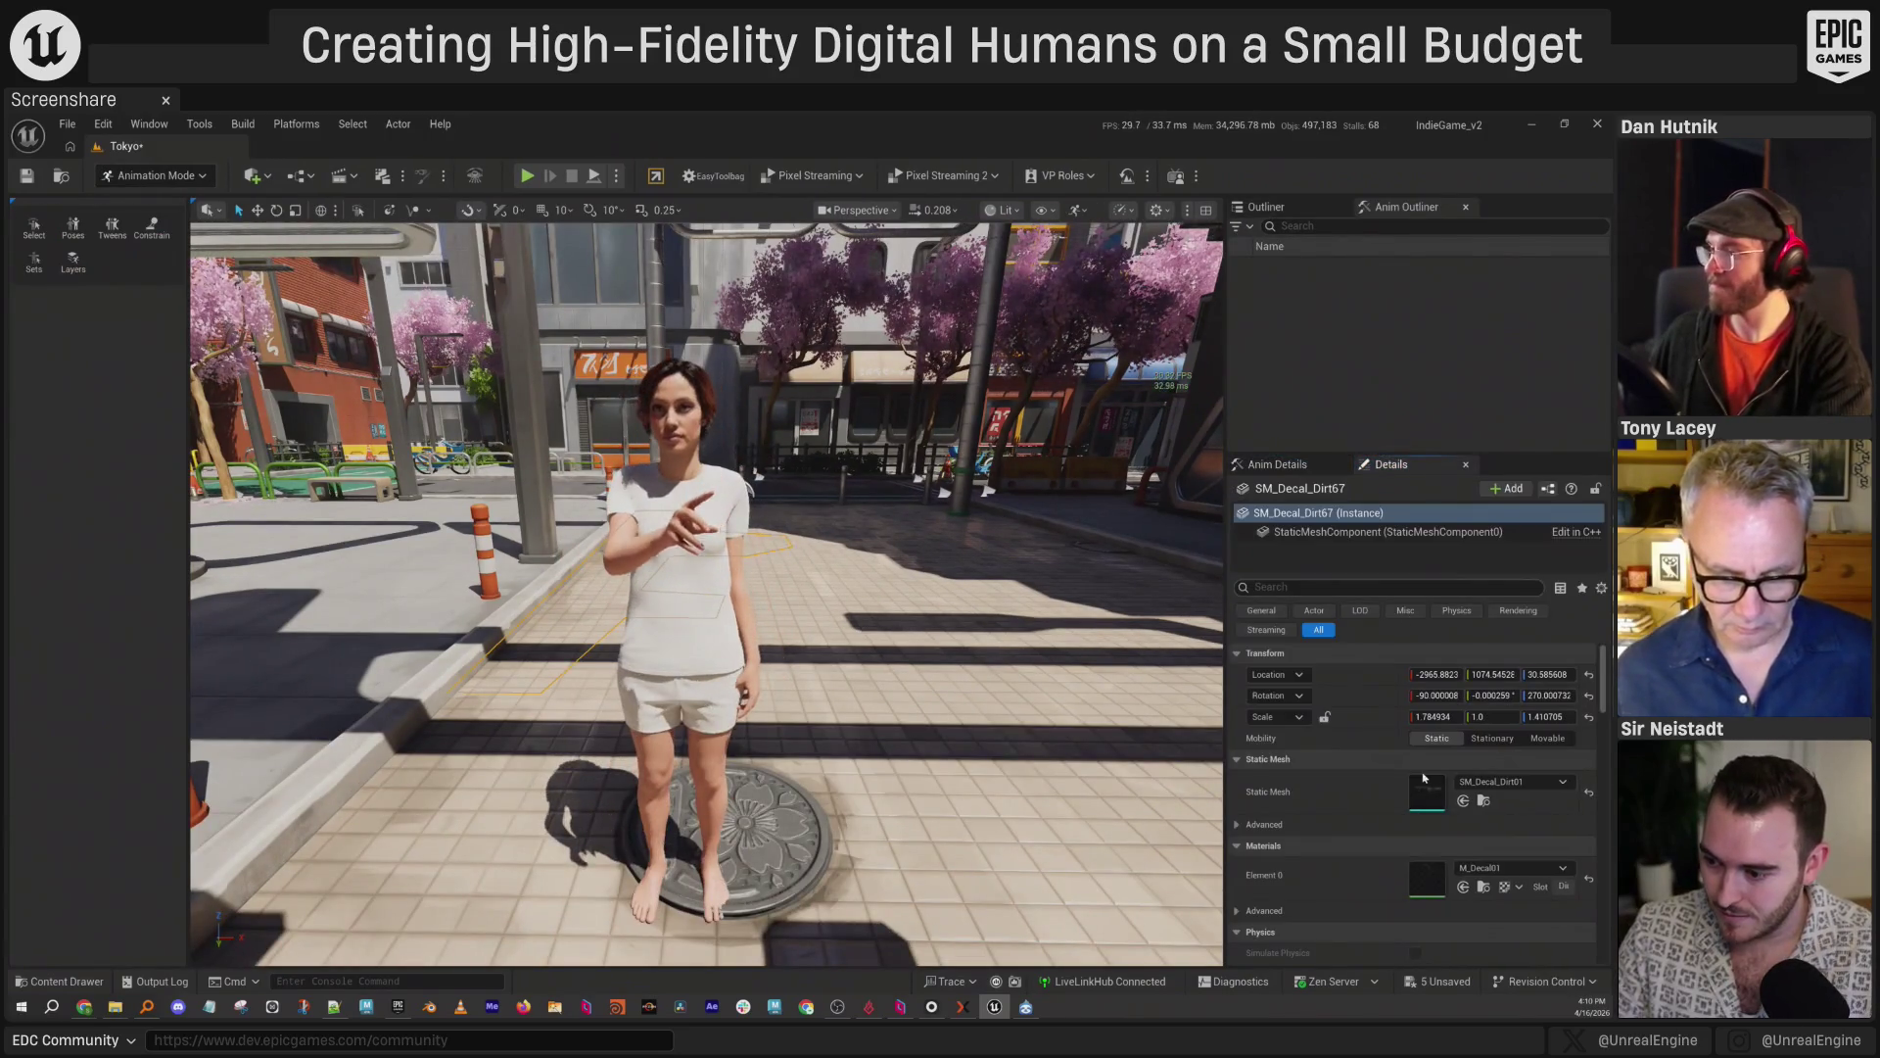
left_click(1295, 214)
left_click(691, 397)
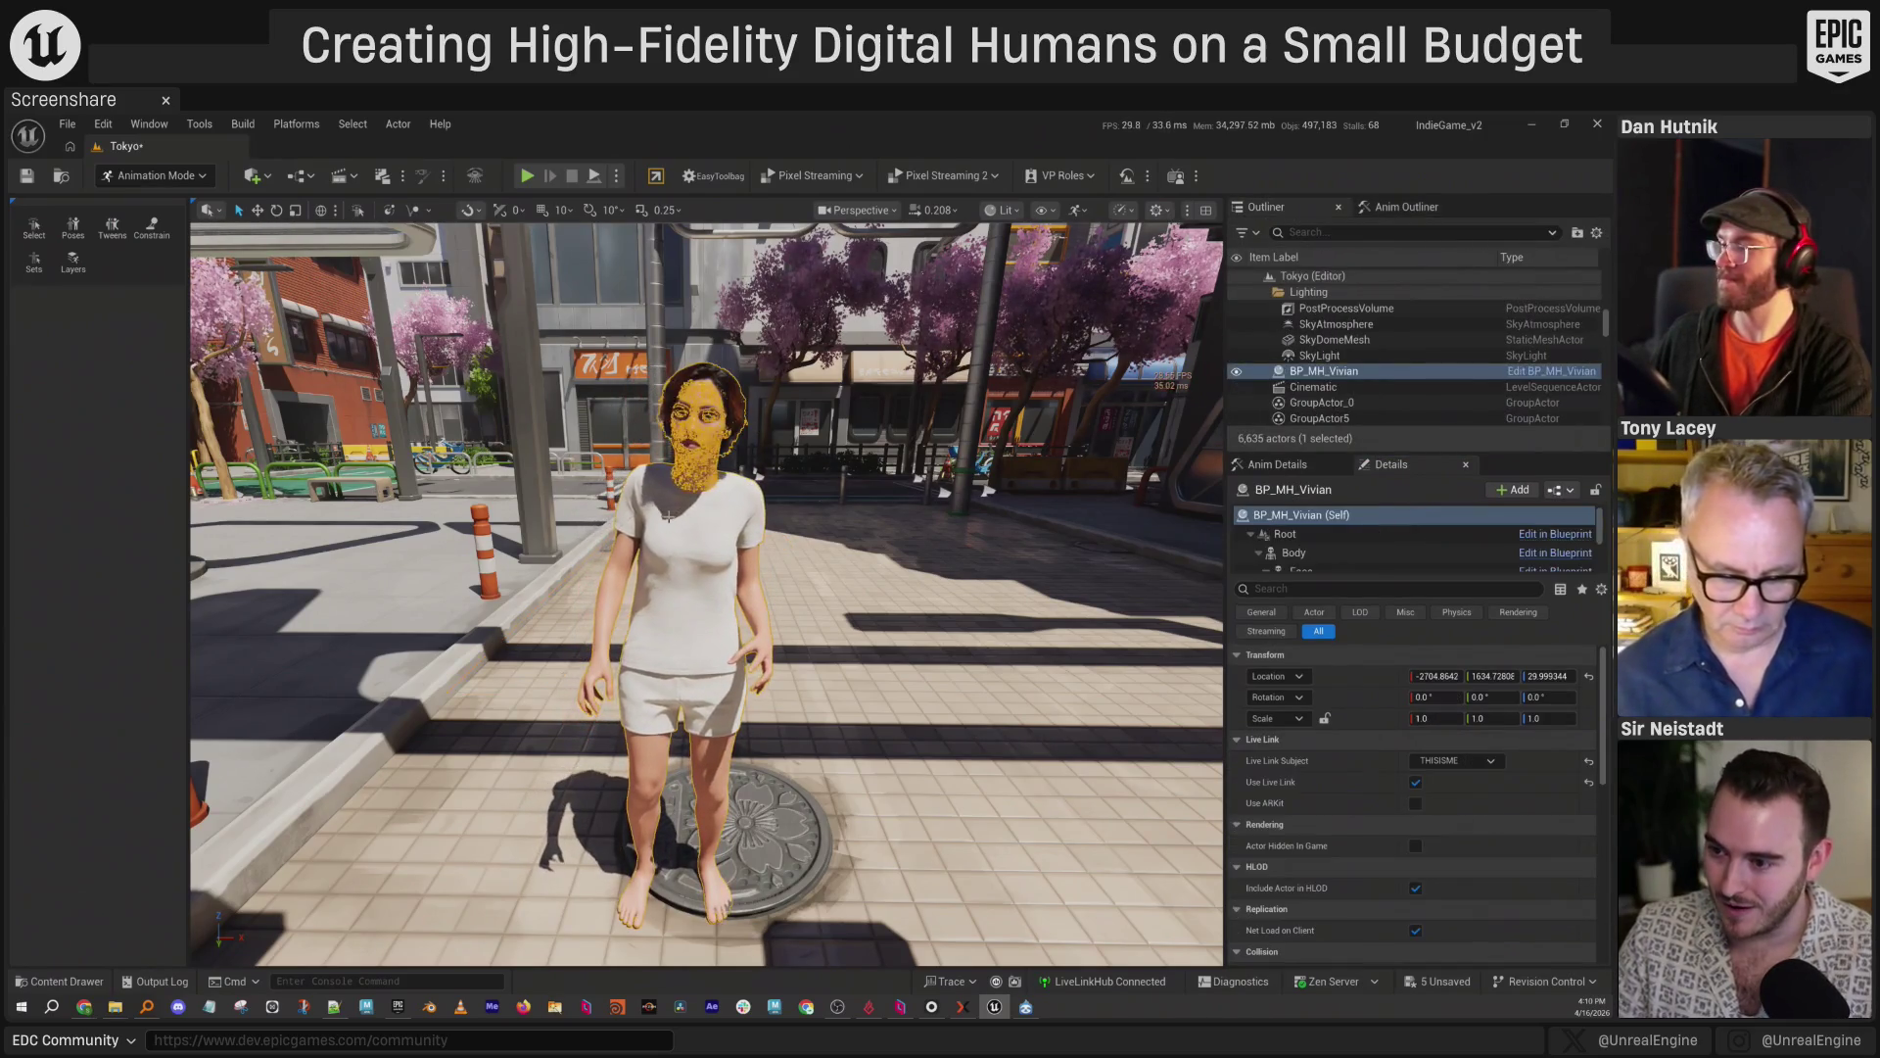
left_click(1415, 783)
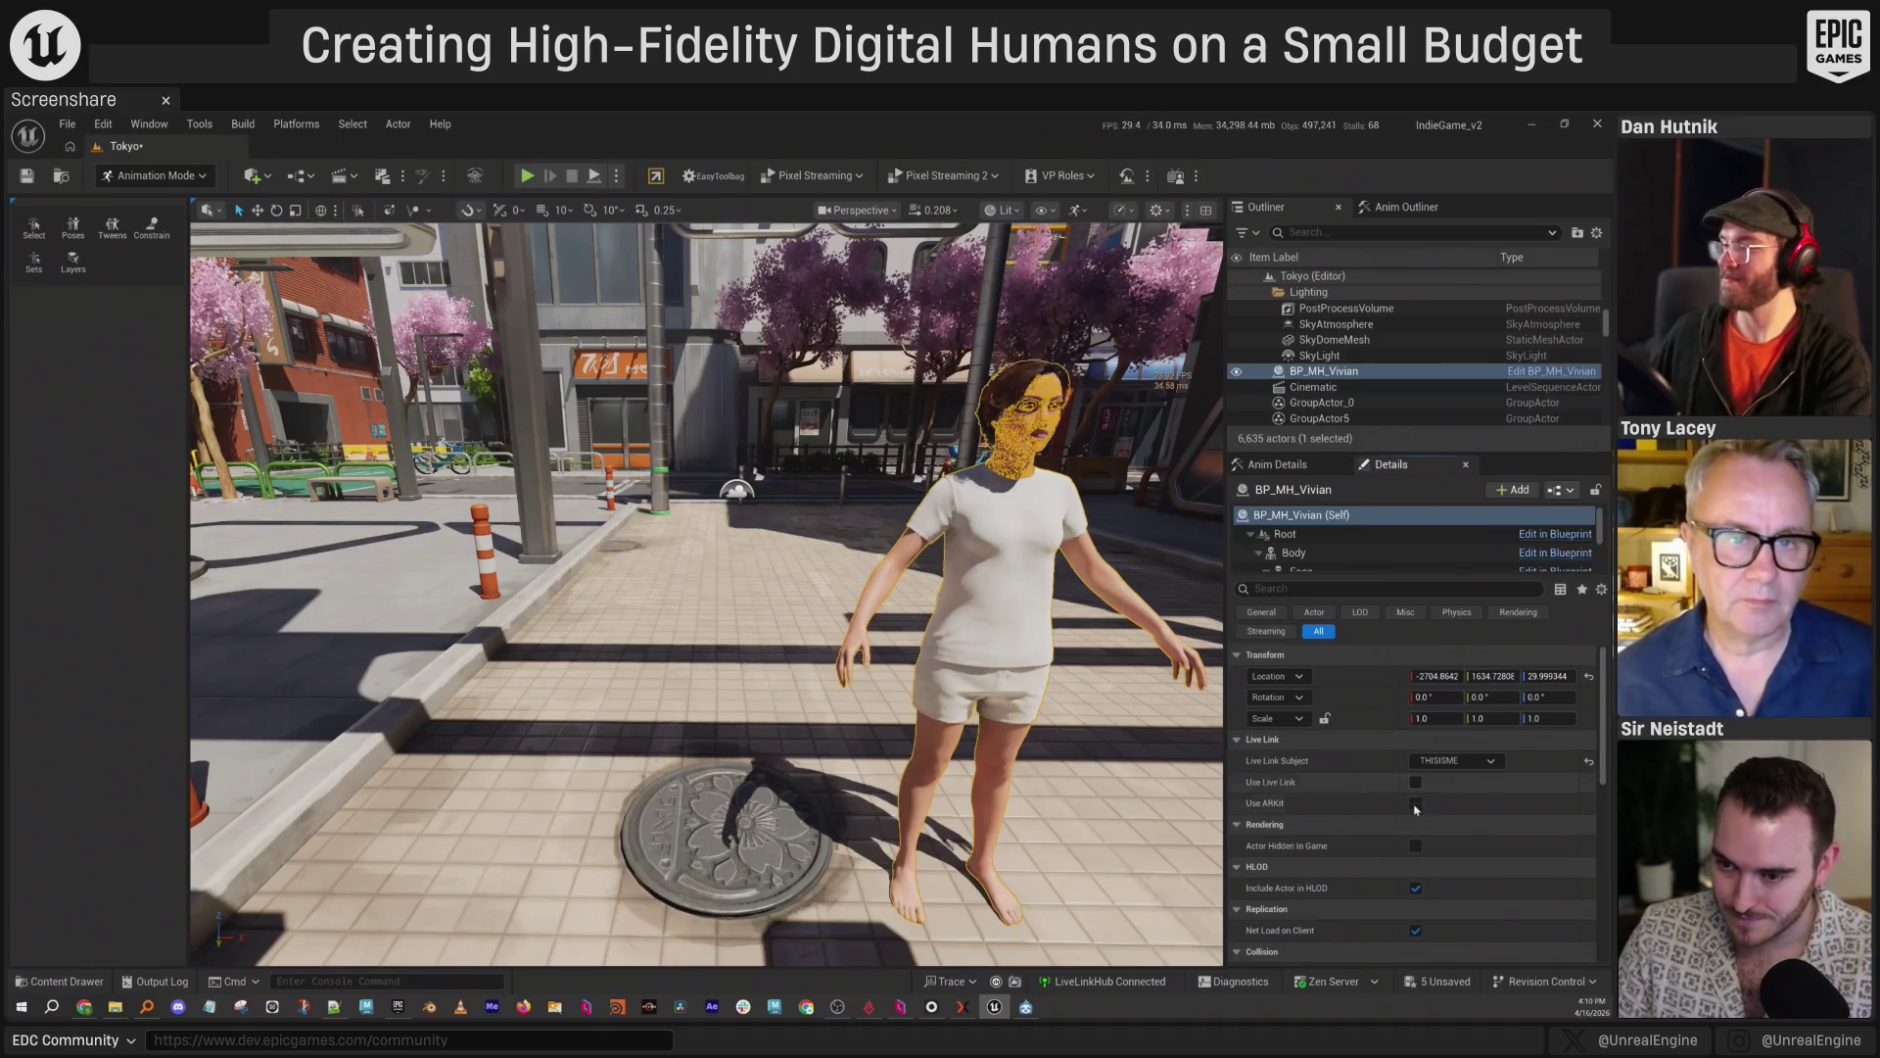
key("Escape")
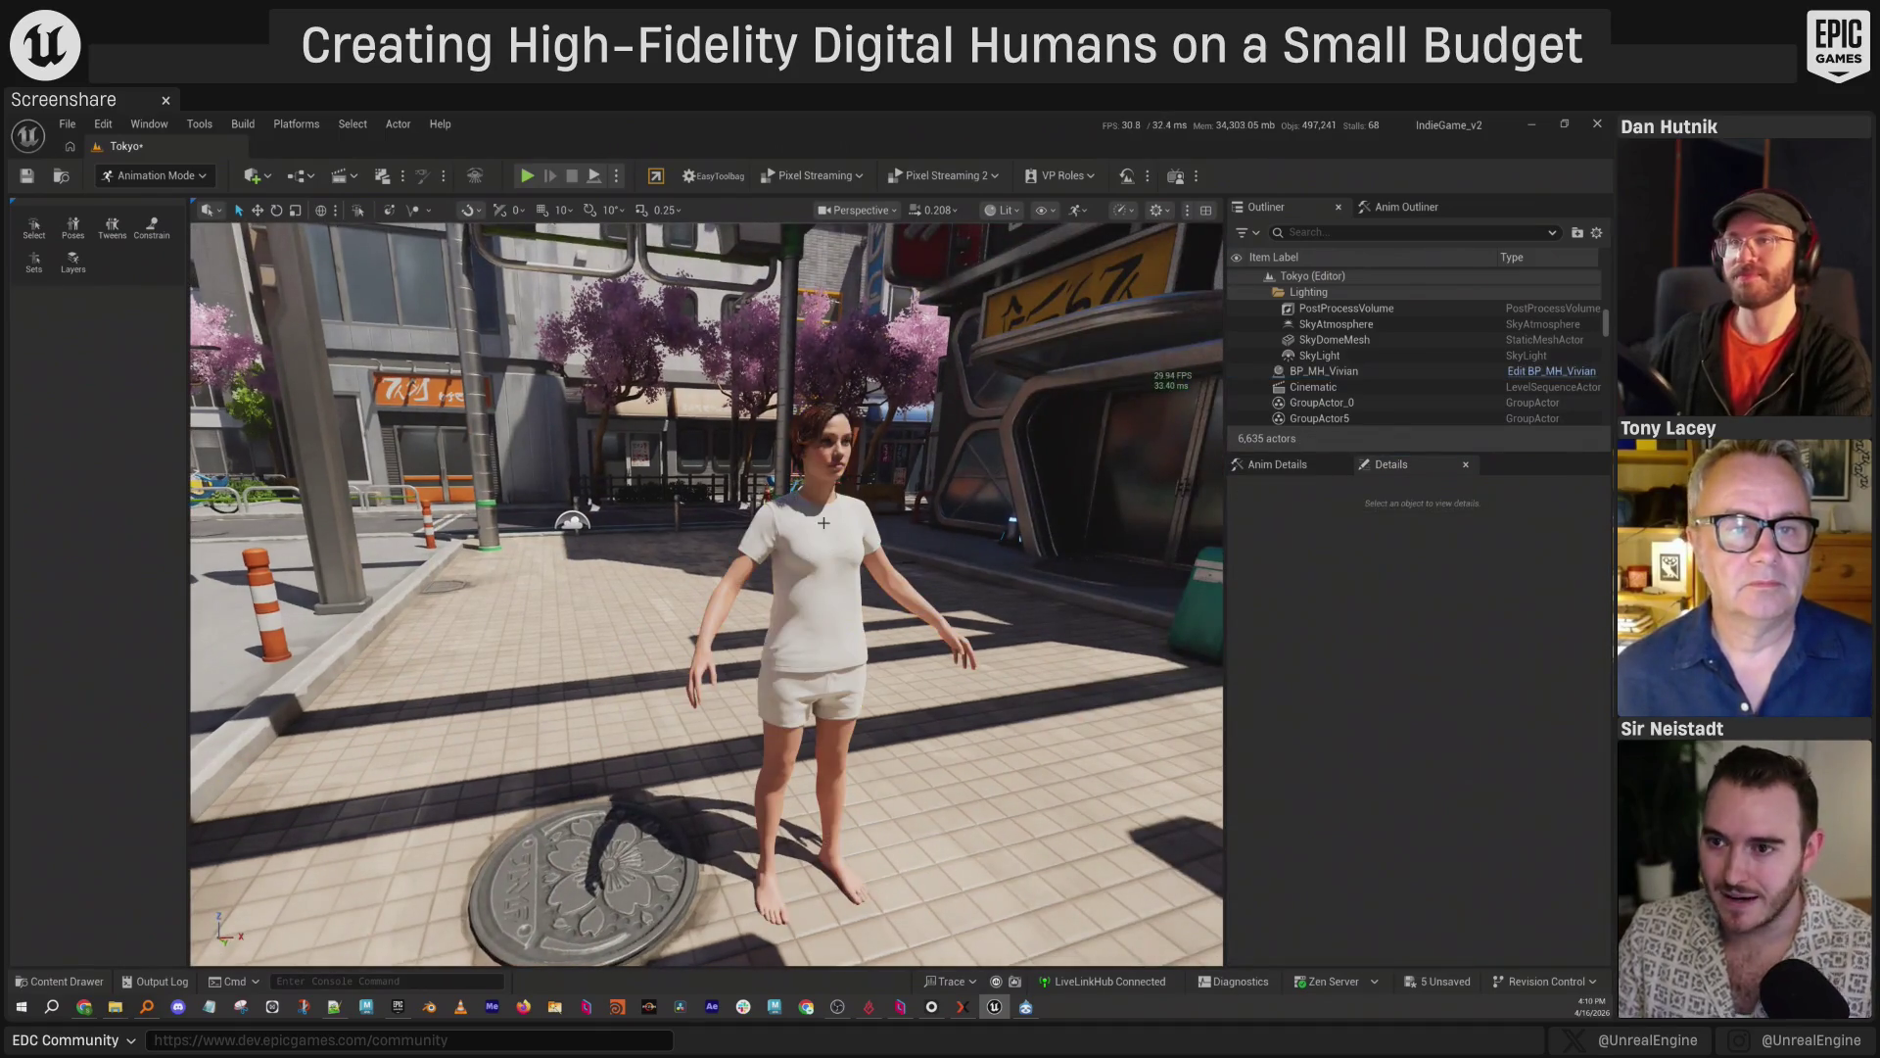
key("ctrl+space")
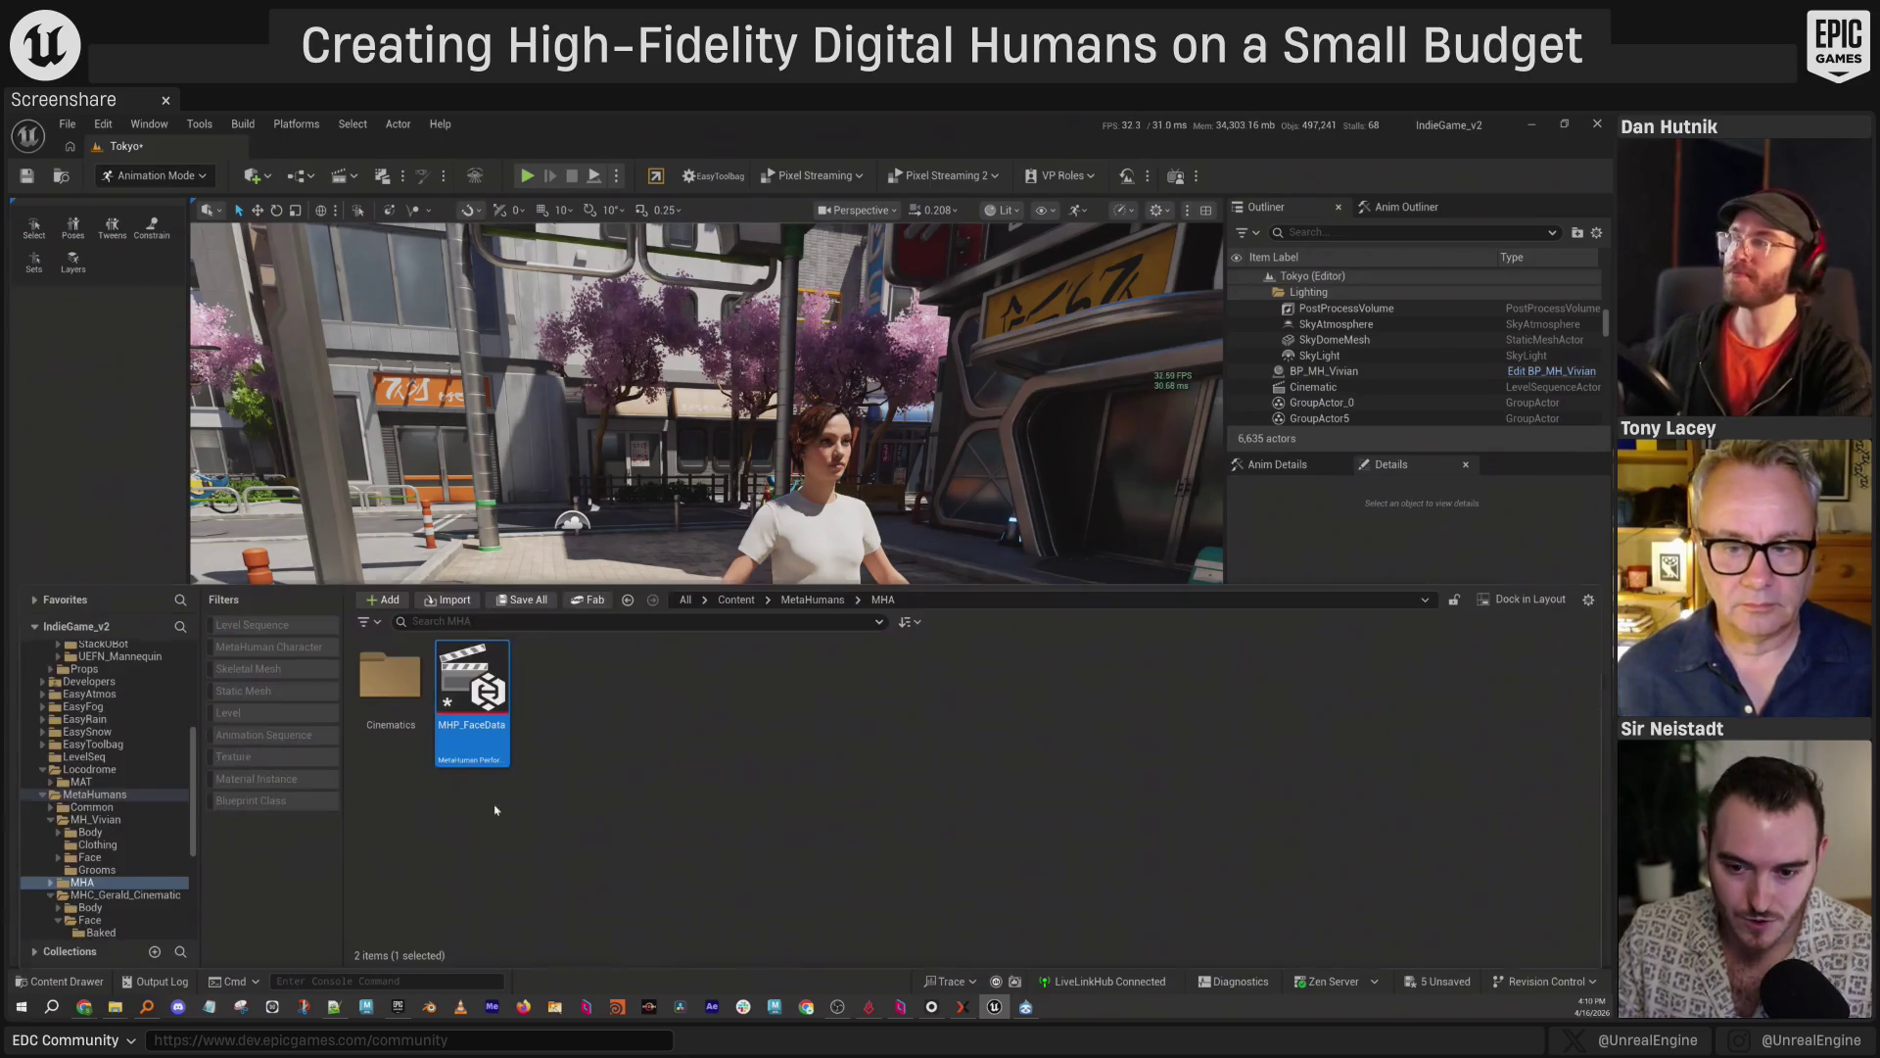
left_click(736, 599)
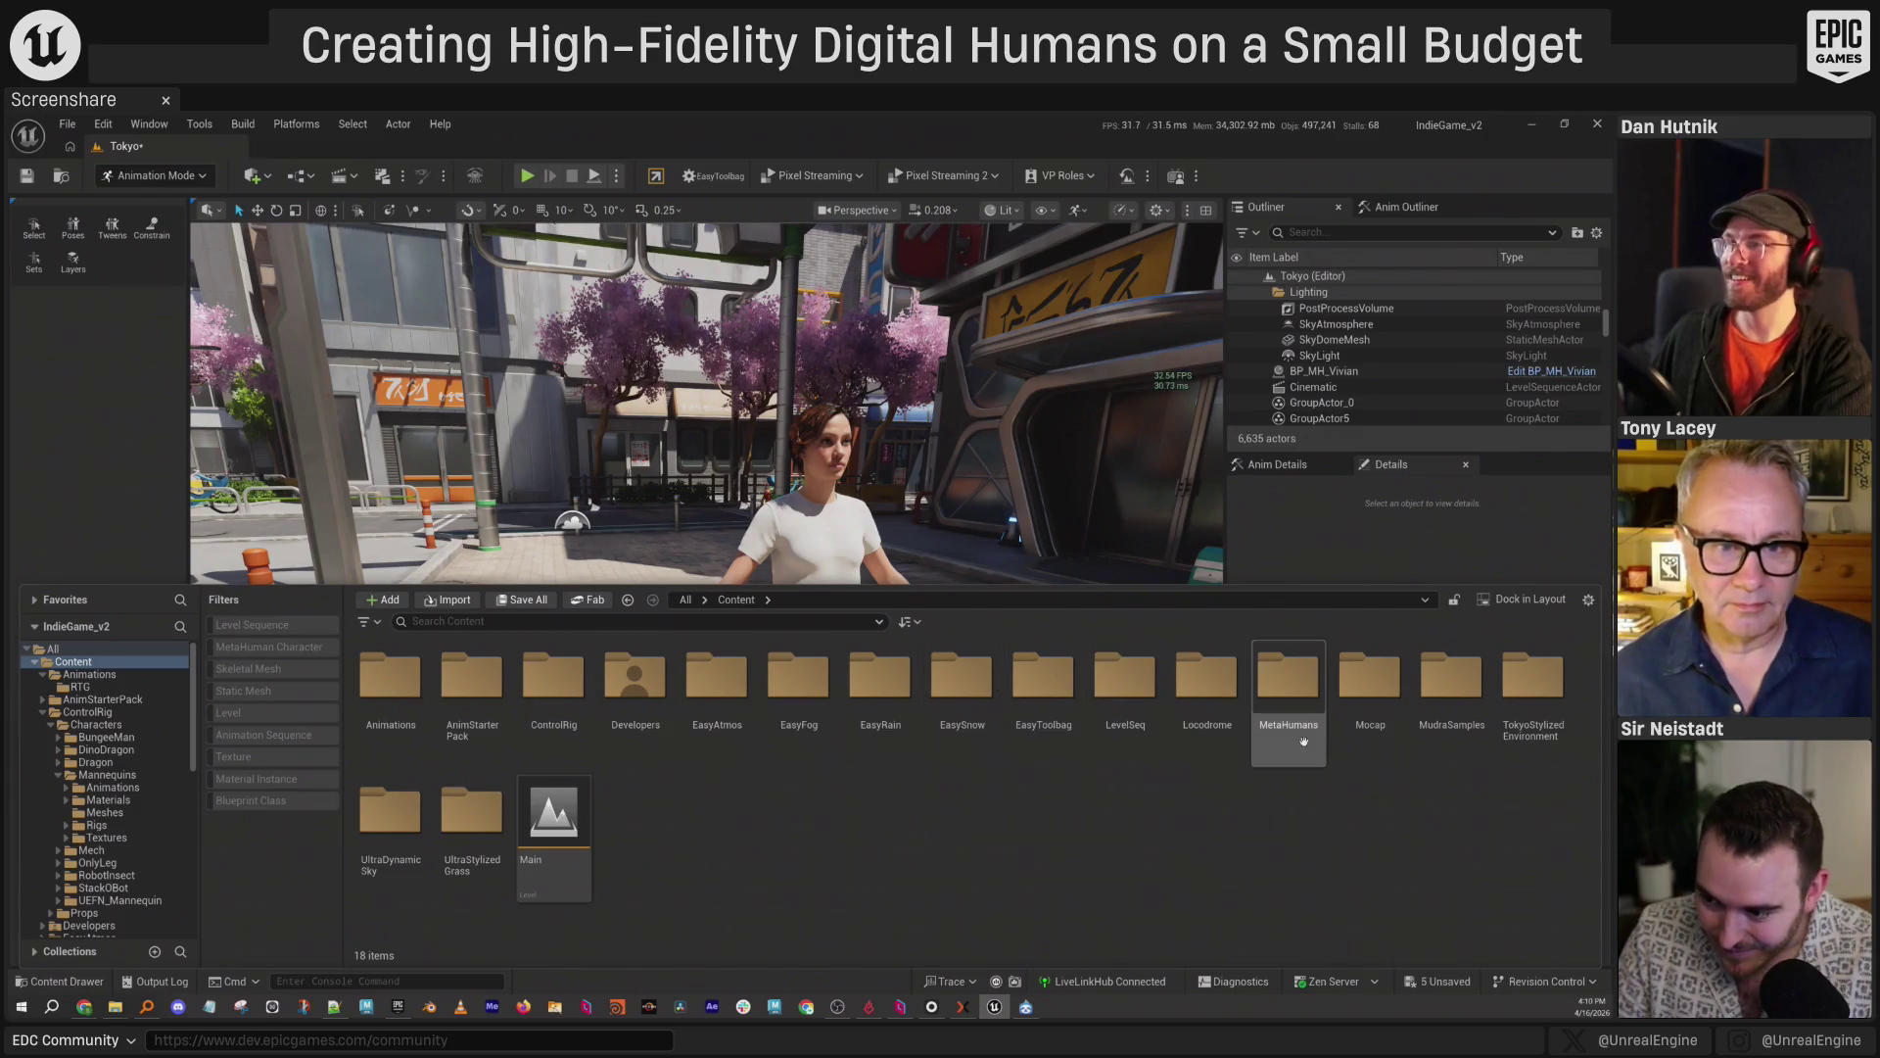
Select the MudraSamples folder, close the Content Drawer, and show the Window menu.
left_click(1450, 724)
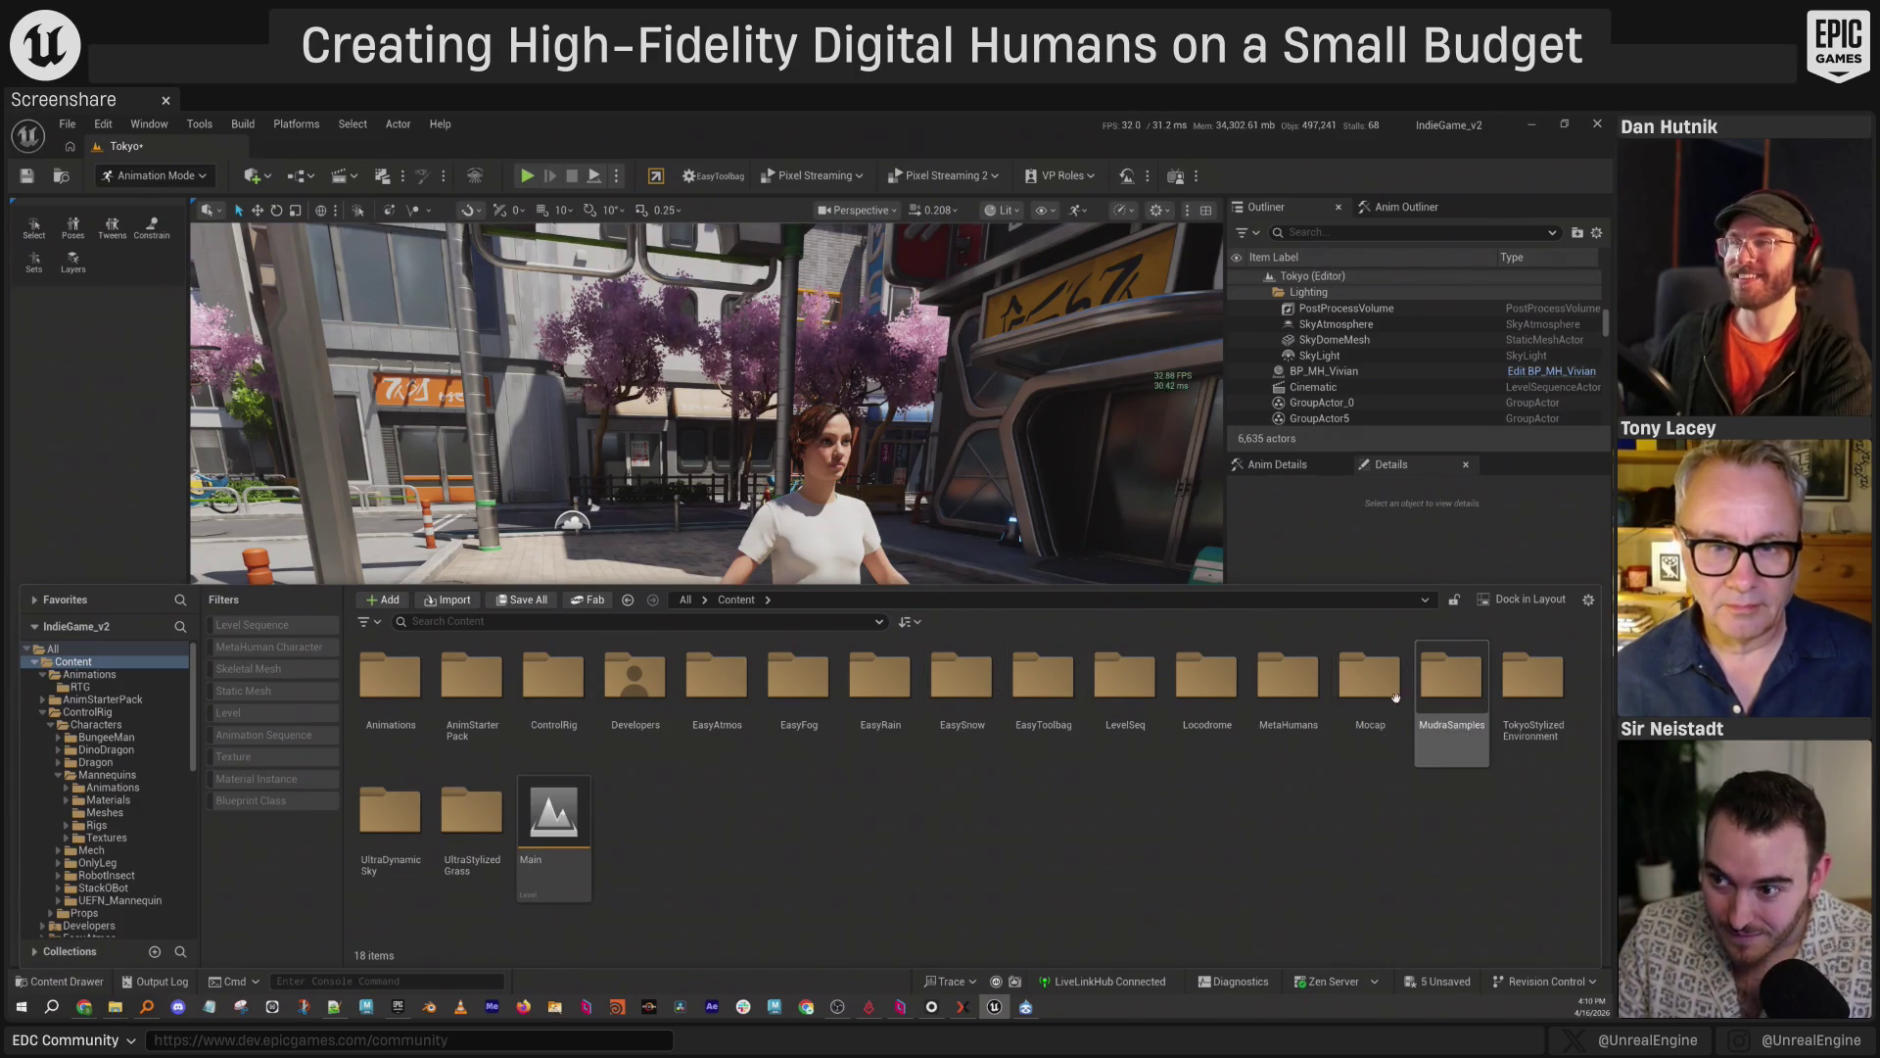
left_click(1373, 540)
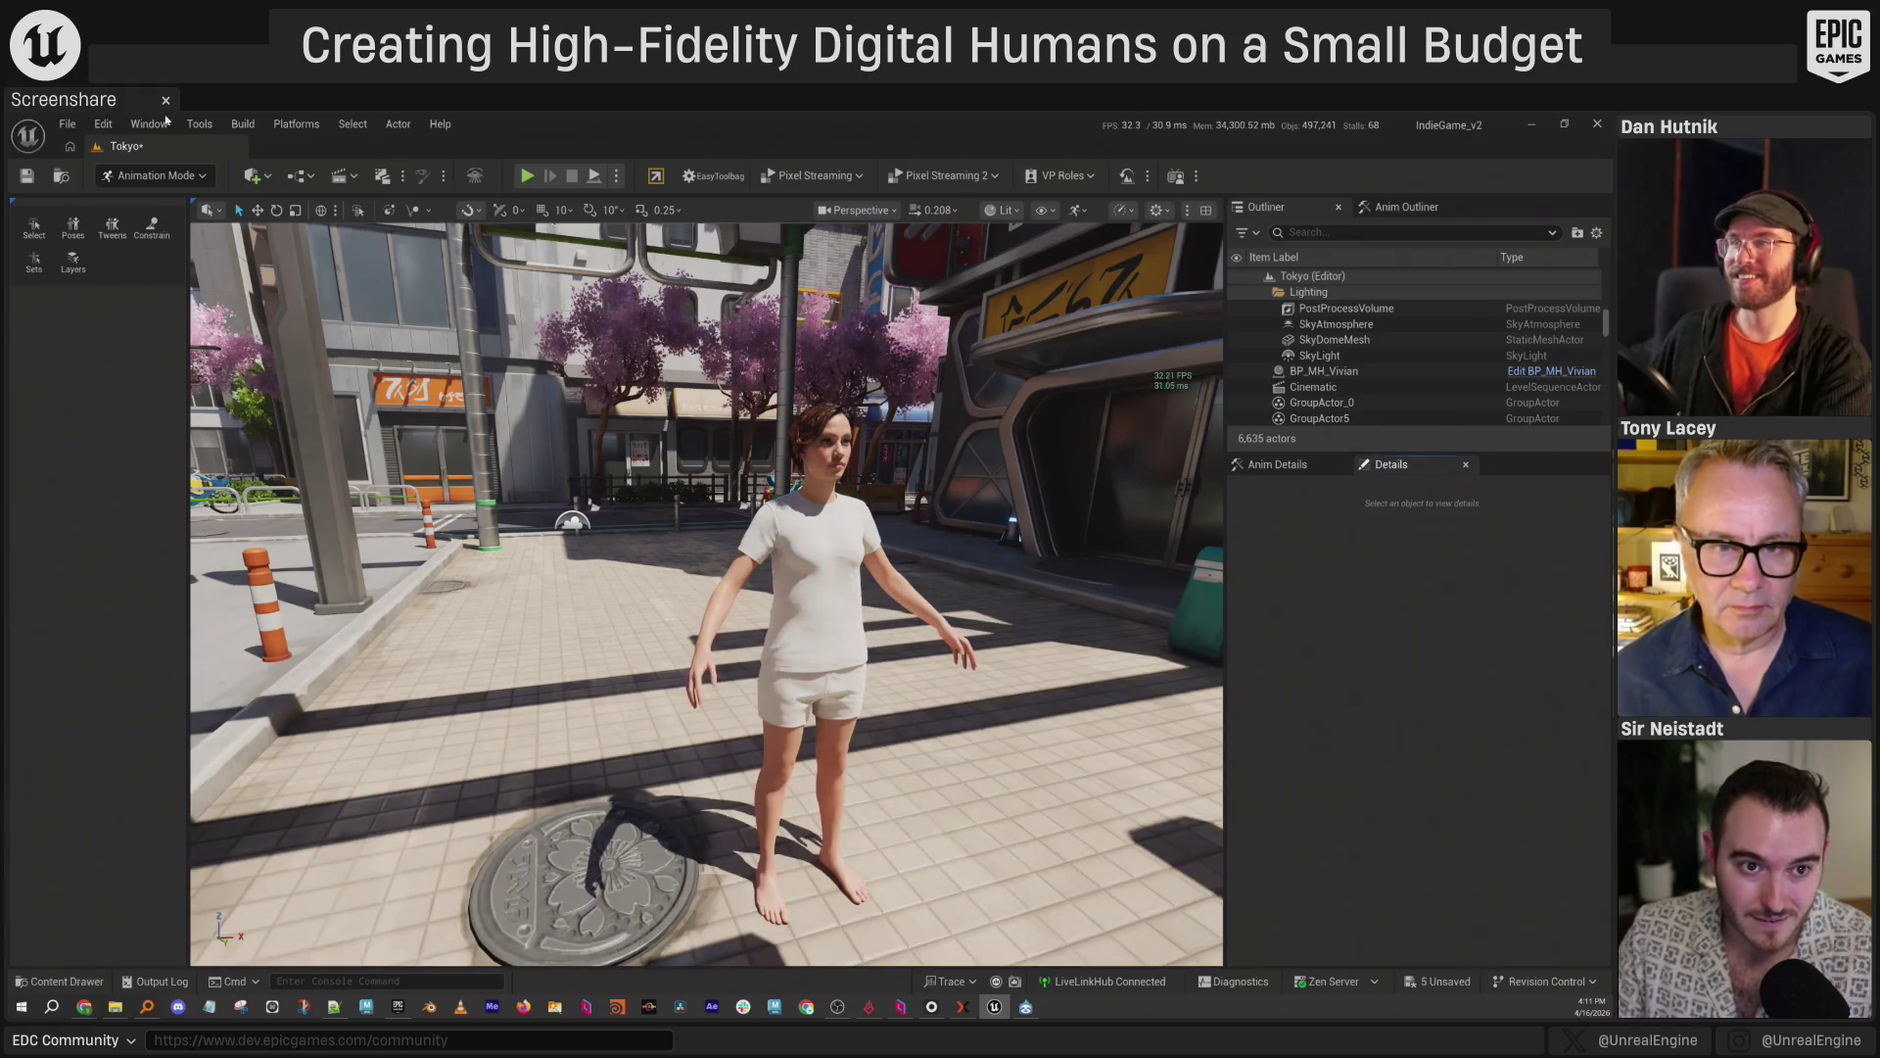
left_click(199, 127)
Reopen the Take Recorder panel.
mouse_move(147, 126)
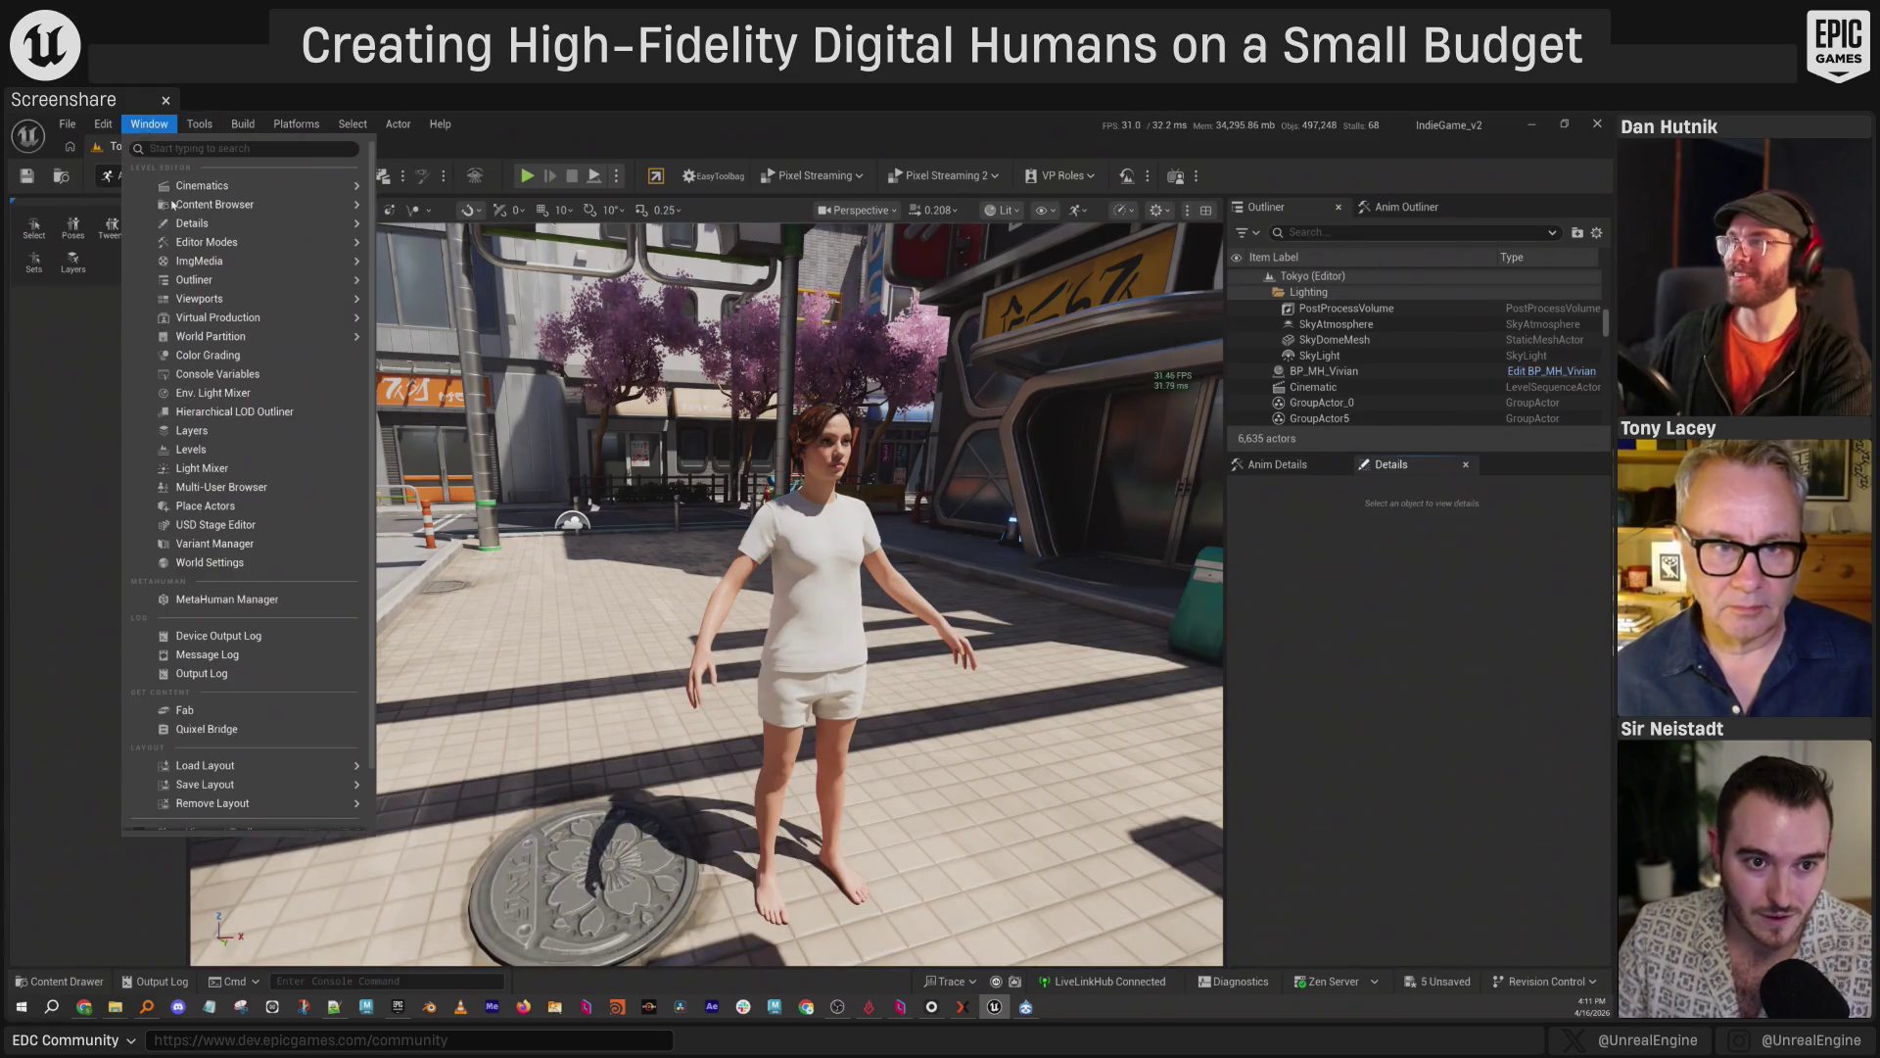
mouse_move(289, 194)
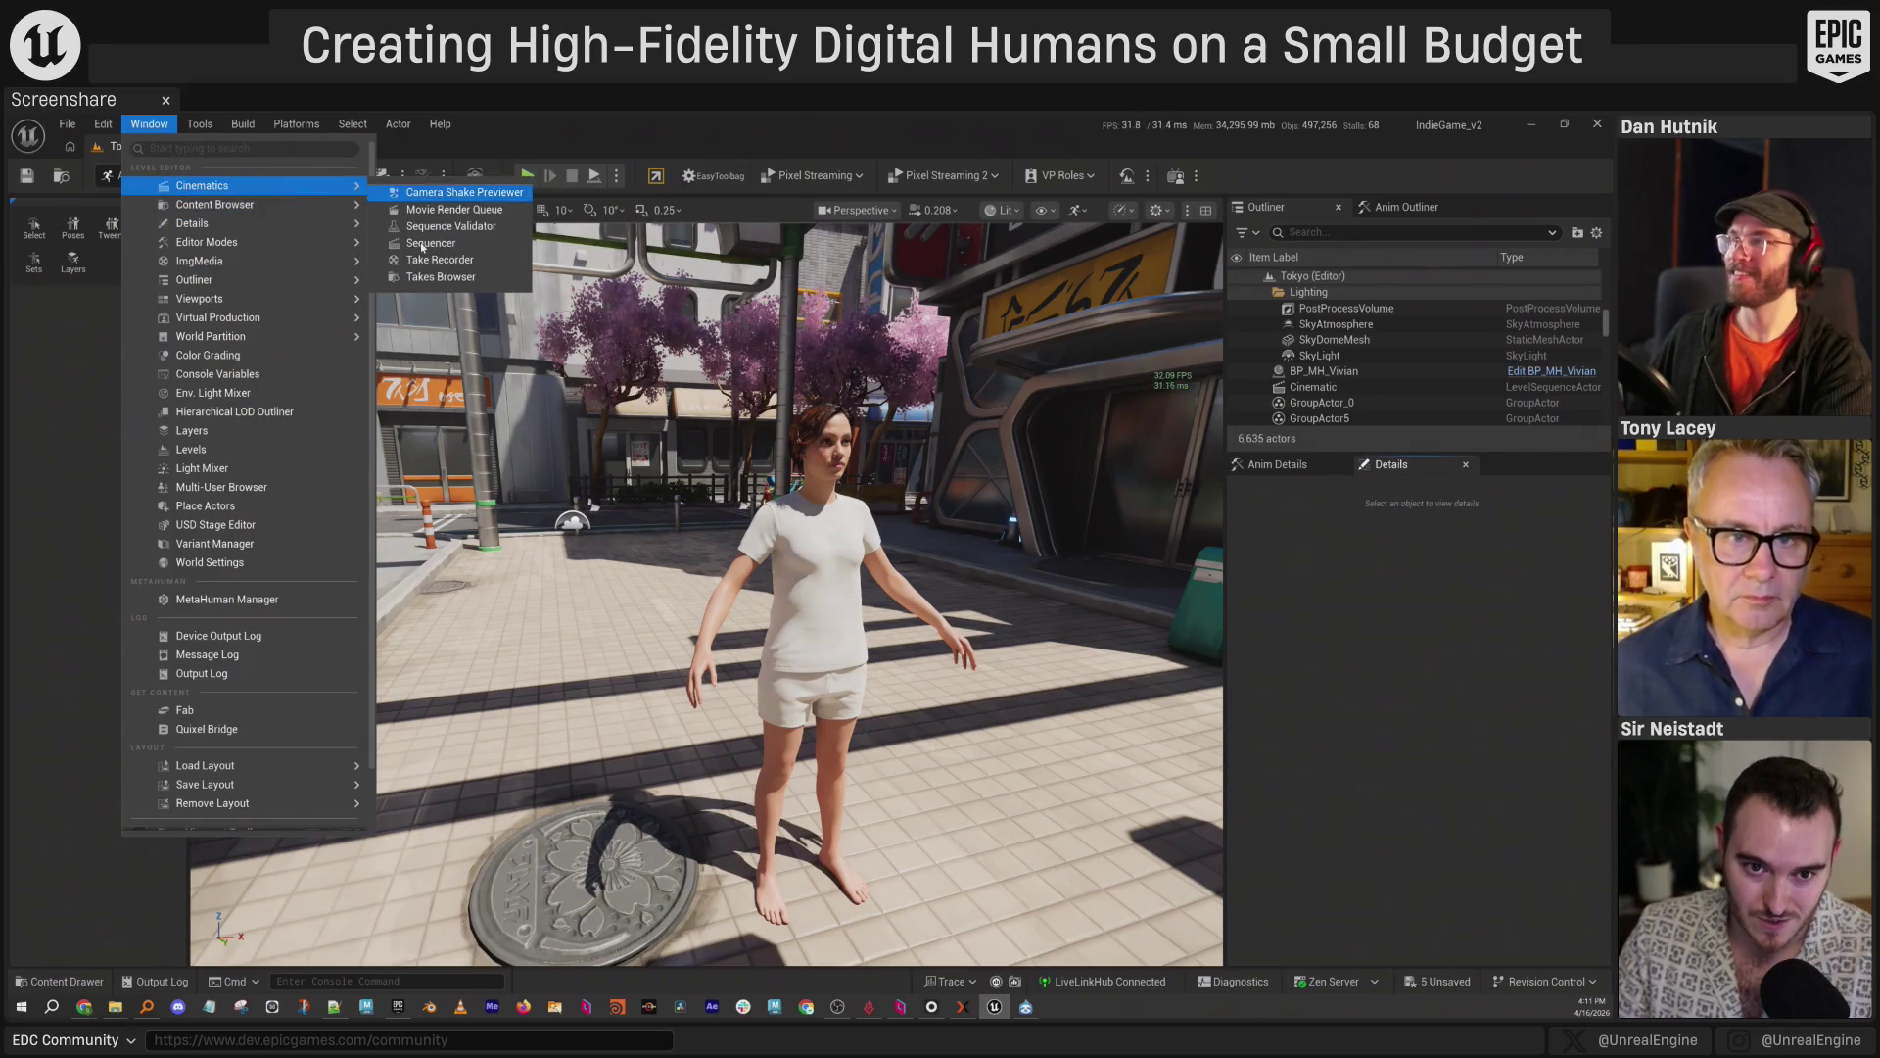
left_click(440, 259)
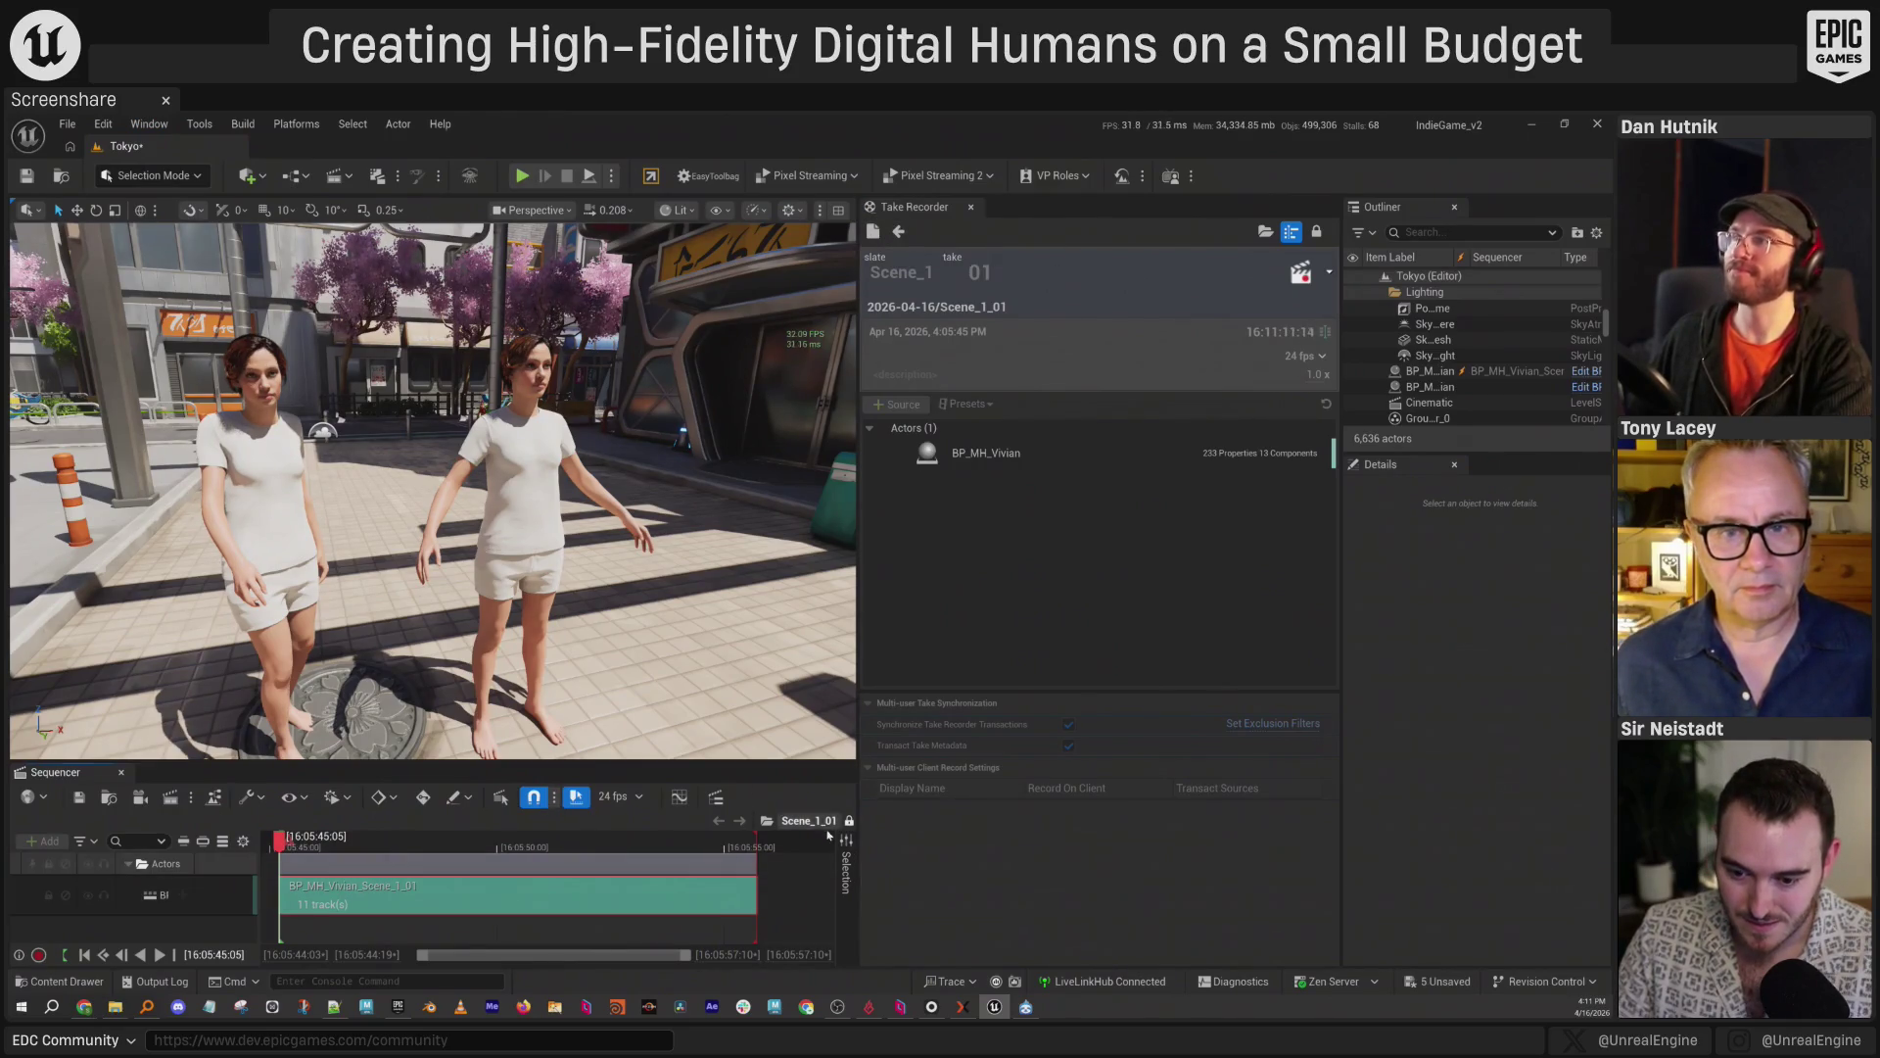
Search the Content Drawer for 'scene' and browse to Scene_1_01 in Takes/2026-04-16.
key("ctrl+space")
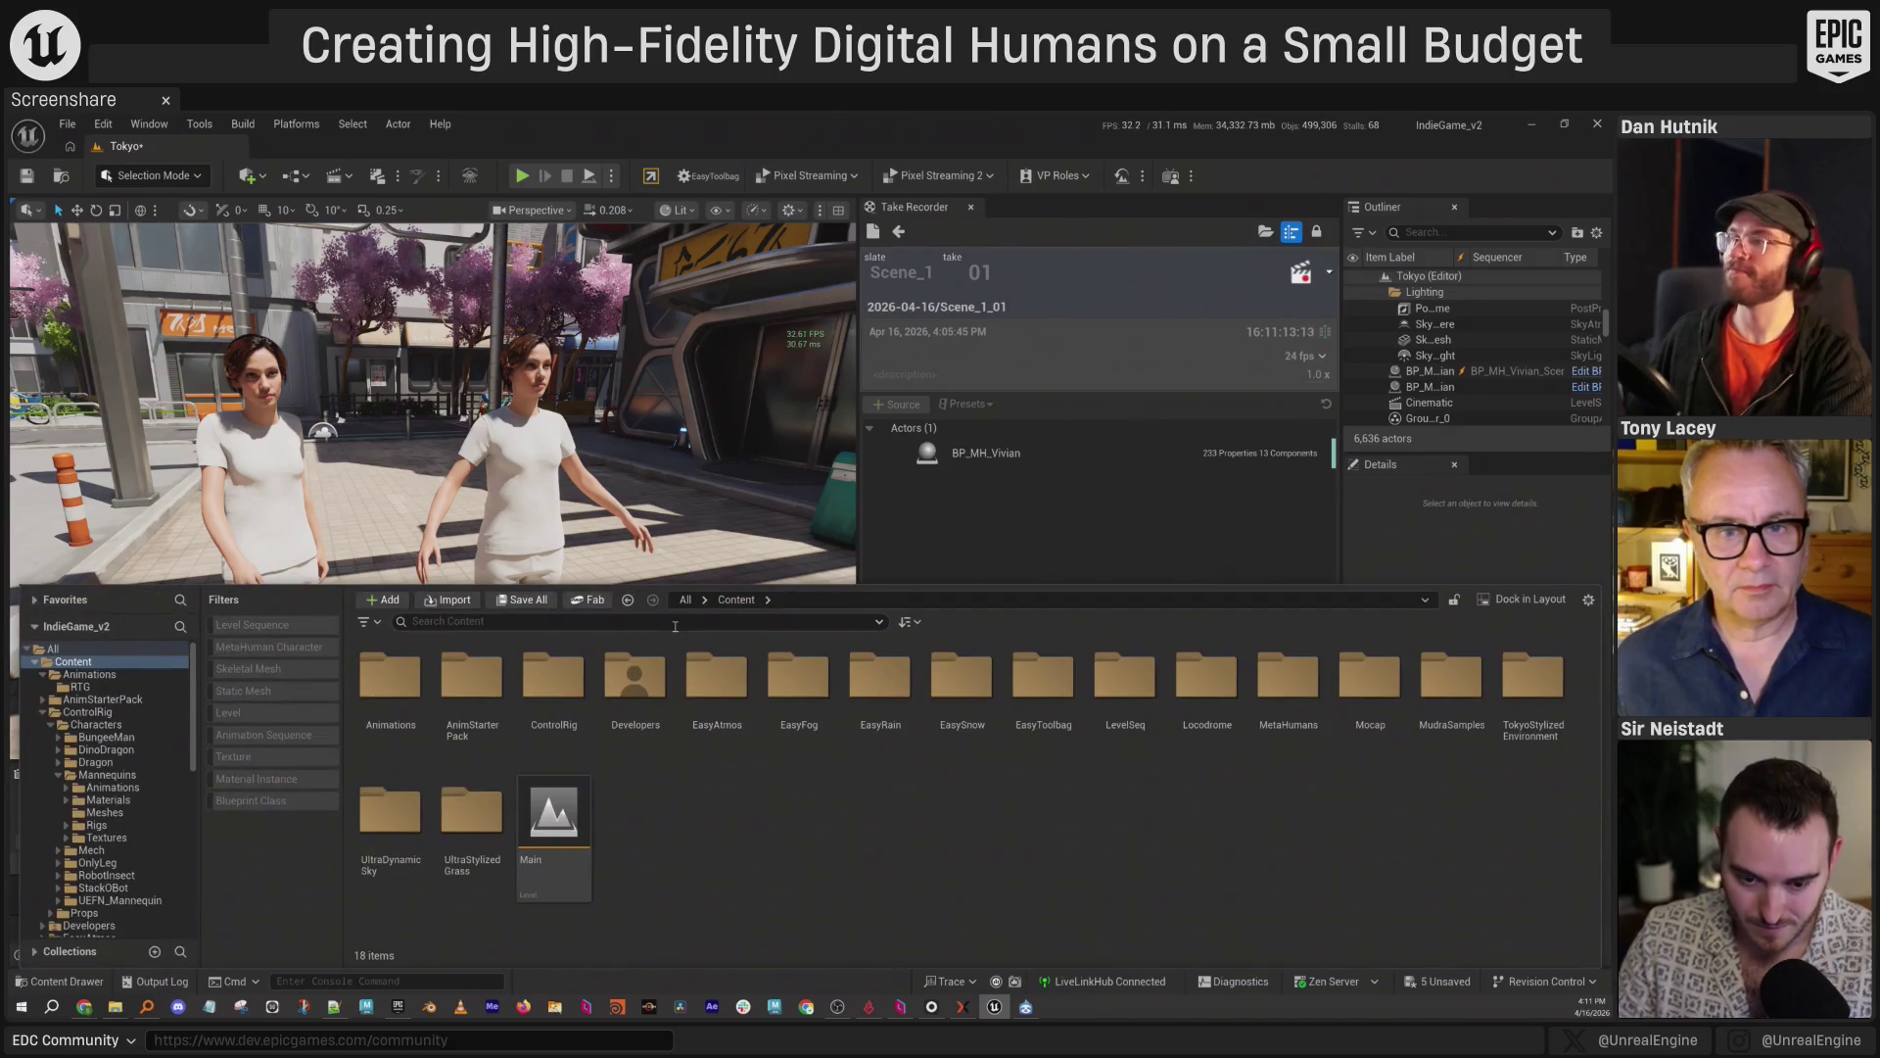
type("scene")
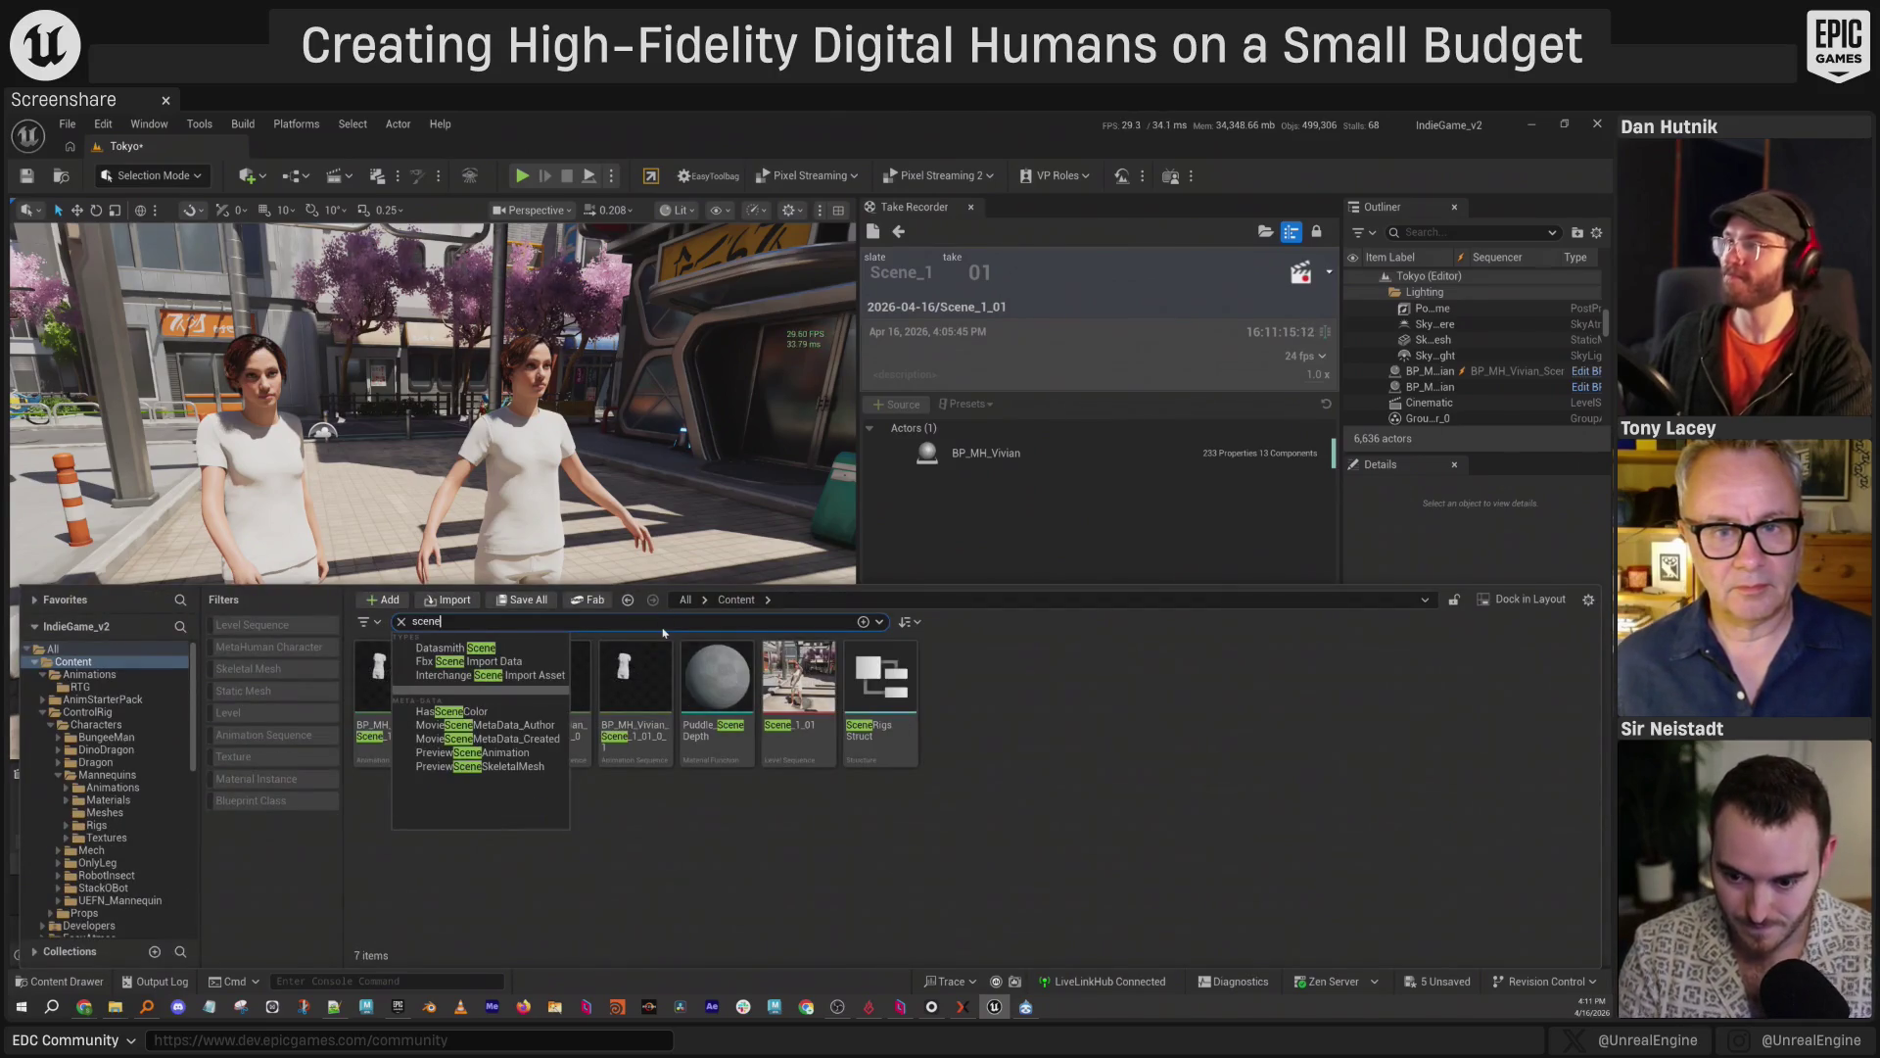
left_click(799, 700)
key("ctrl+b")
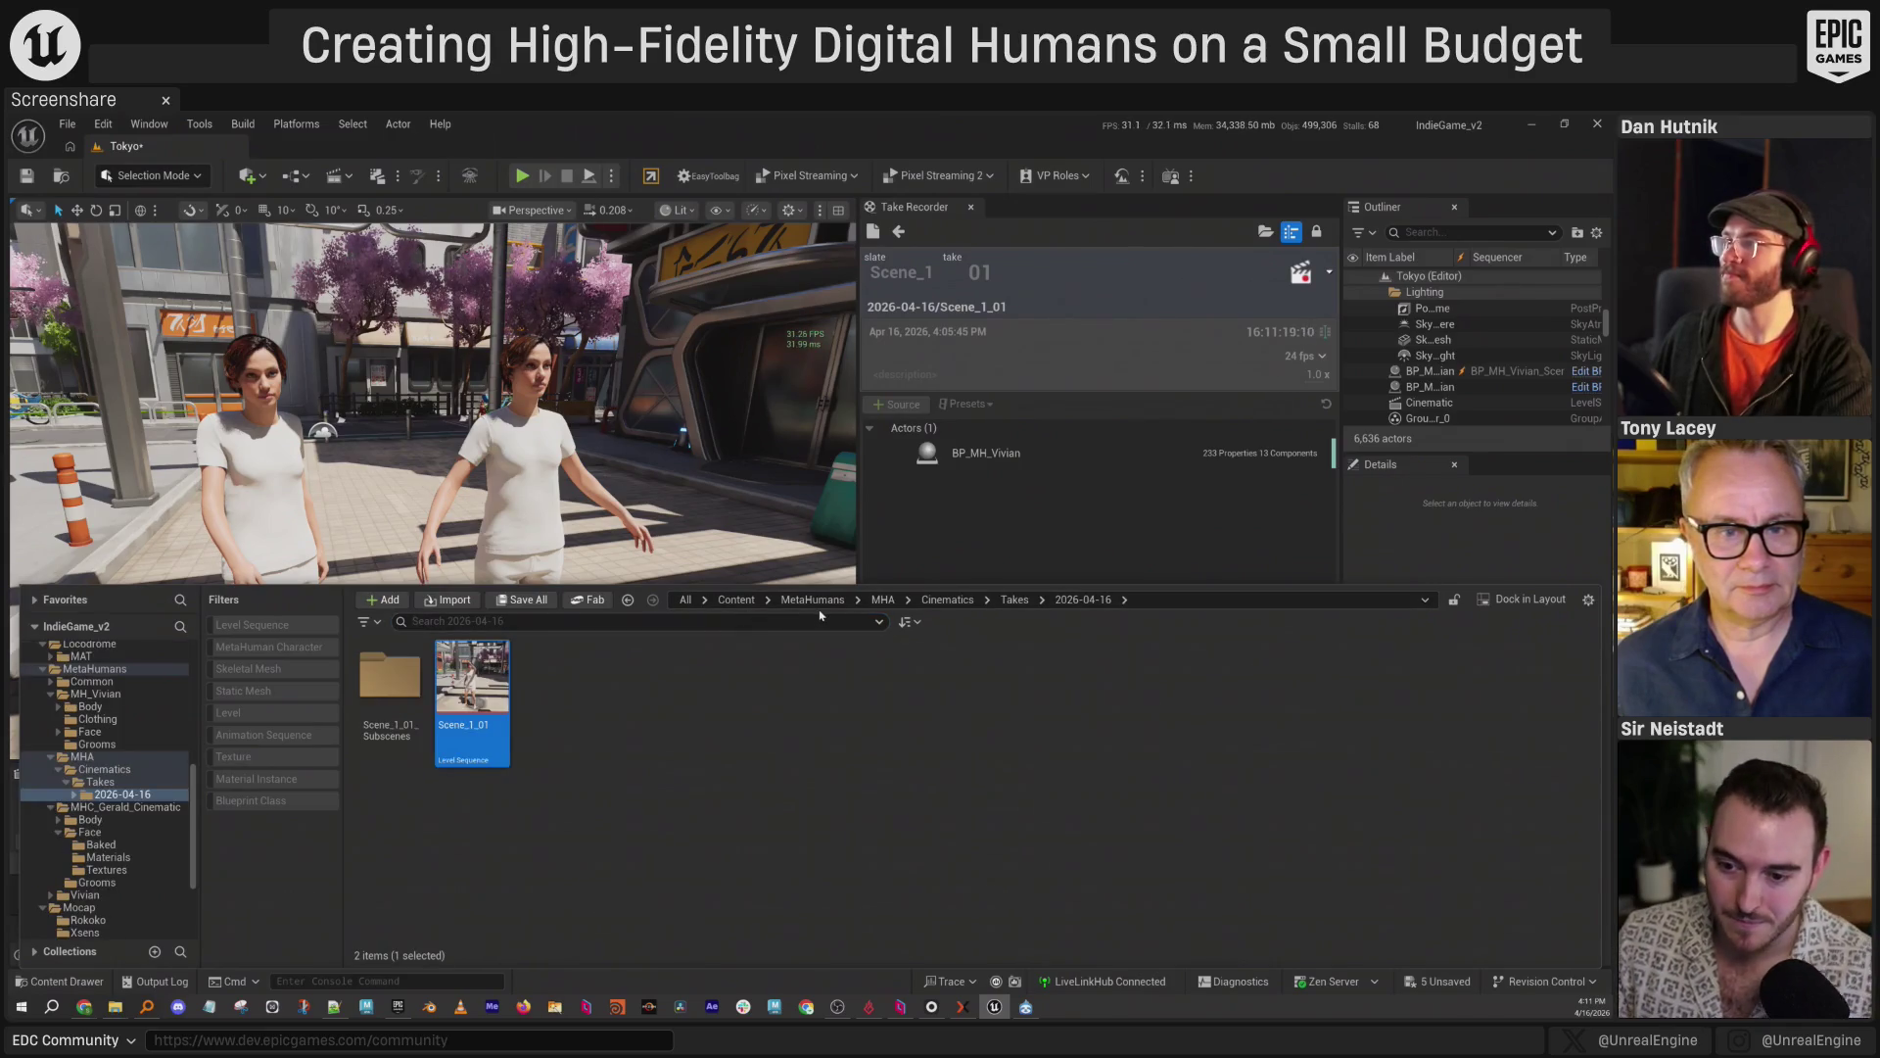
Close the take panels and load the Scene_1_01 take into the Tokyo scene.
double_click(472, 705)
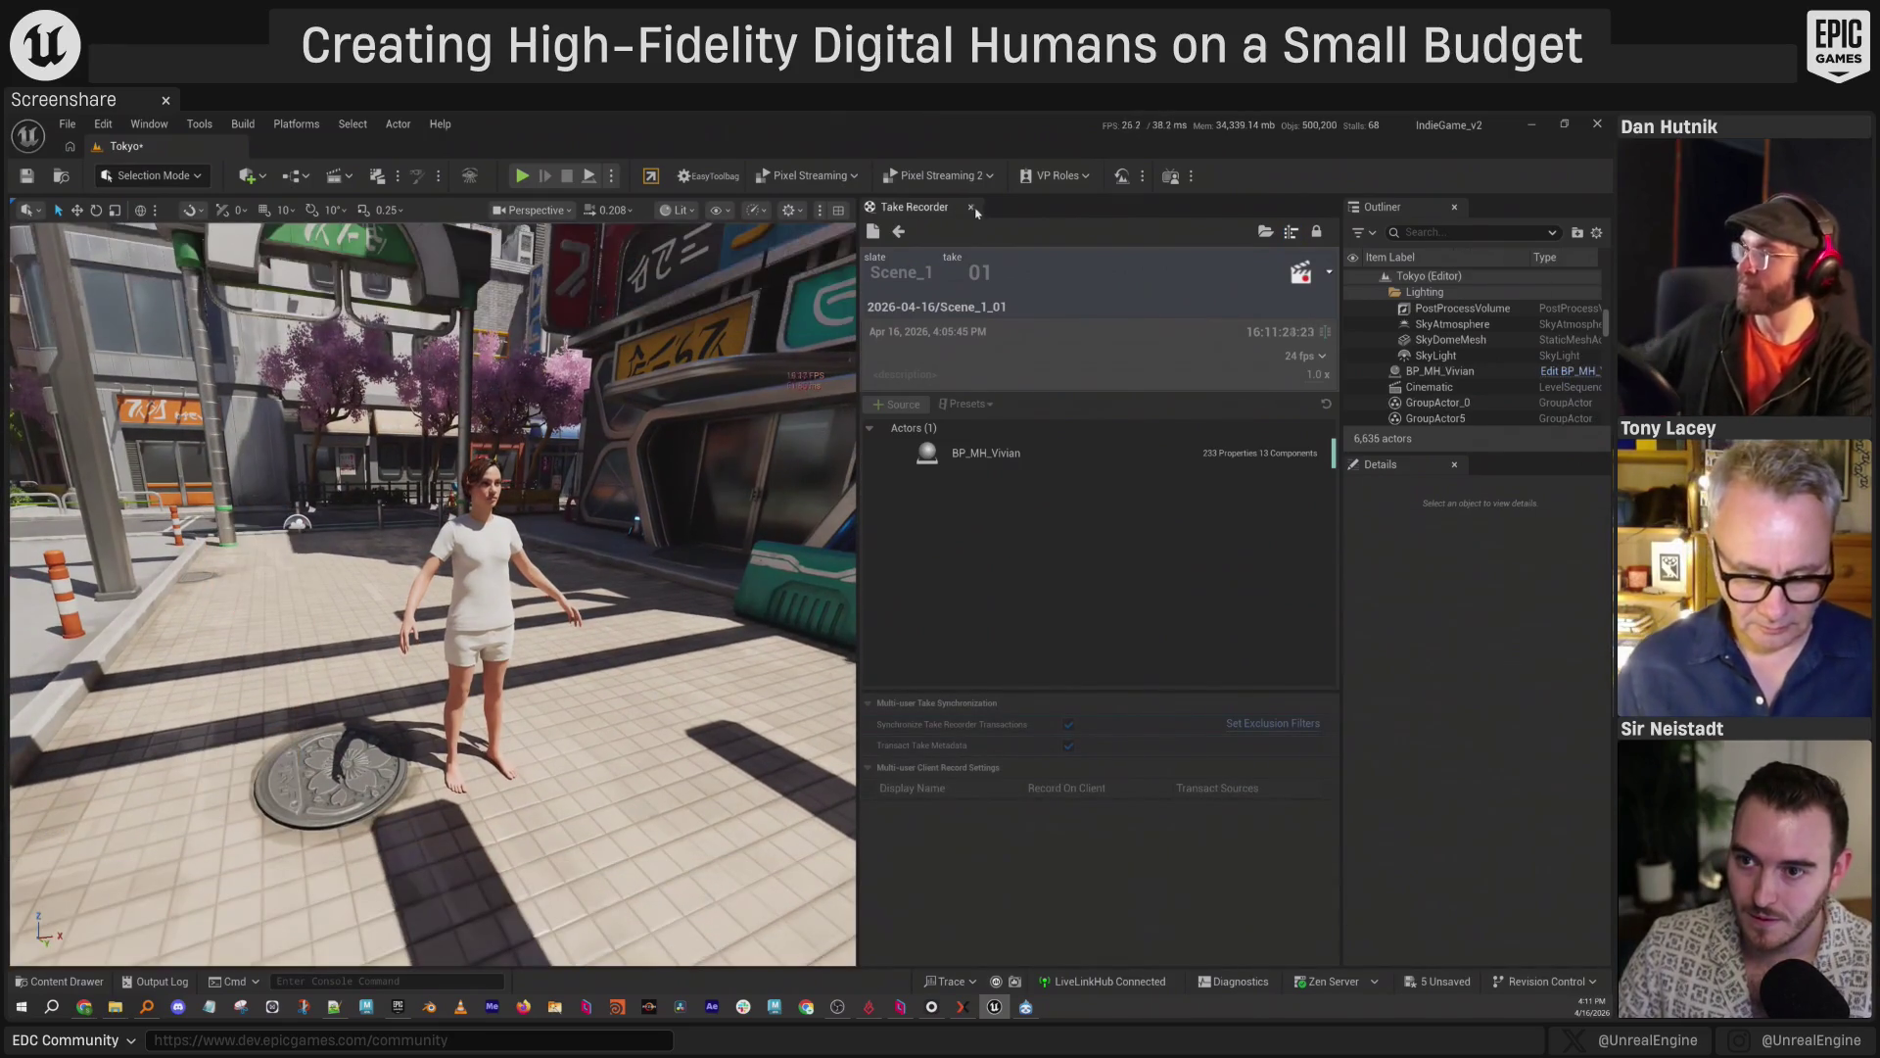
left_click(971, 207)
key("ctrl+space")
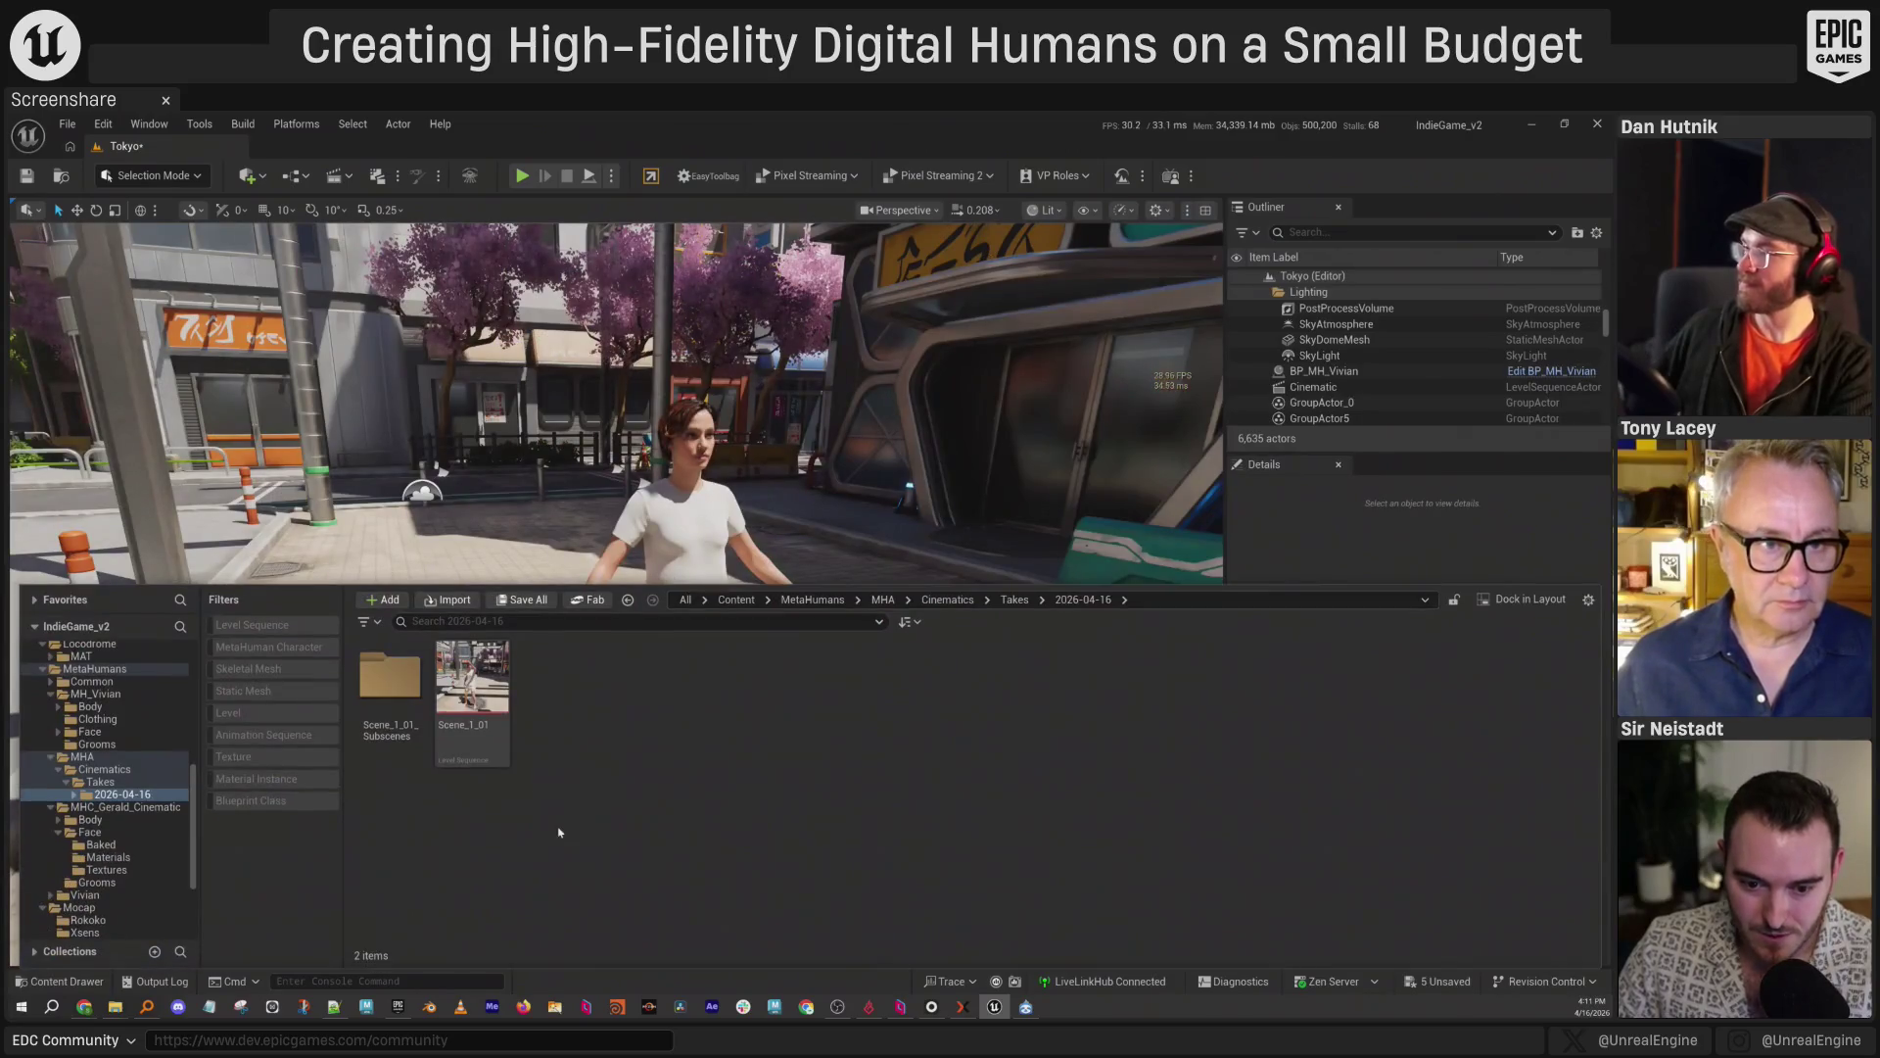
key("Return")
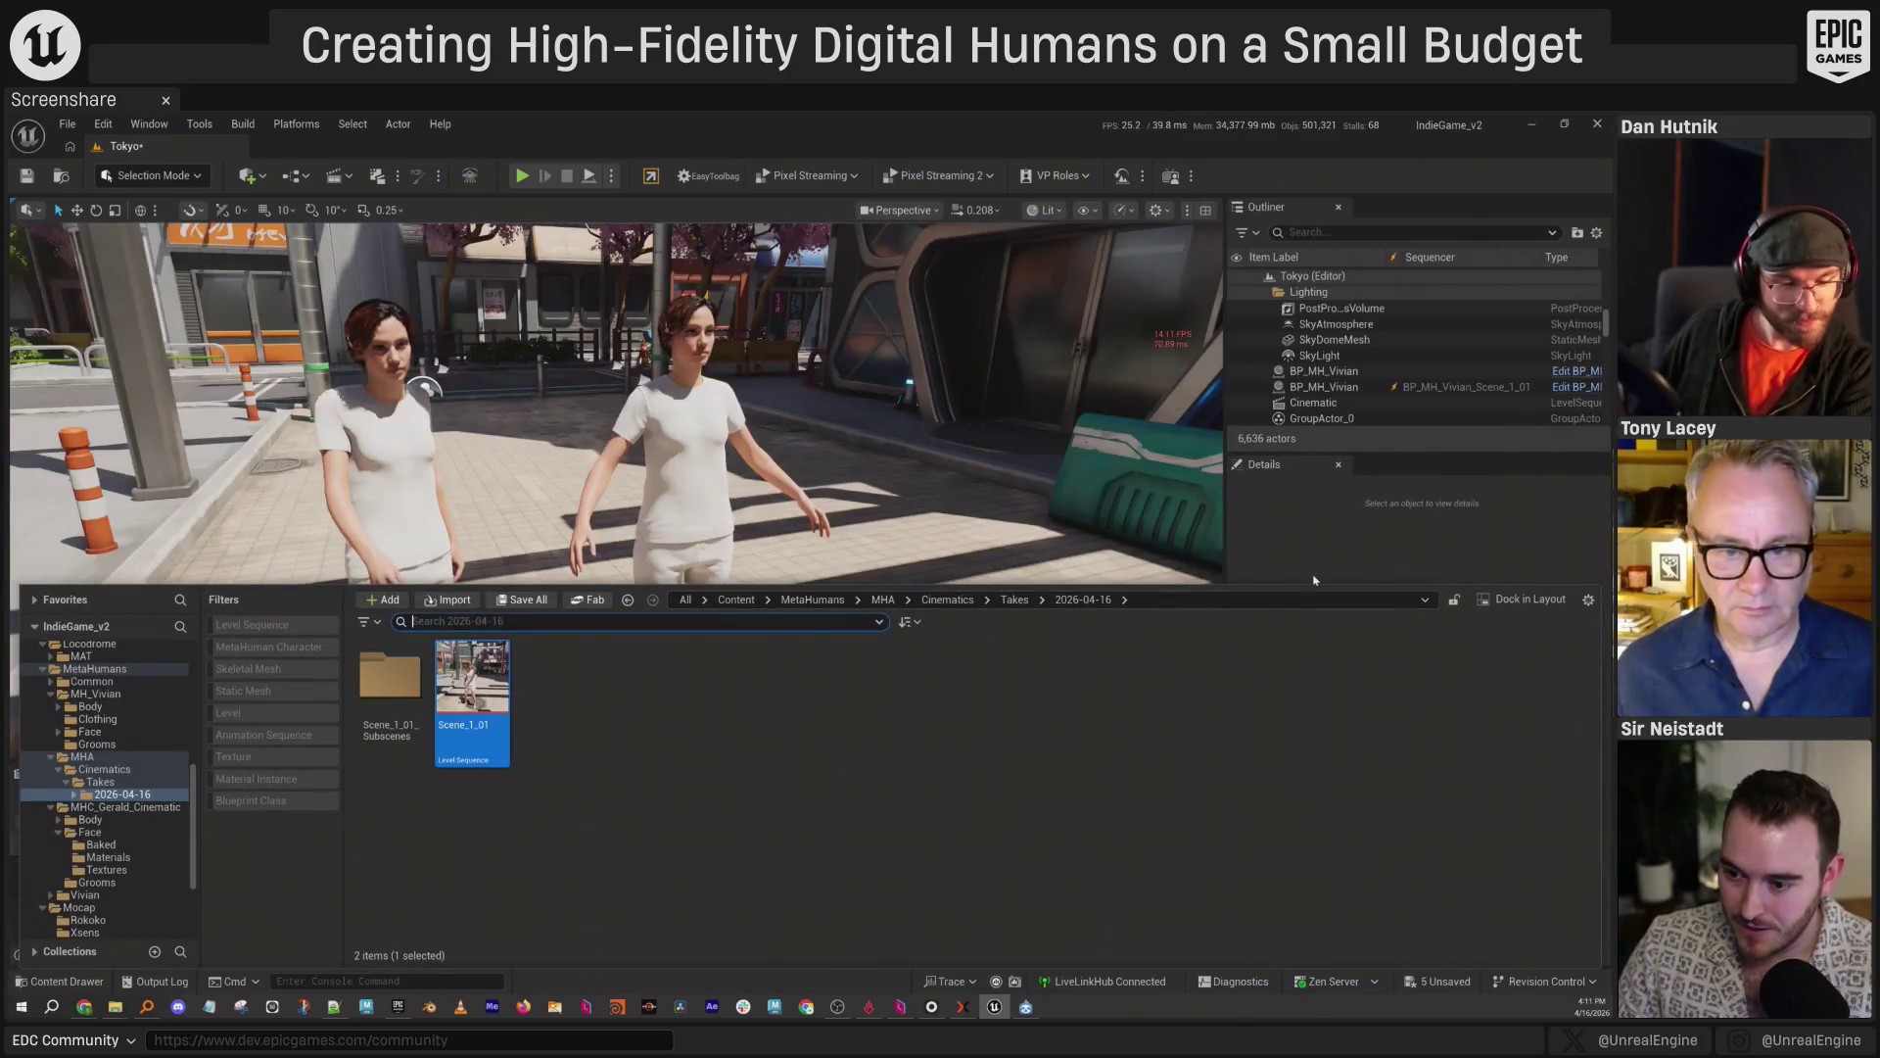
left_click_drag(1221, 798, 1217, 801)
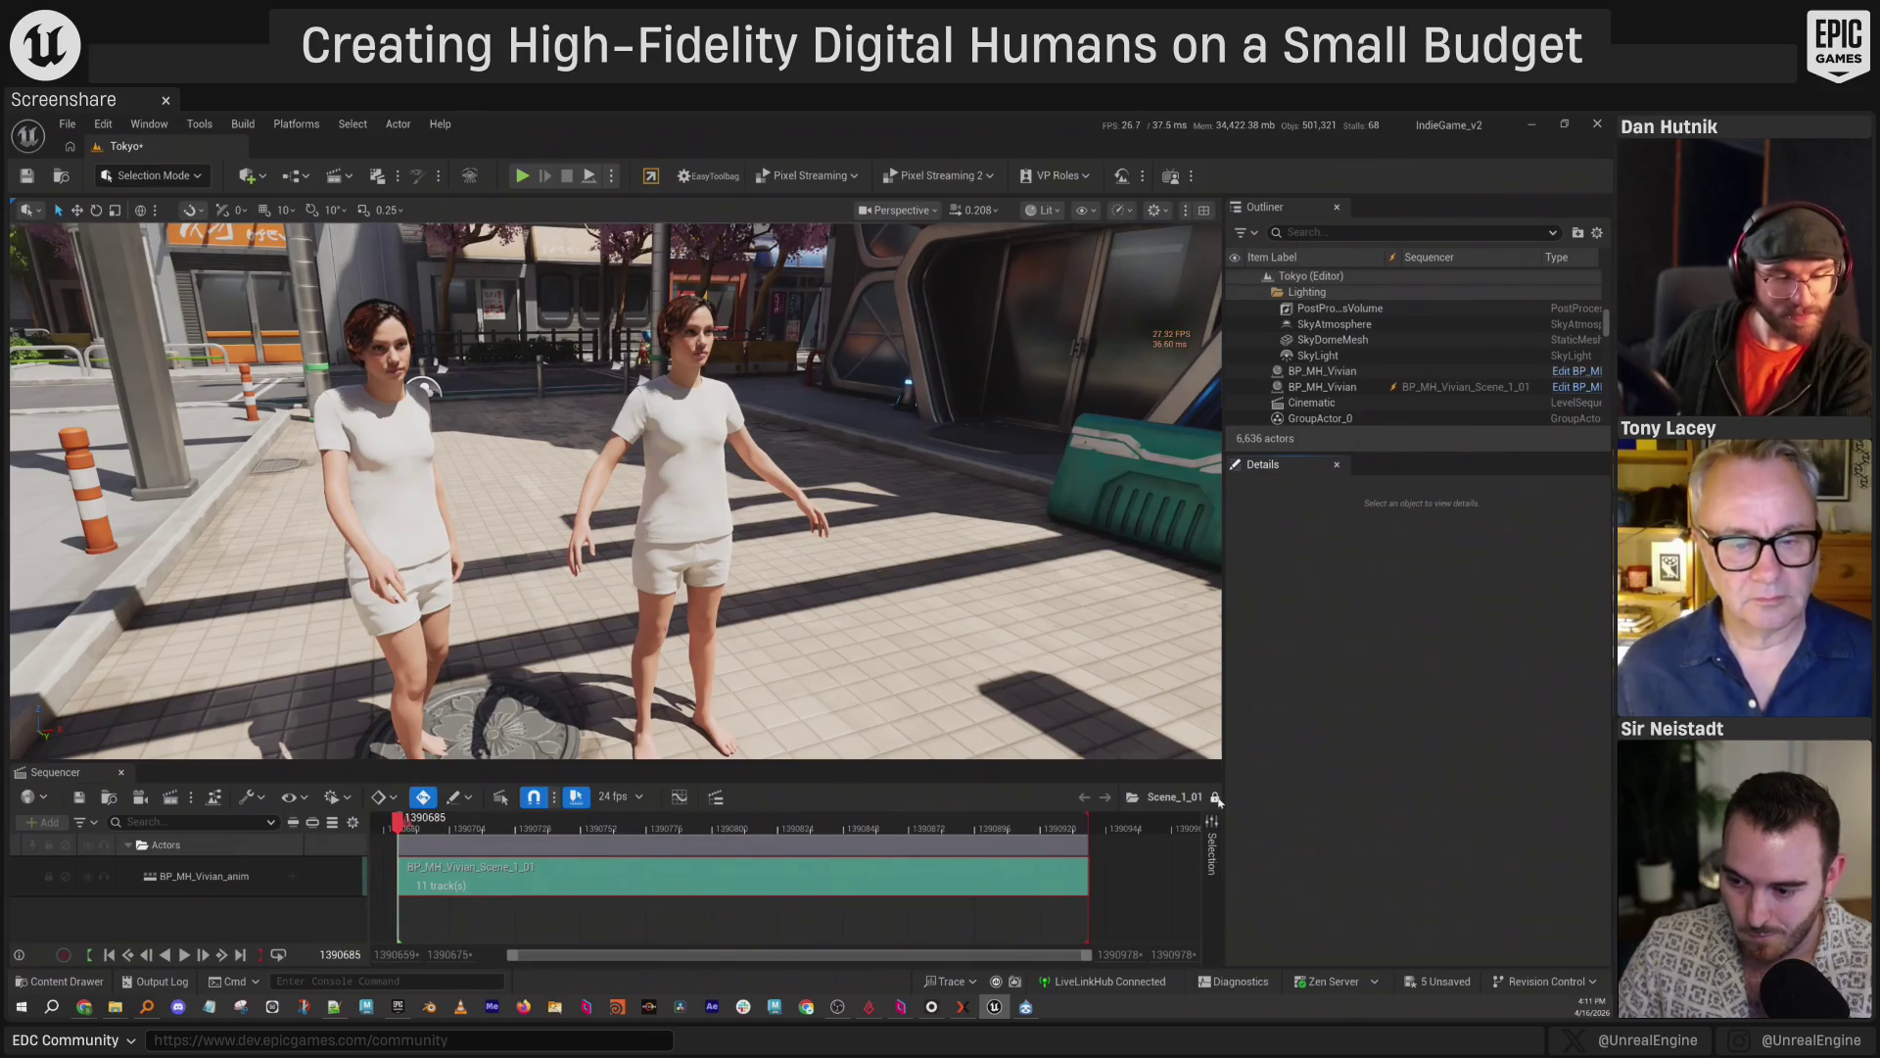
Enter Vivian's subsequence, replay it, and frame her up close at frame 1390712.
double_click(470, 877)
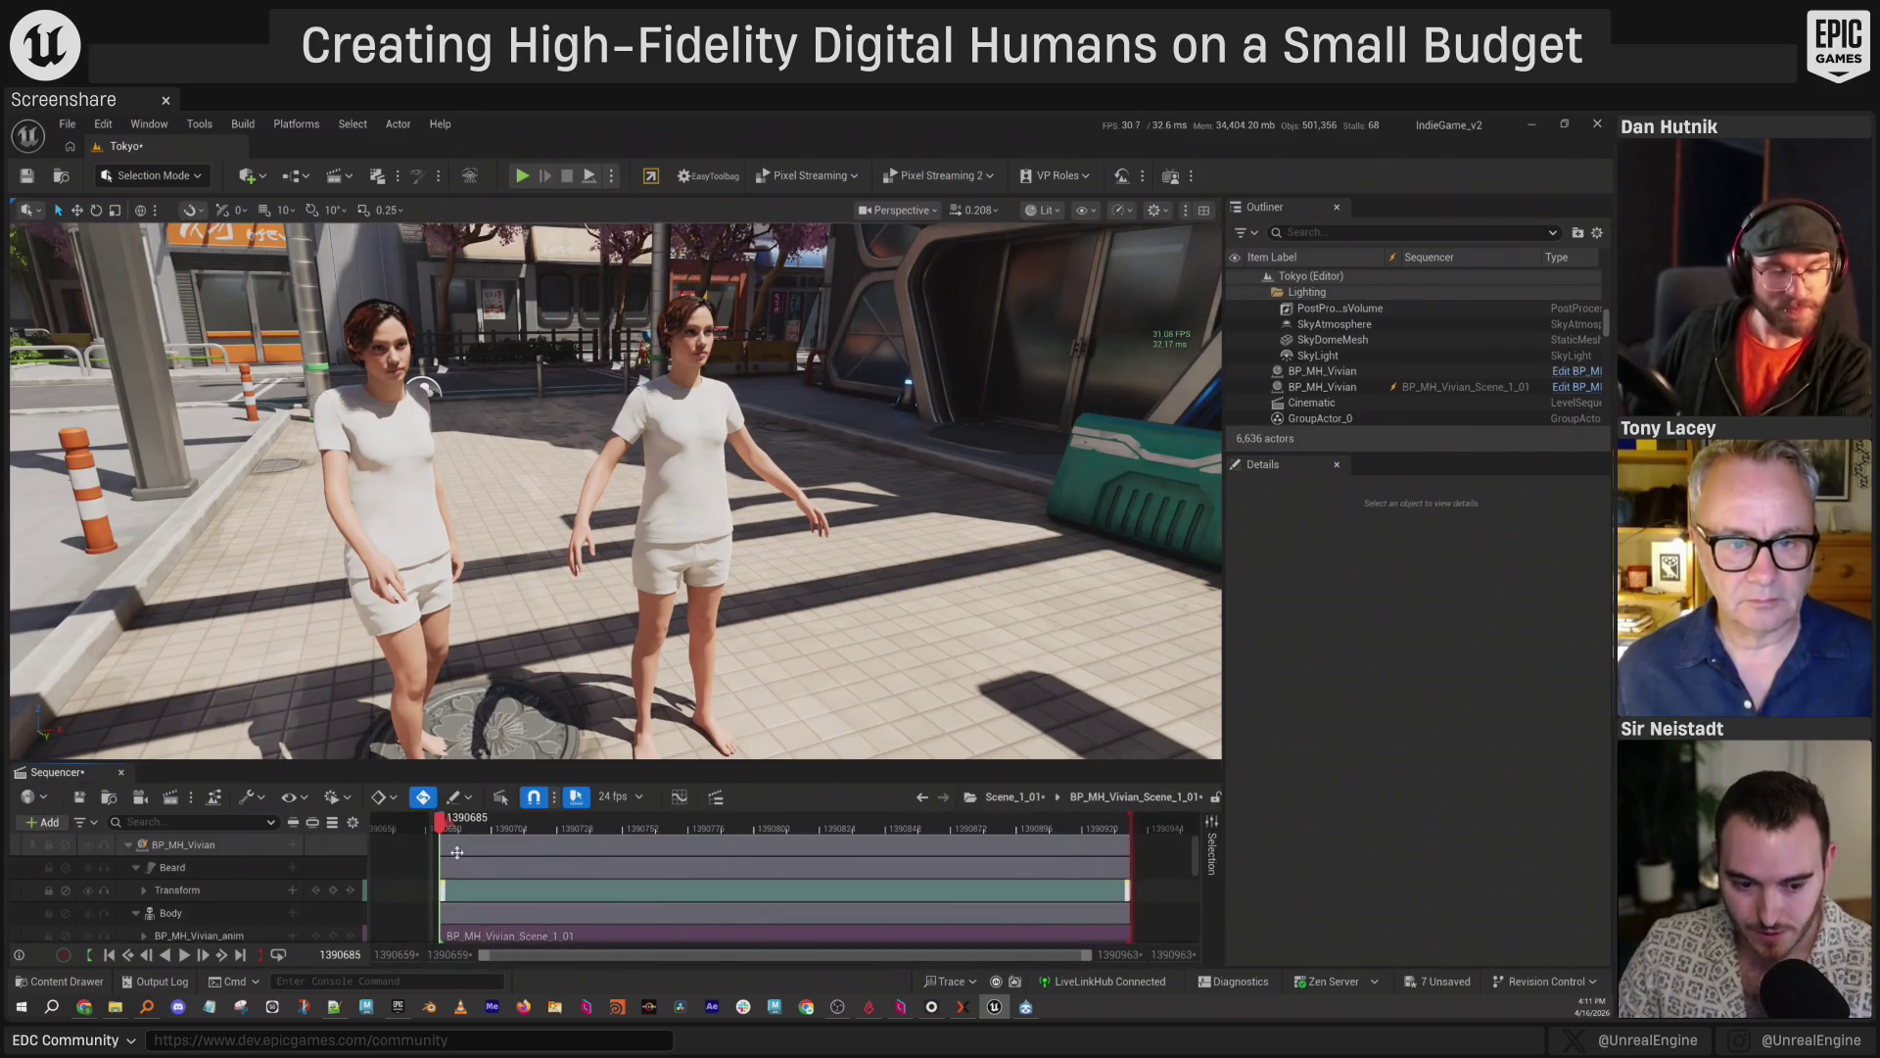
key("space")
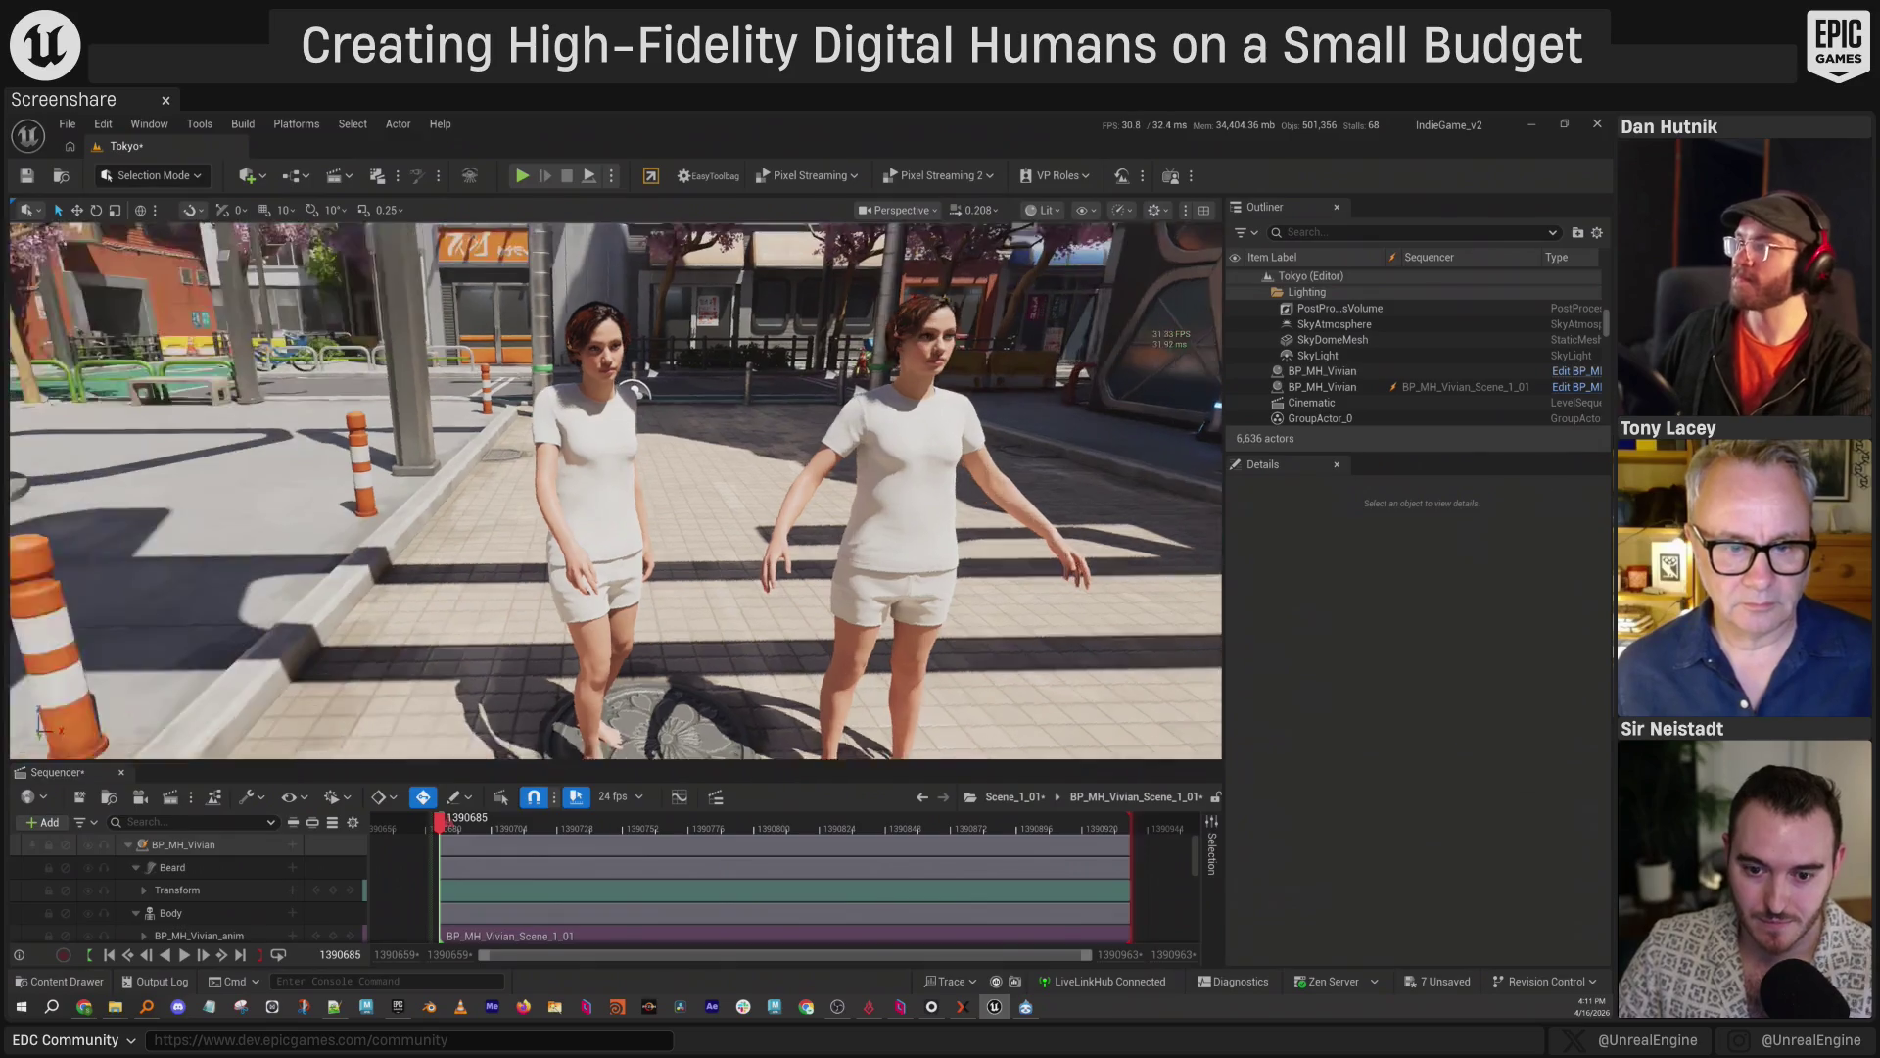
key("space")
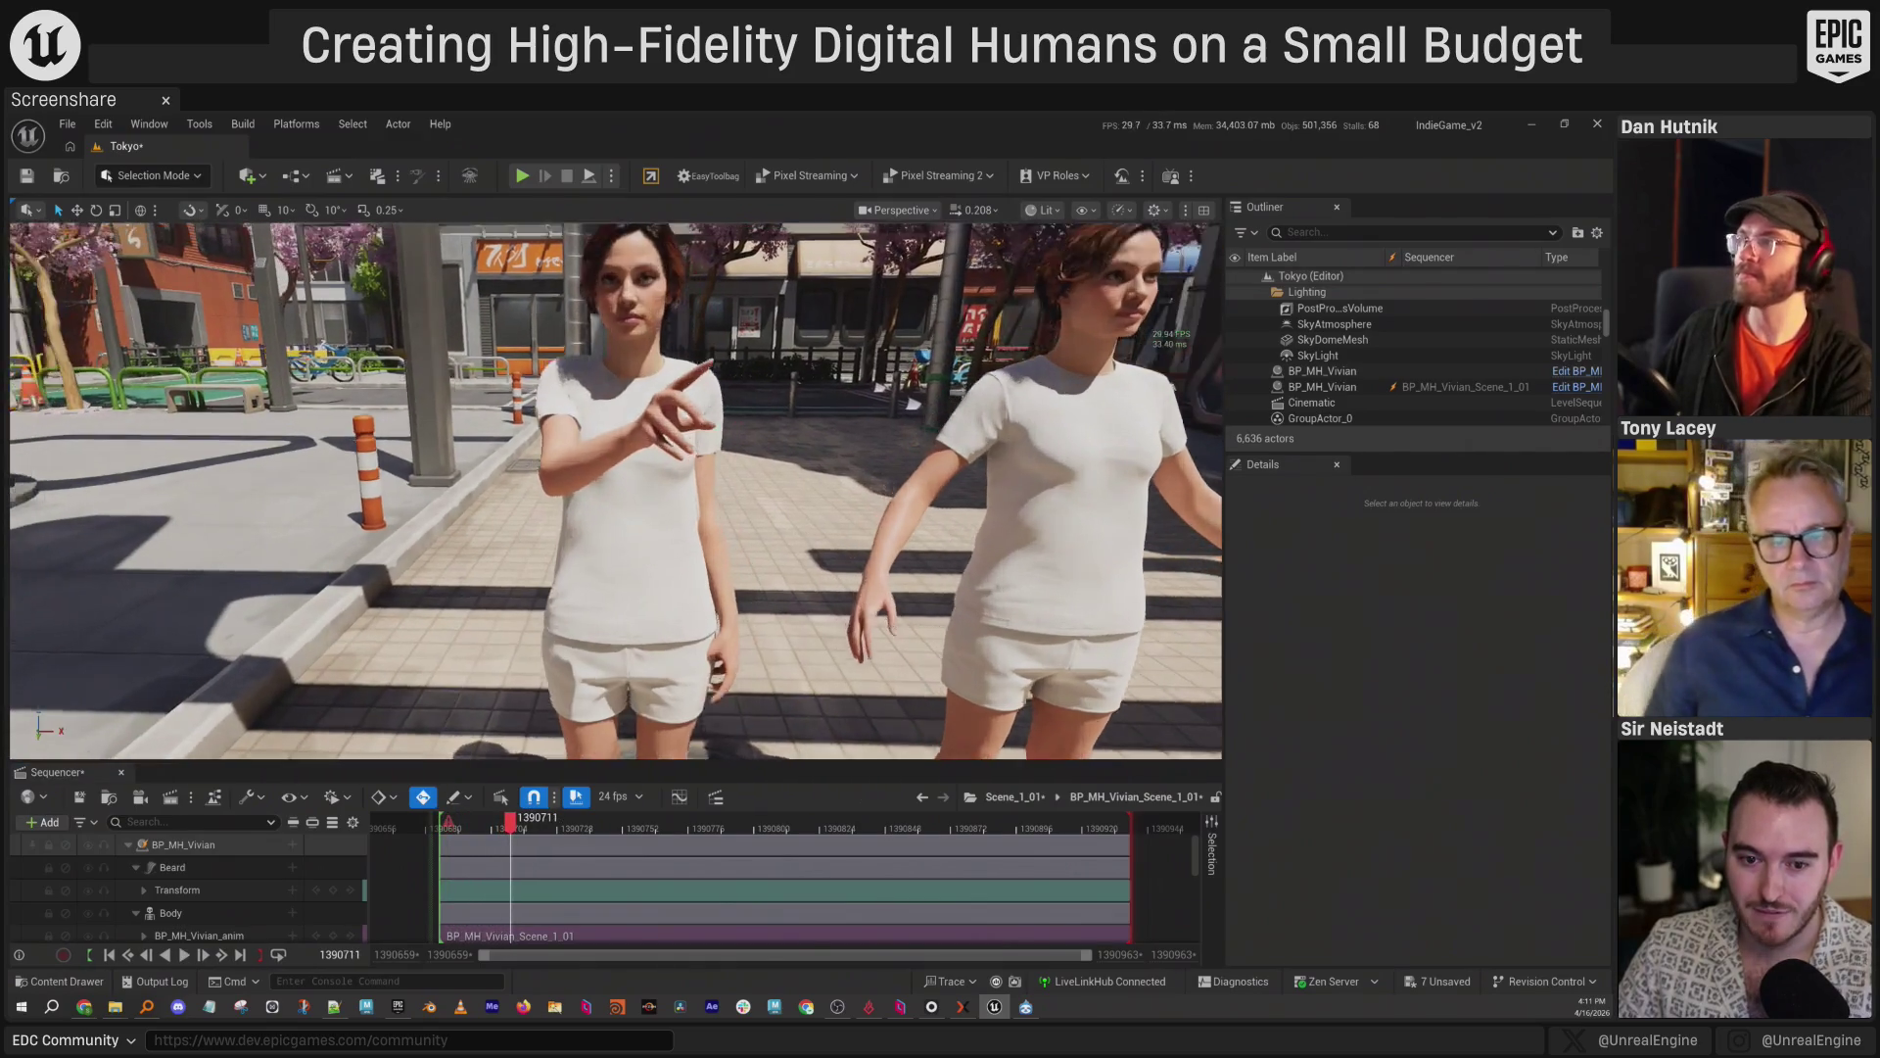
key("Right")
key("Right")
key("Right")
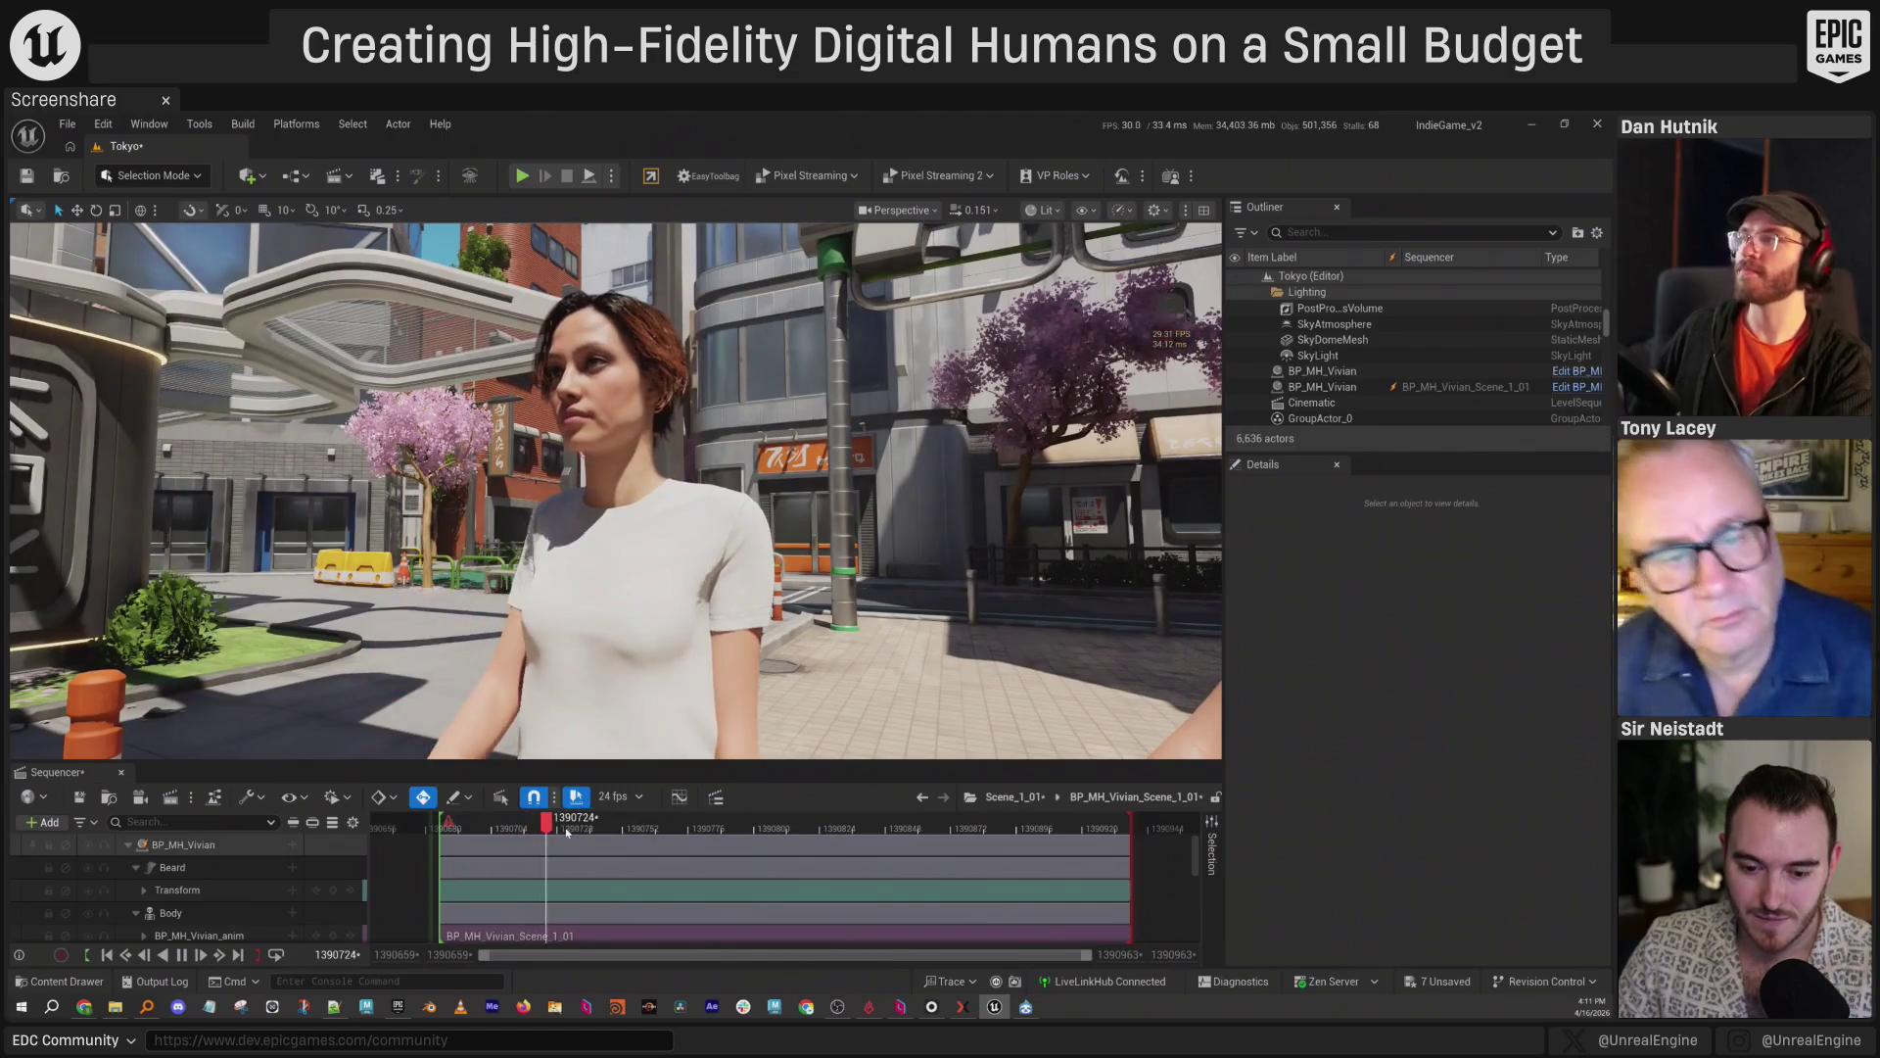
left_click(511, 830)
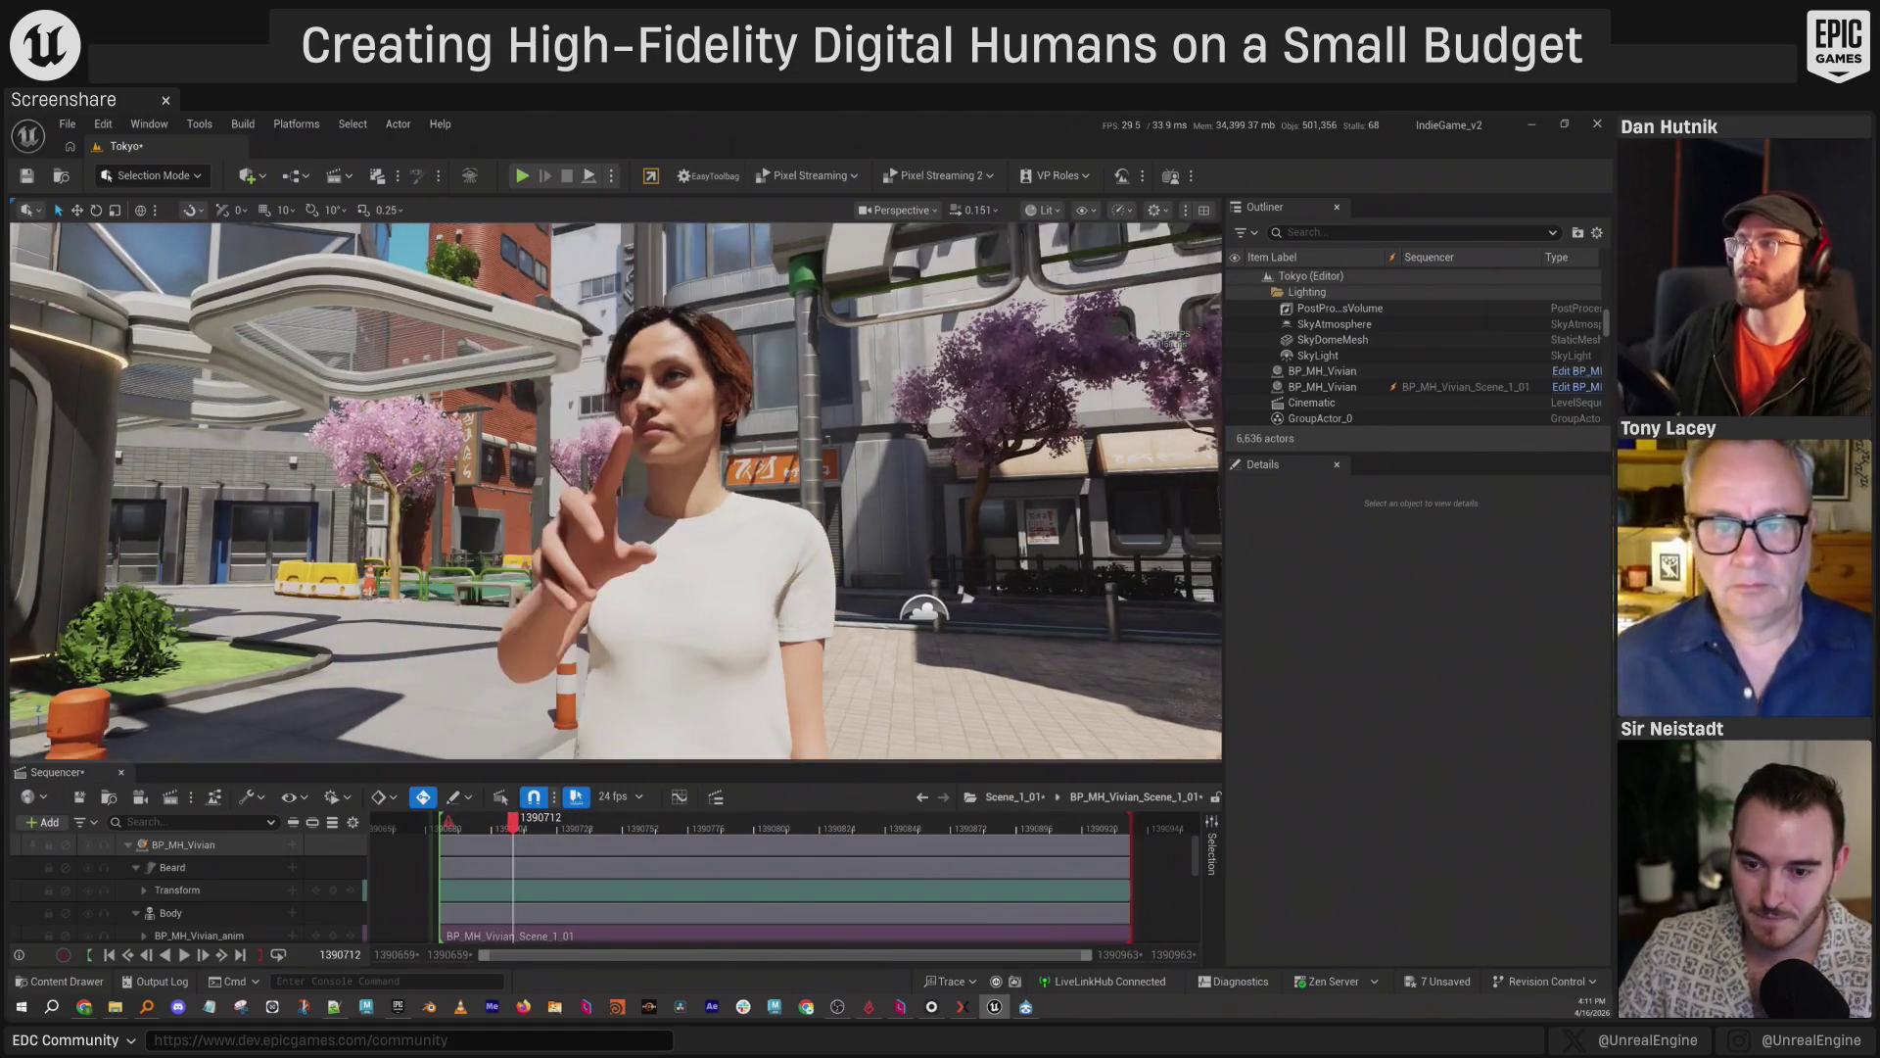
mouse_move(615, 489)
left_mouse_down()
mouse_move(231, 321)
mouse_move(701, 581)
mouse_move(781, 594)
left_mouse_up()
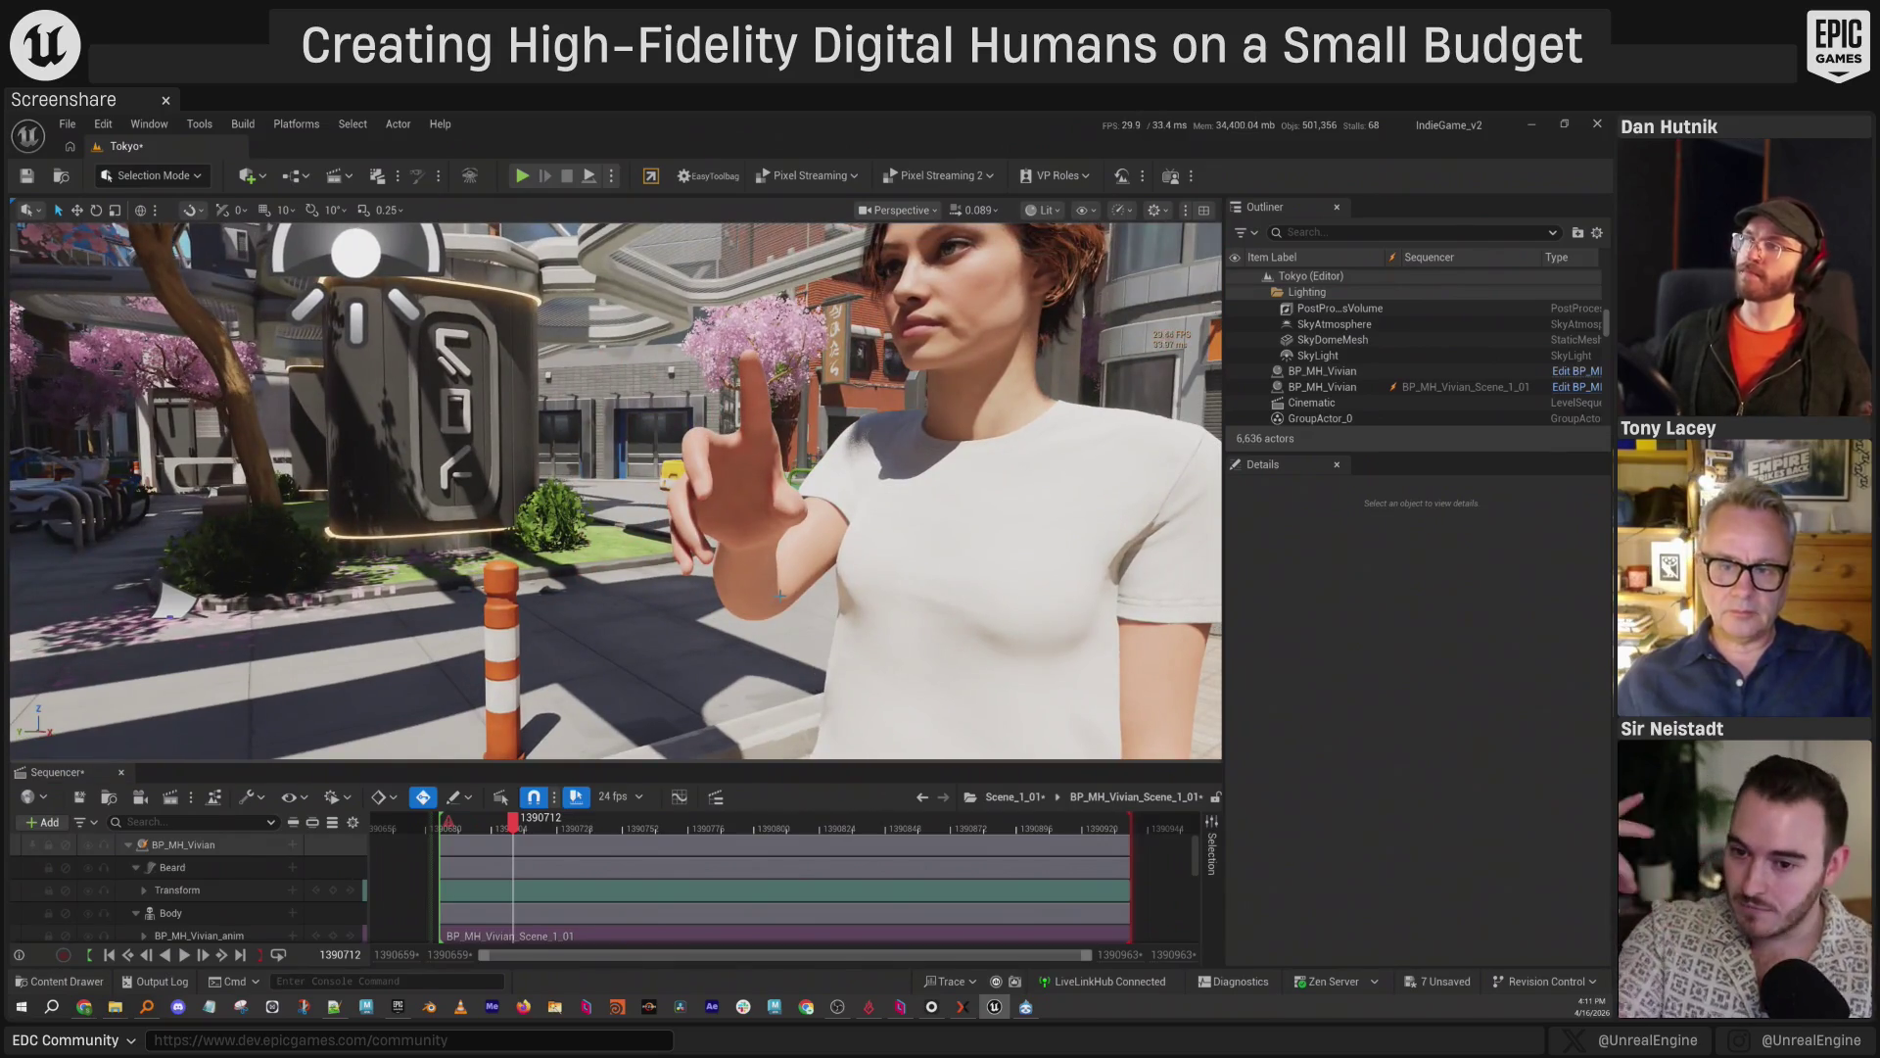
left_click_drag(780, 595, 759, 578)
Add a layered MetaHuman_ControlRig track to BP_MH_Vivian's Body component.
left_click(216, 844)
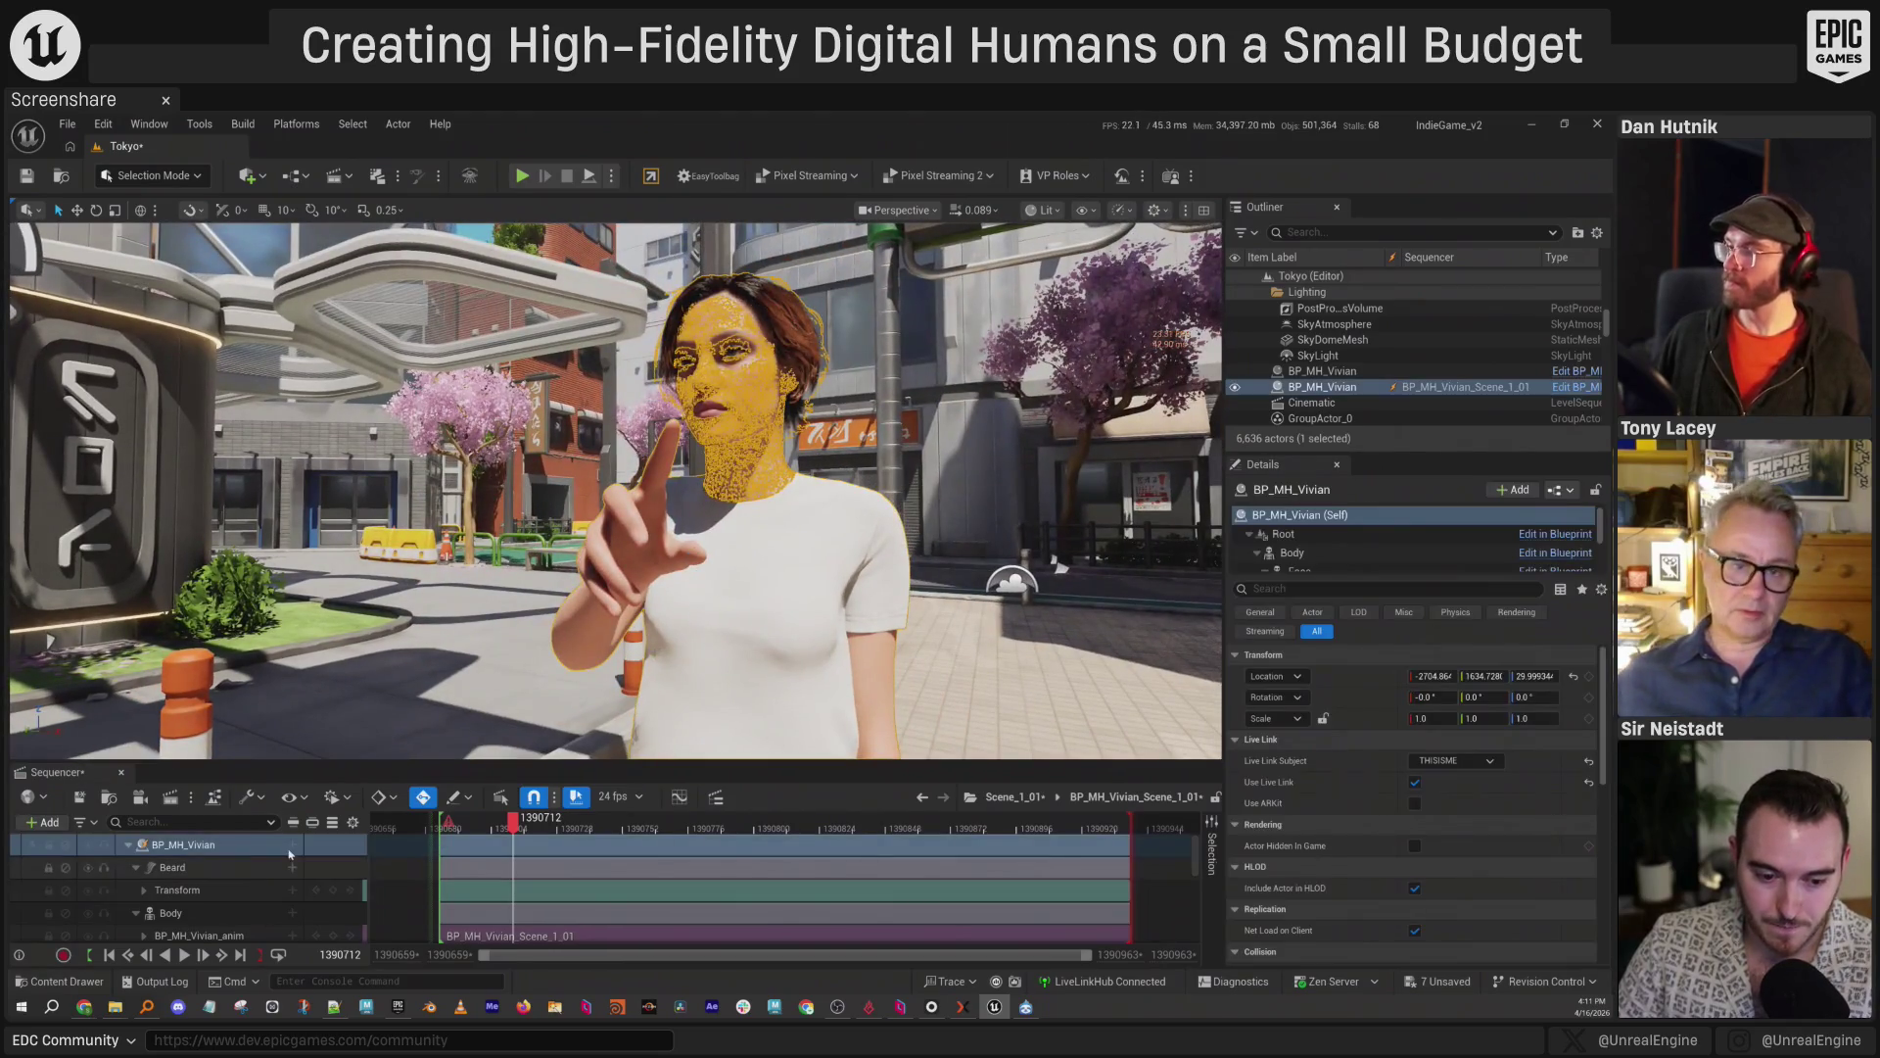
left_click(292, 845)
key("Escape")
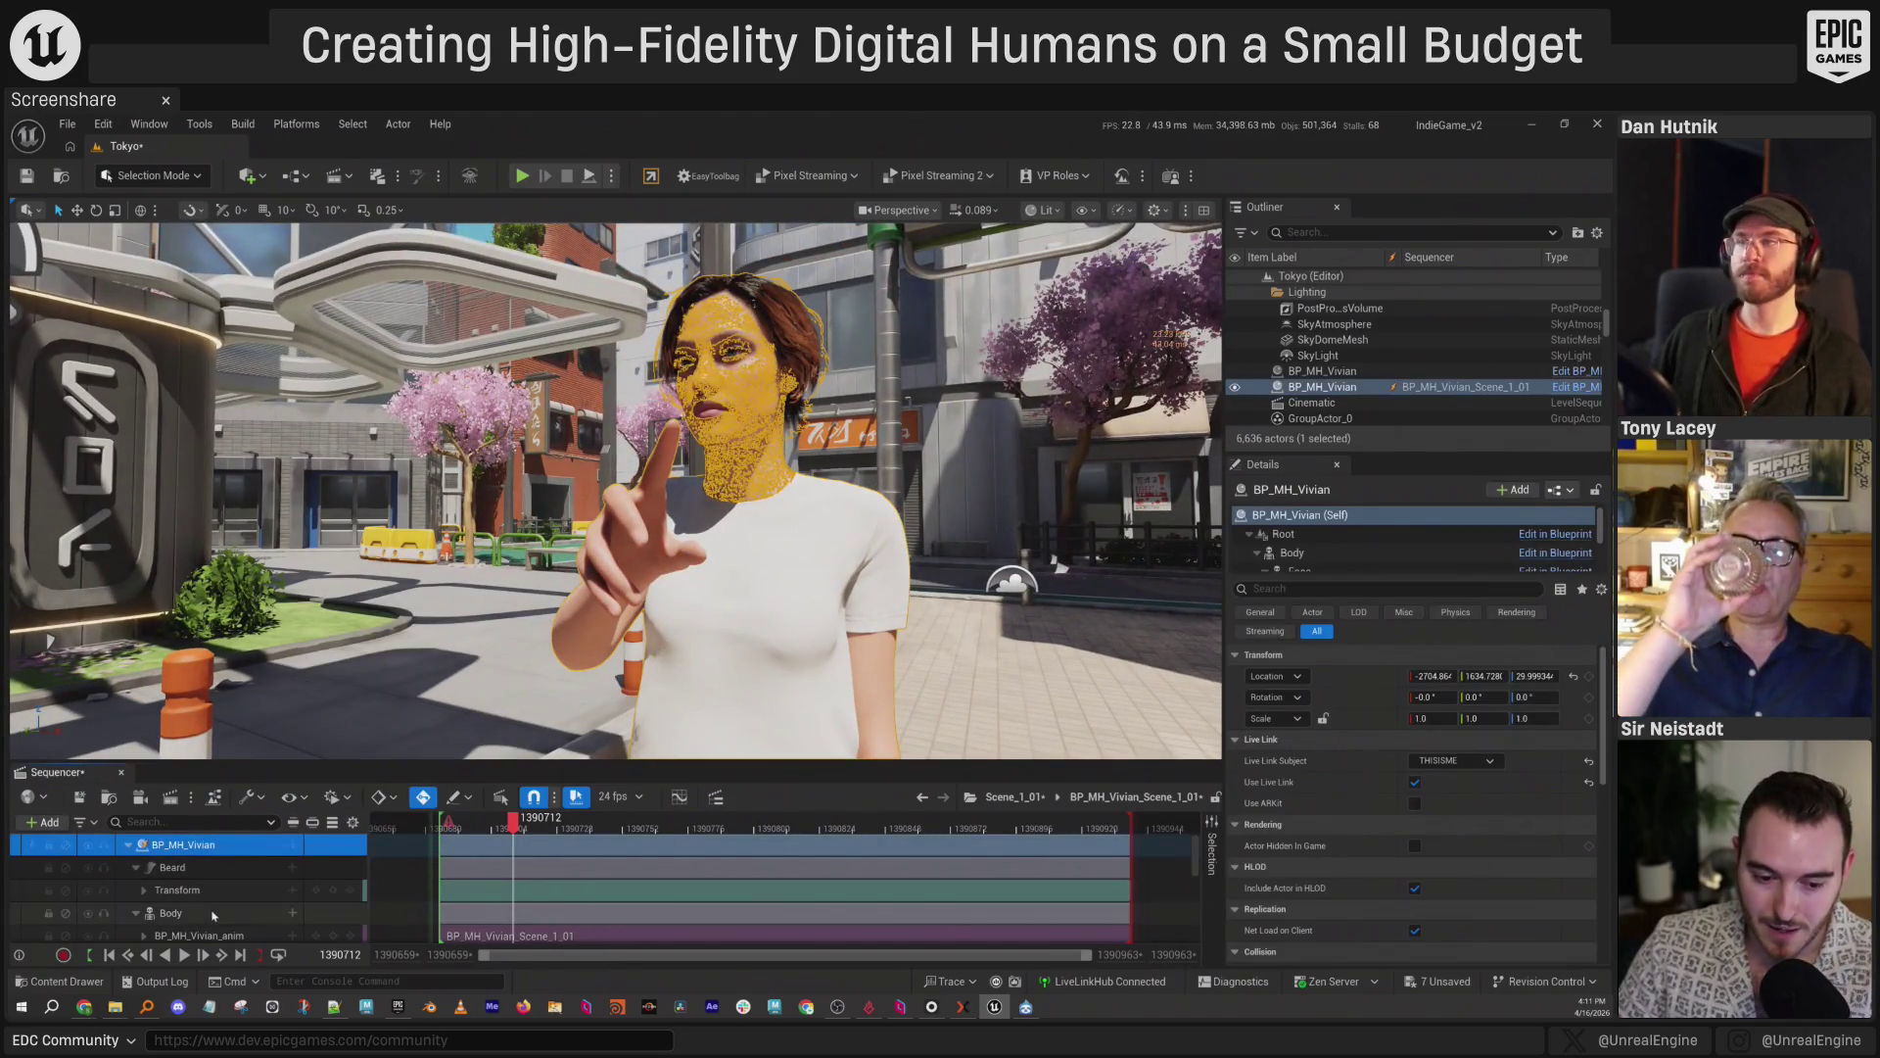
left_click(245, 913)
scroll(292, 881, "down", 2)
left_click(291, 863)
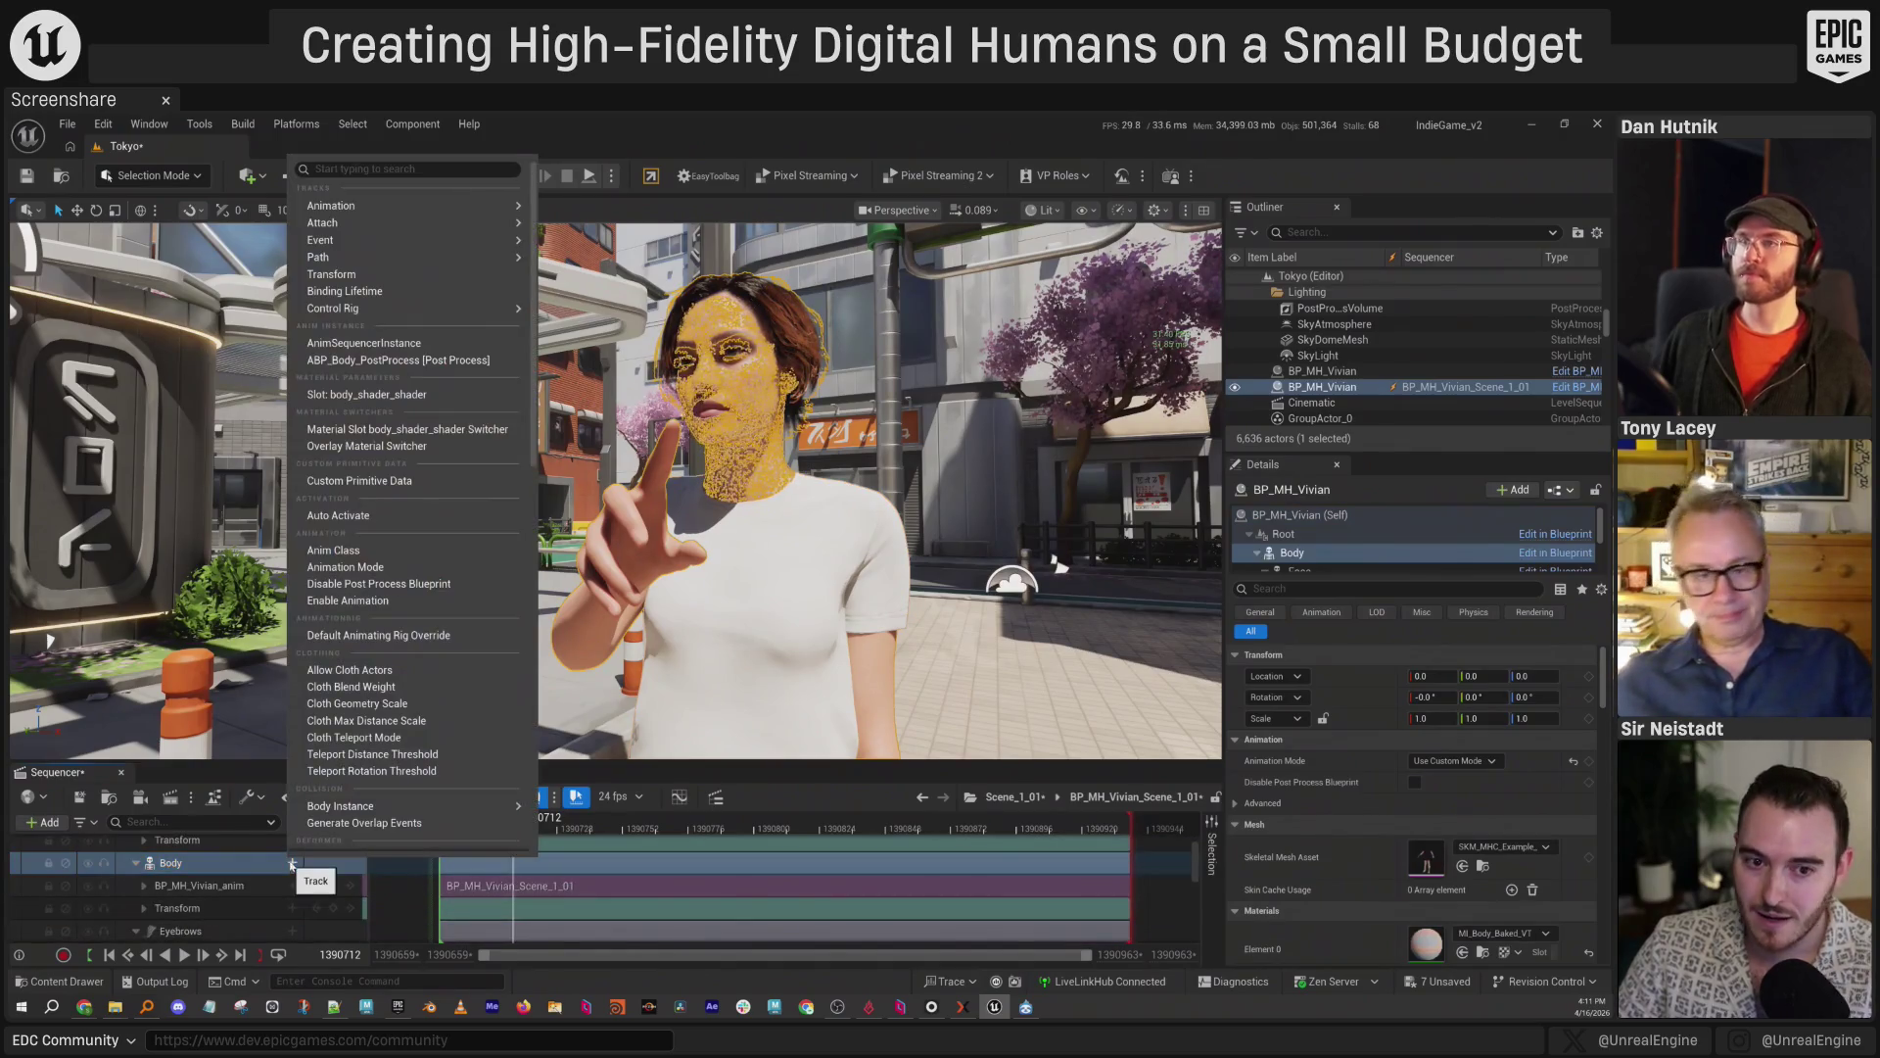
mouse_move(460, 307)
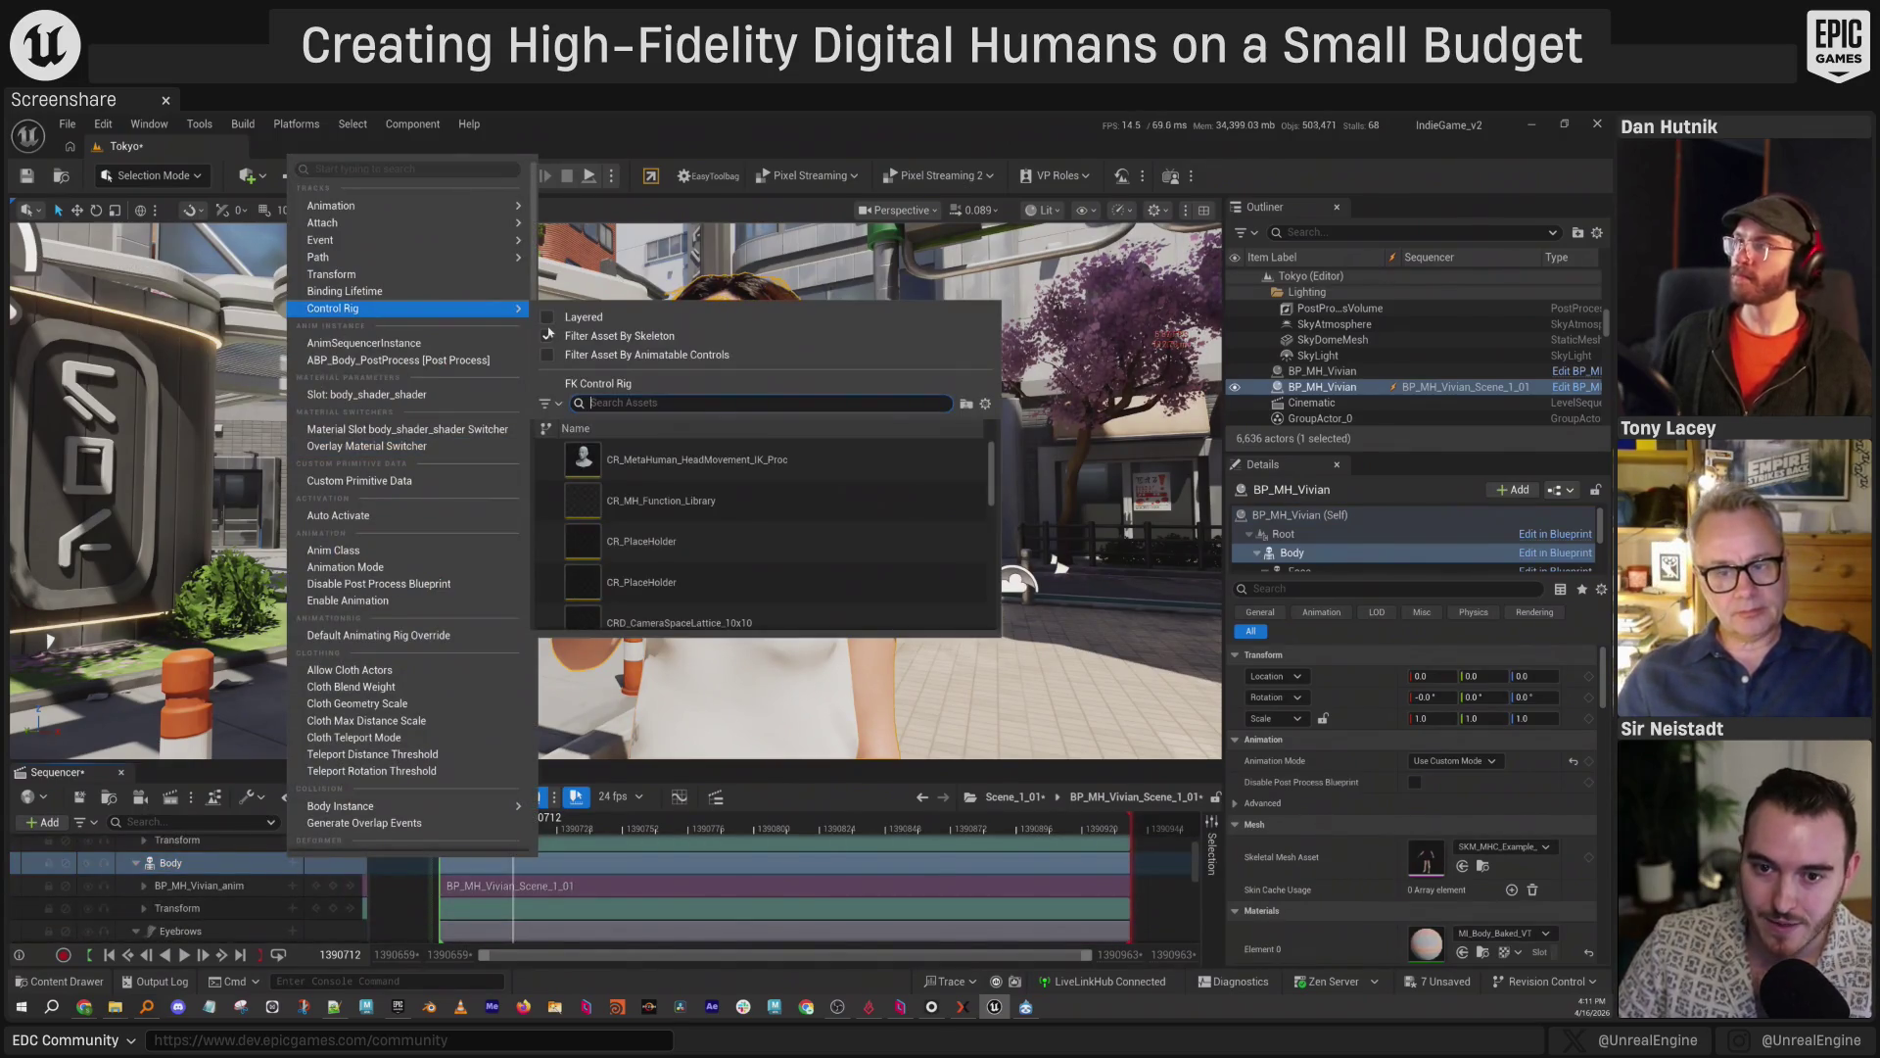
left_click(760, 593)
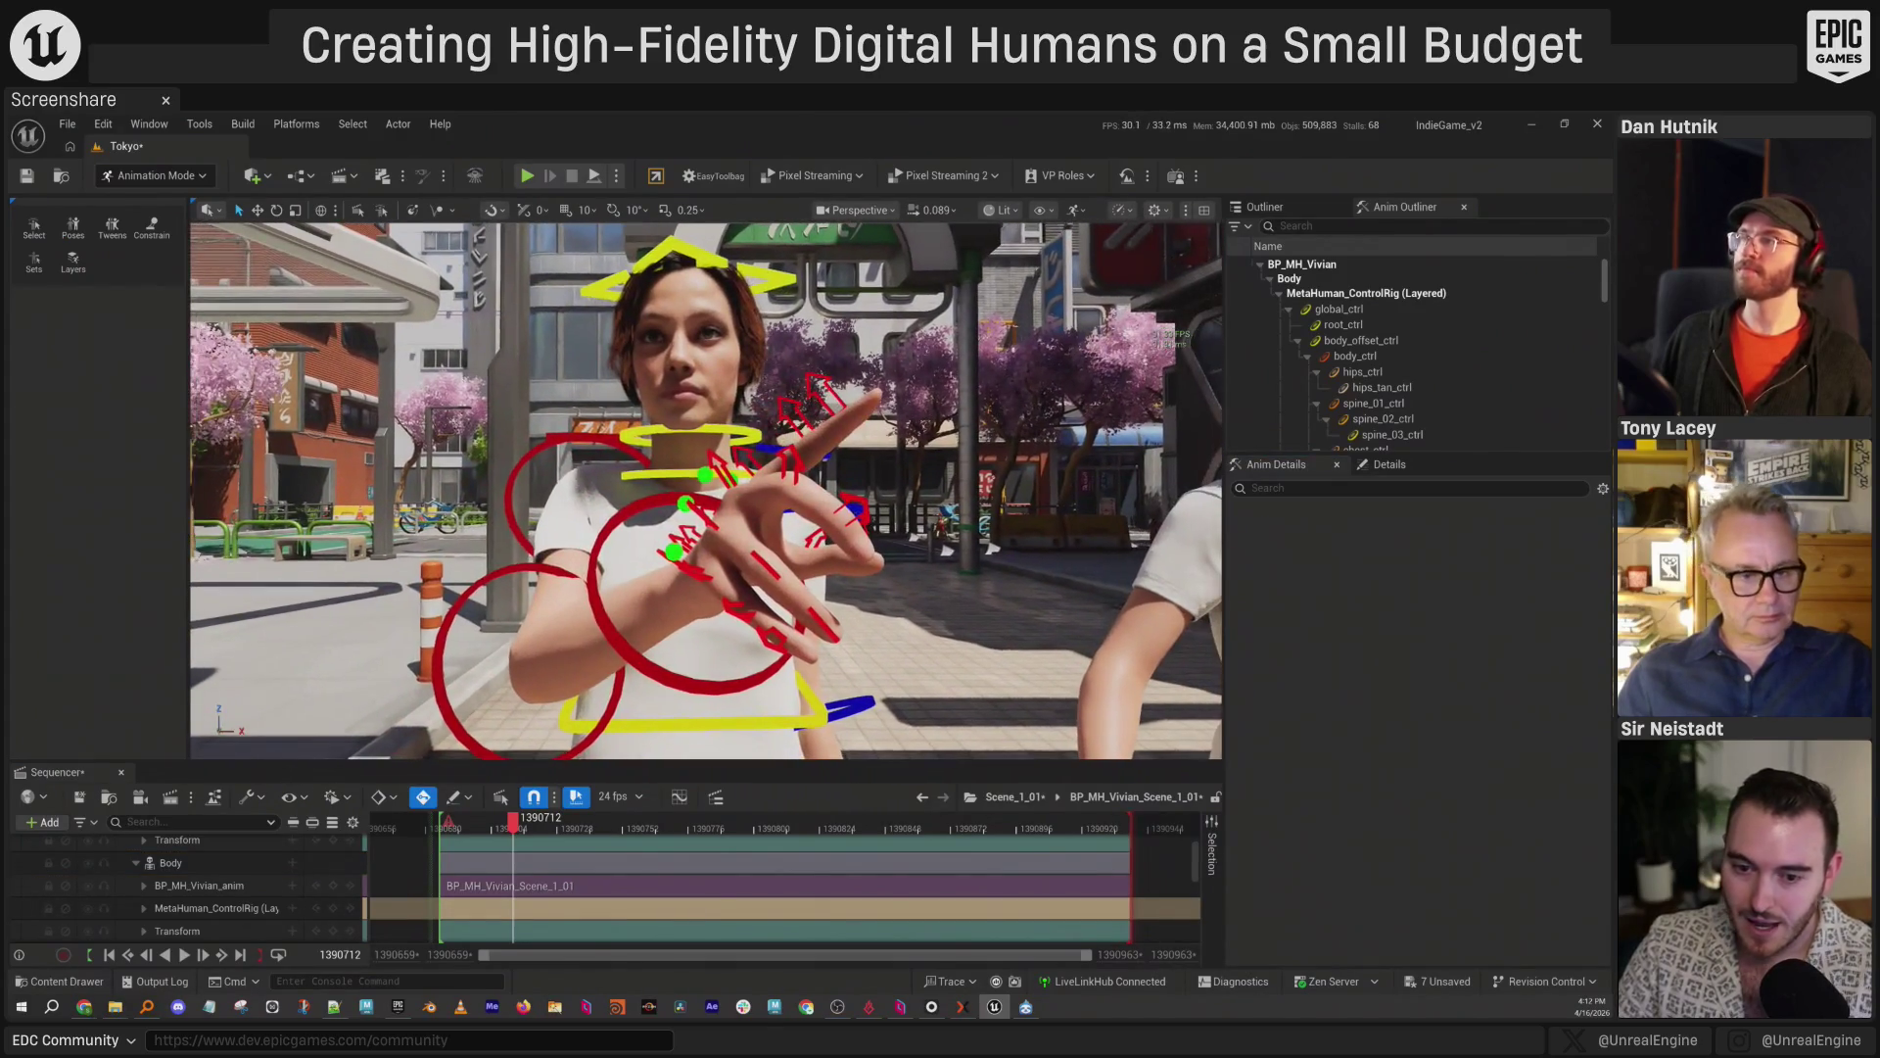
Select the right pinky controls, check Anim Layers, then open and place the Control Rig Pose library.
left_click(502, 530)
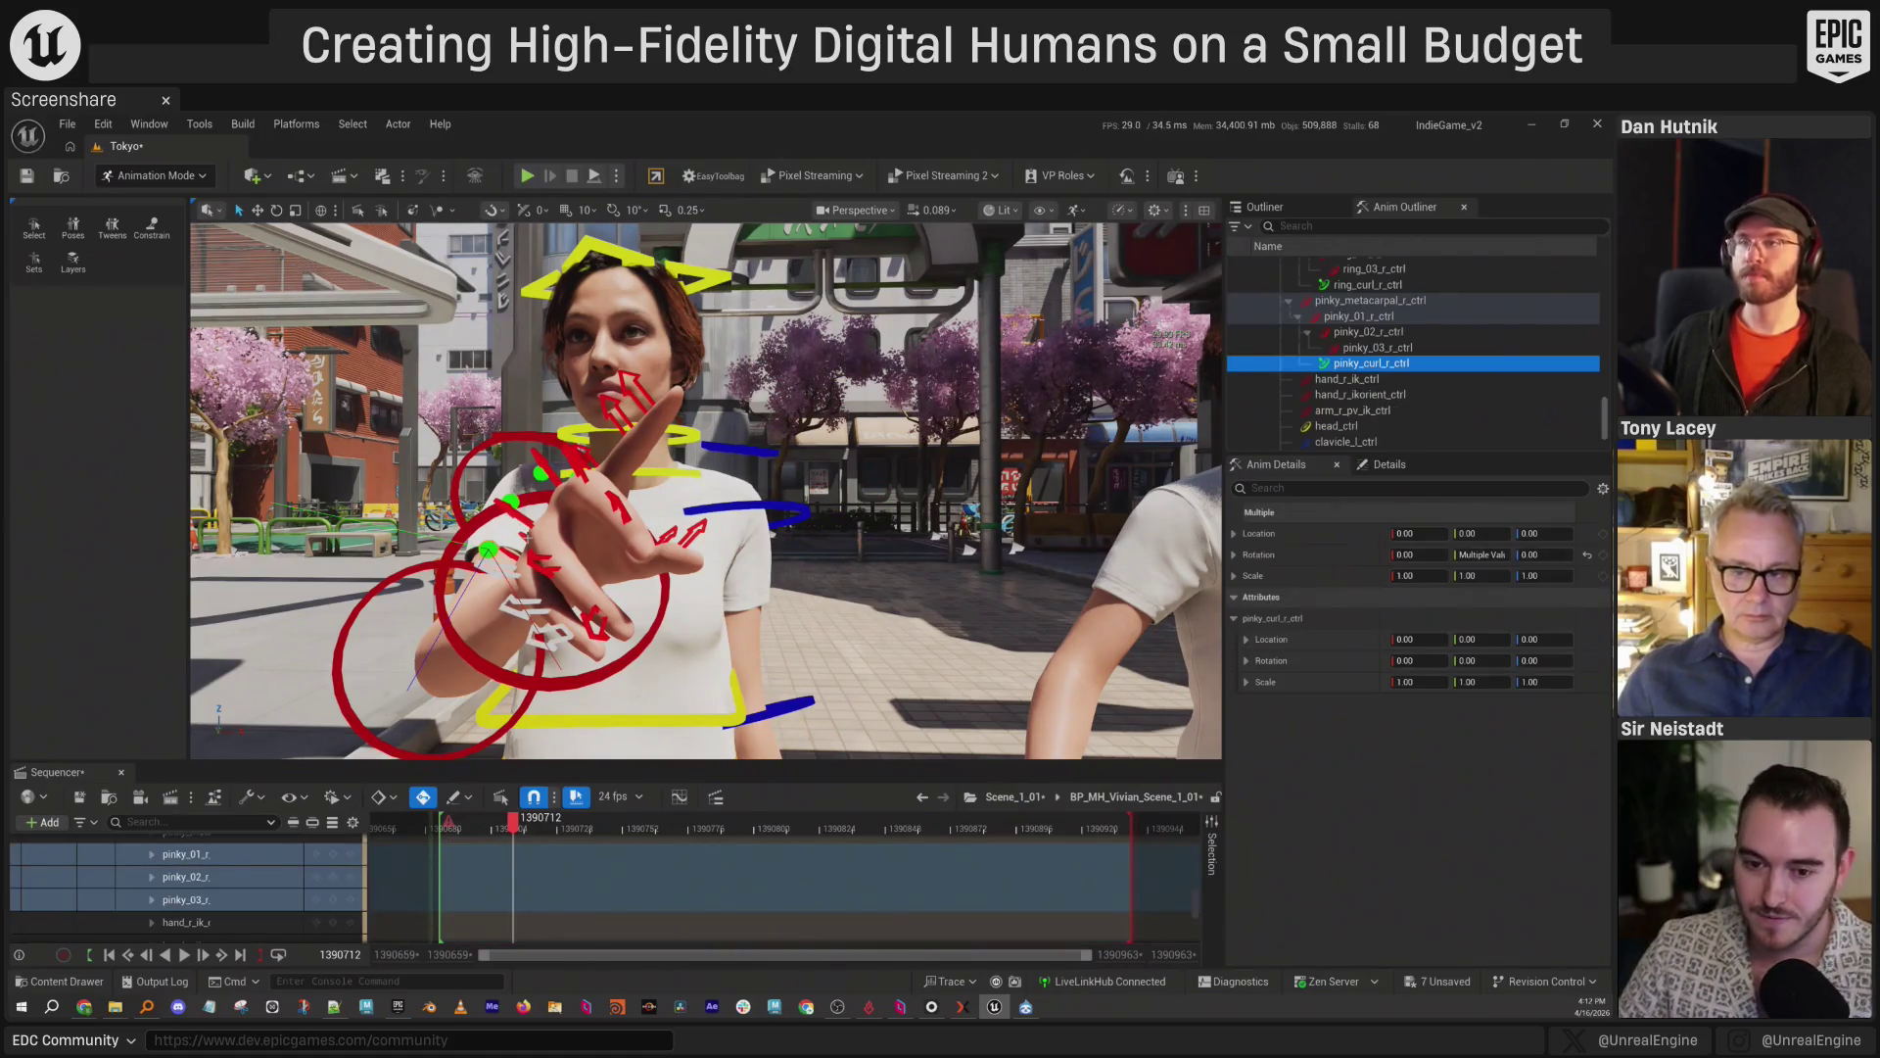
left_click(73, 261)
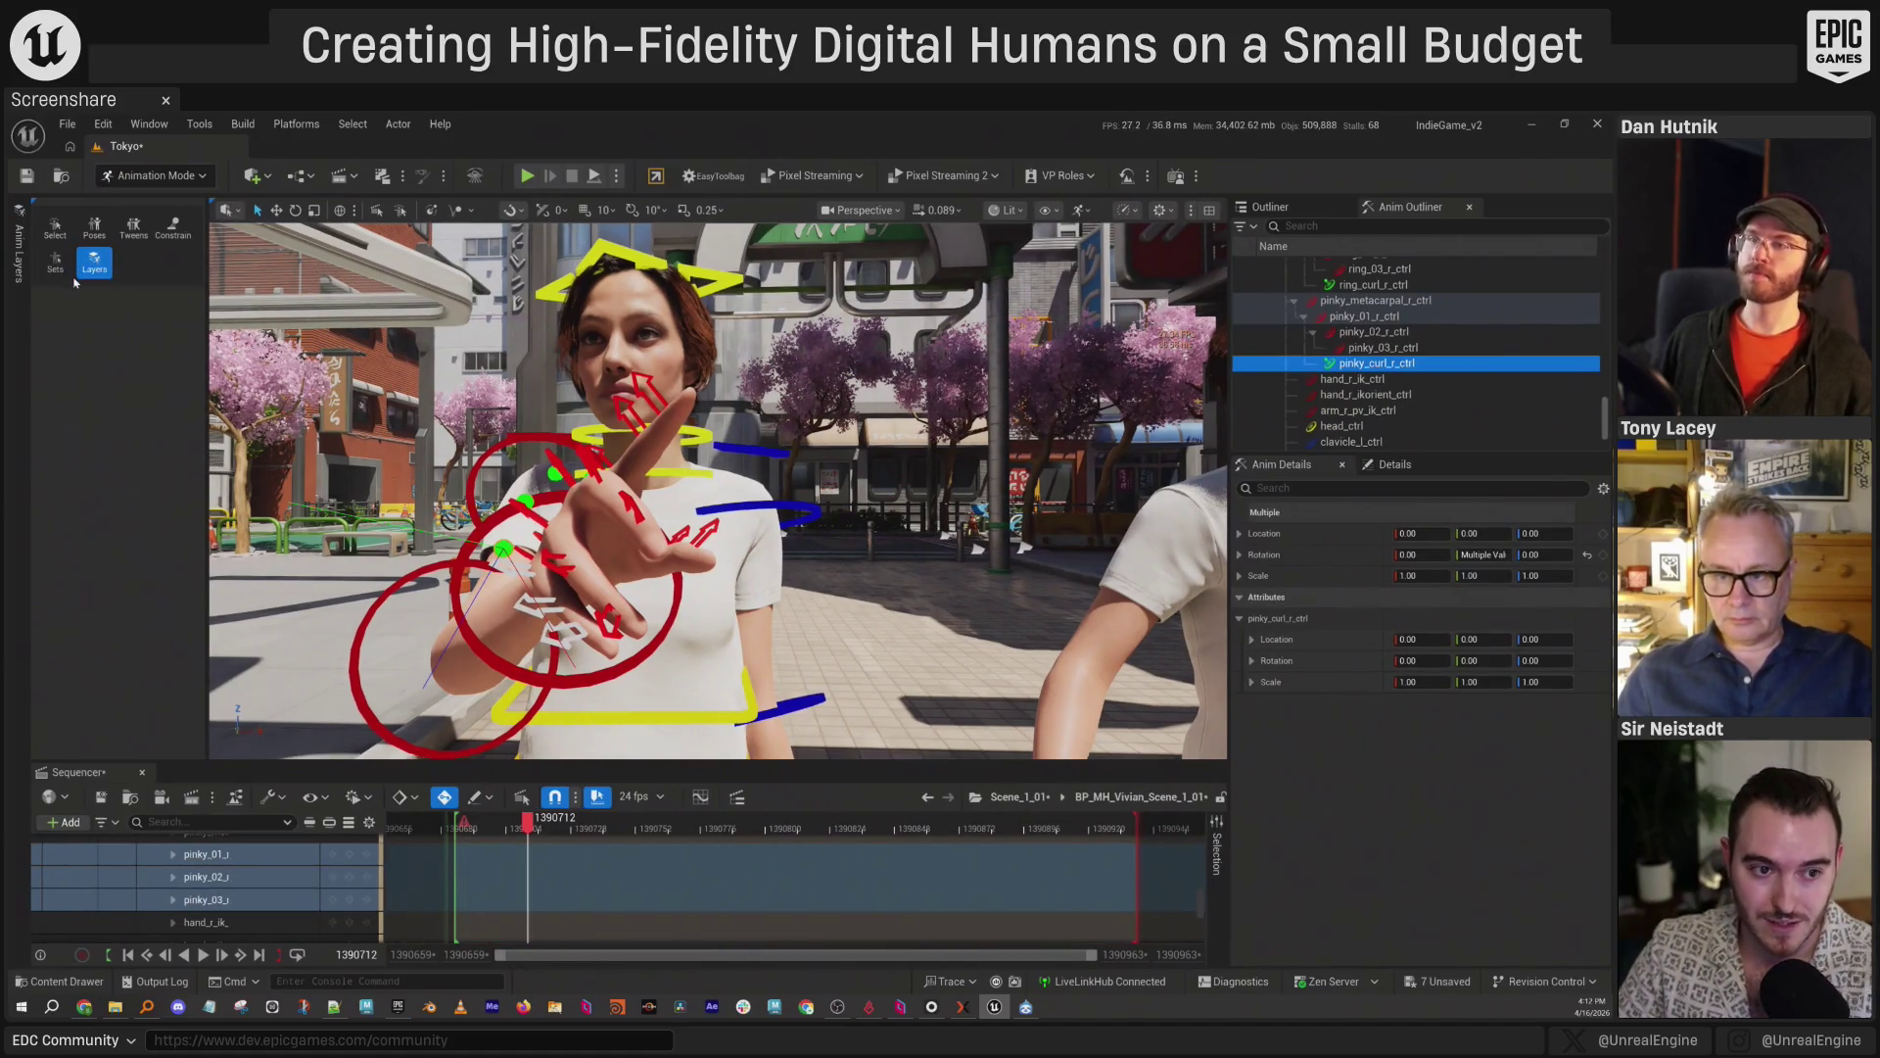
left_click(21, 269)
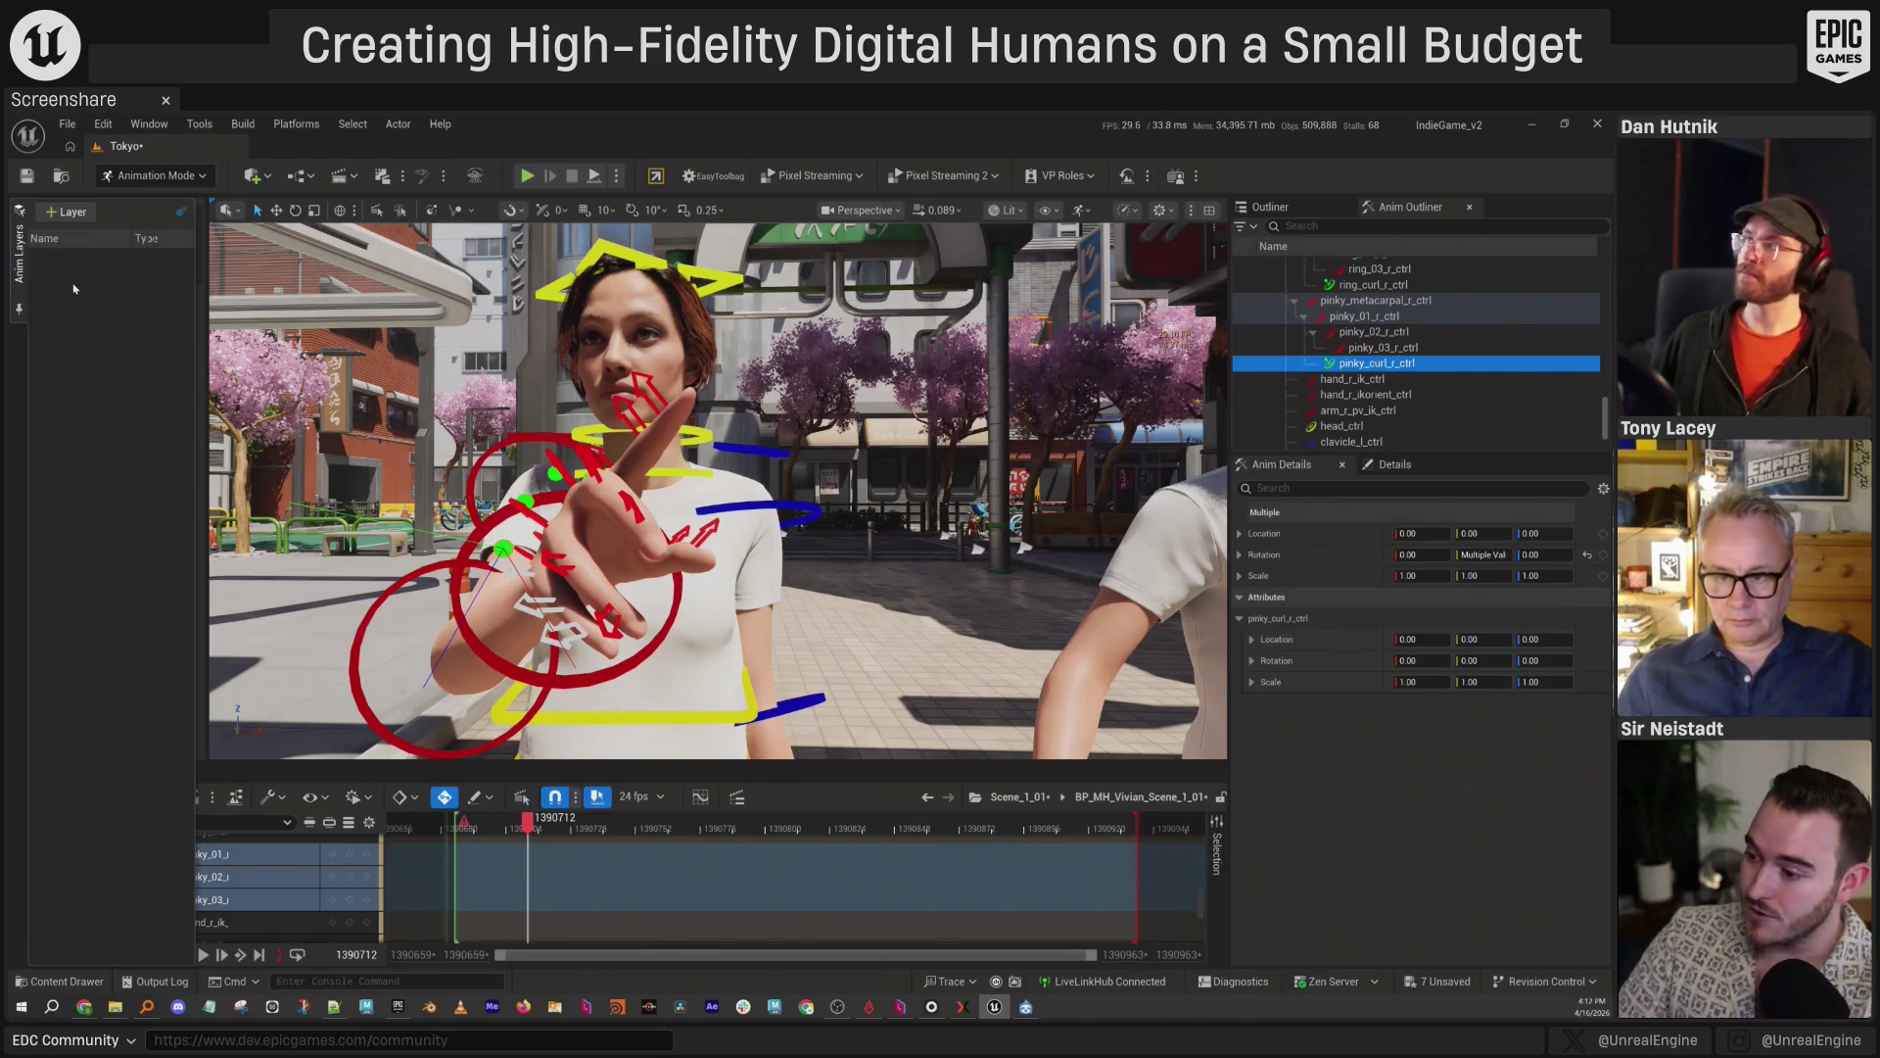
left_click(18, 265)
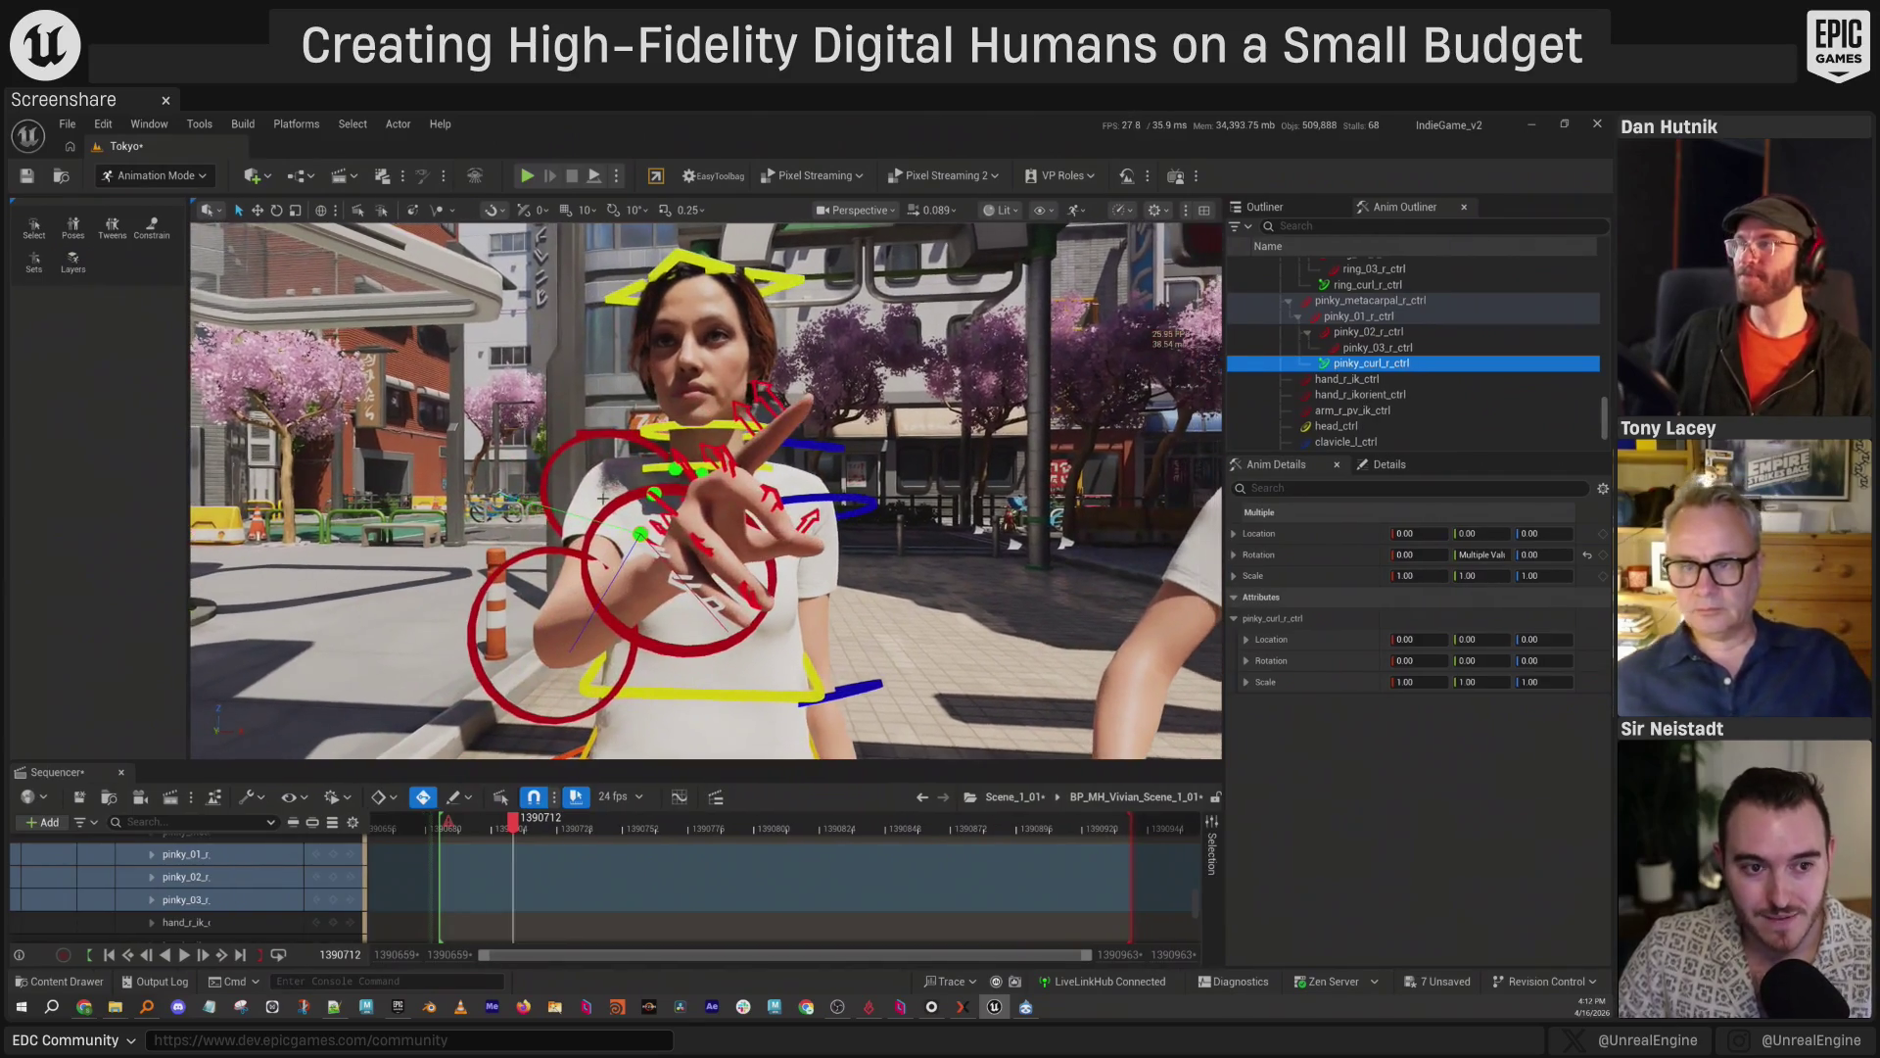
left_click(84, 235)
mouse_move(817, 199)
left_mouse_down()
mouse_move(744, 200)
mouse_move(475, 318)
mouse_move(437, 257)
left_mouse_up()
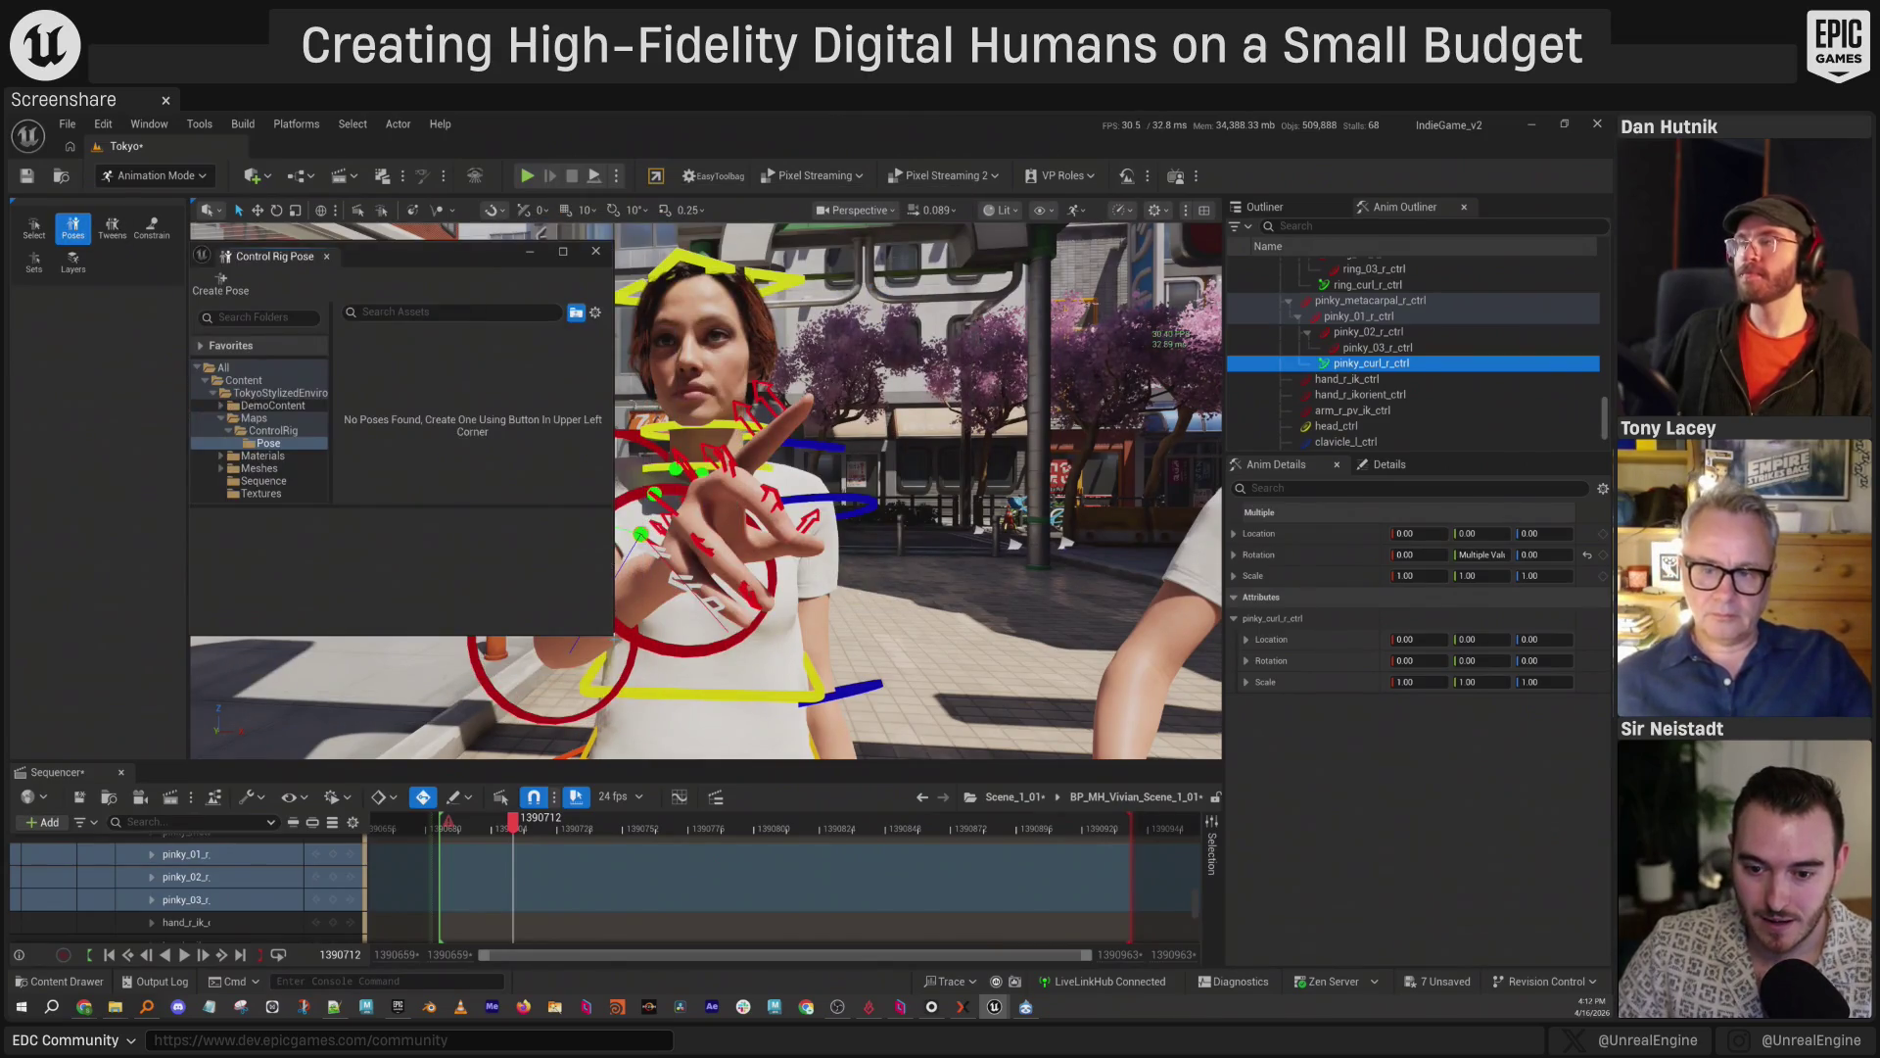
Enlarge and reposition the pose library window beside Vivian.
mouse_move(612, 634)
left_mouse_down()
mouse_move(813, 717)
mouse_move(795, 759)
left_mouse_up()
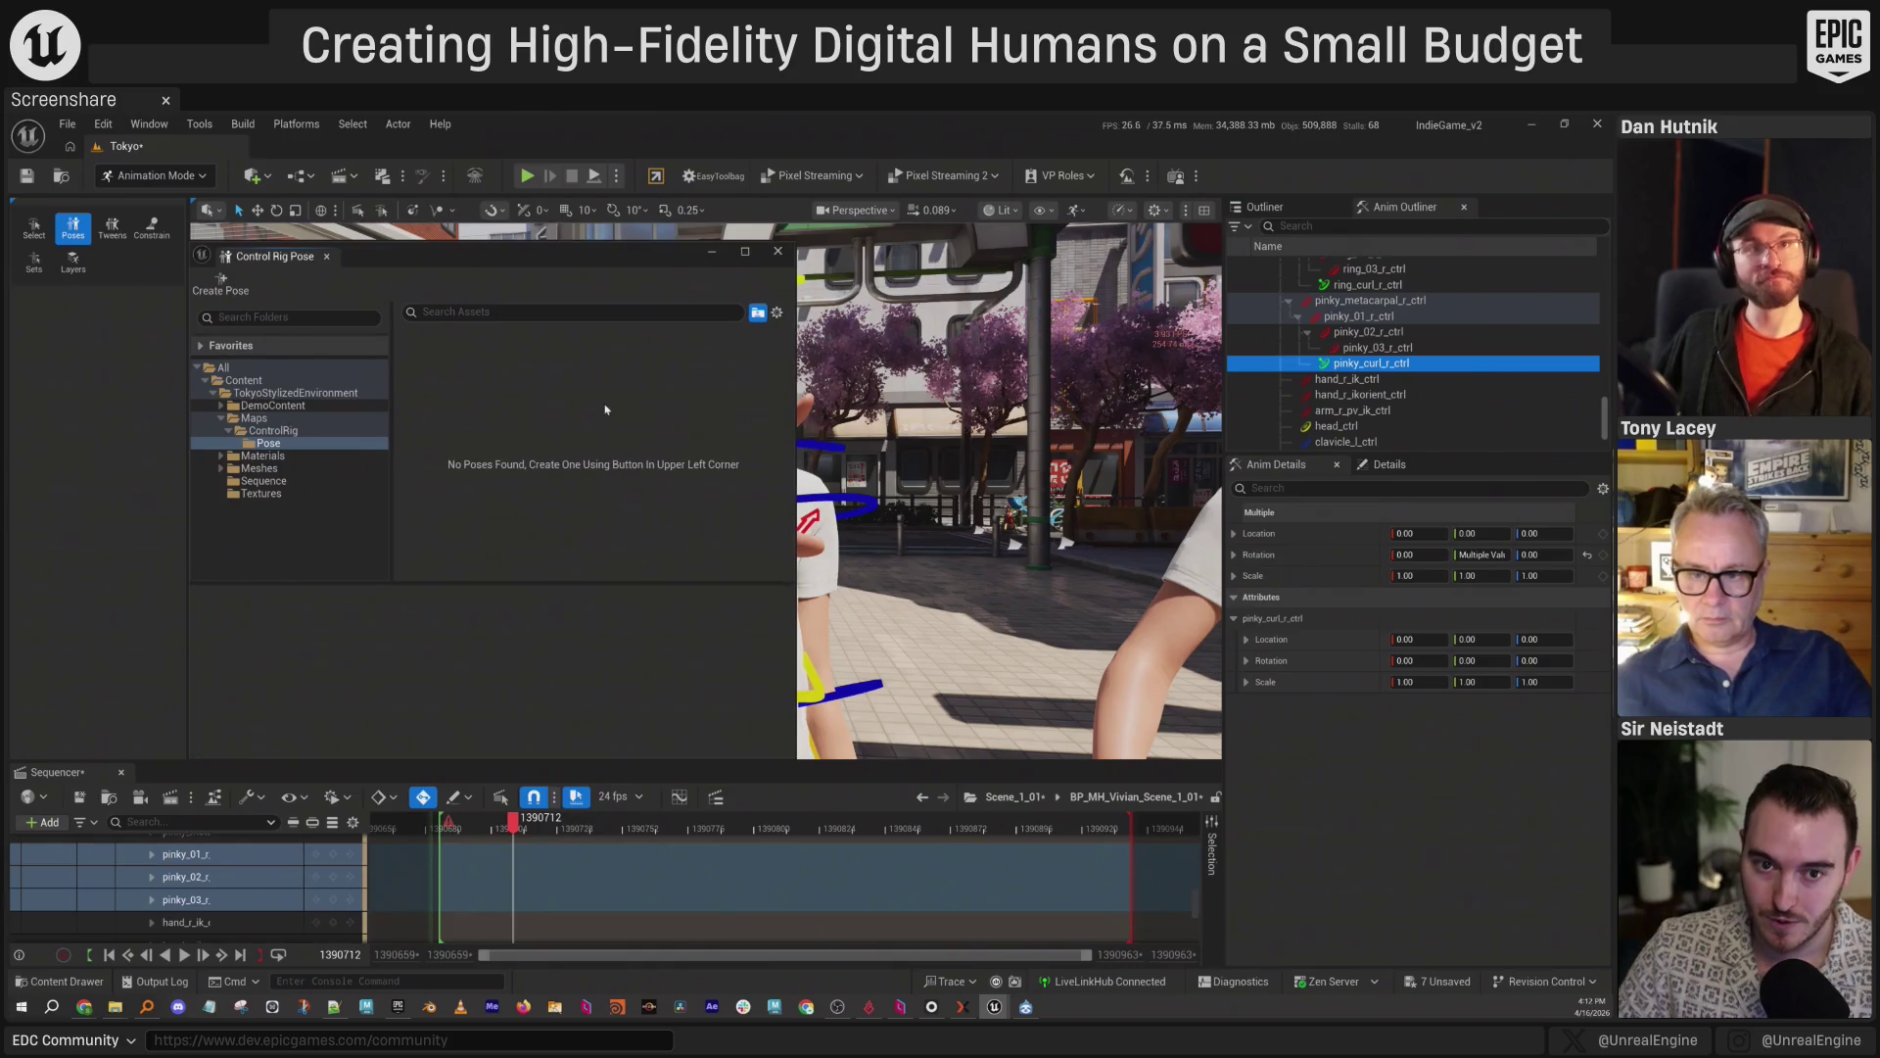
left_click_drag(431, 264, 541, 263)
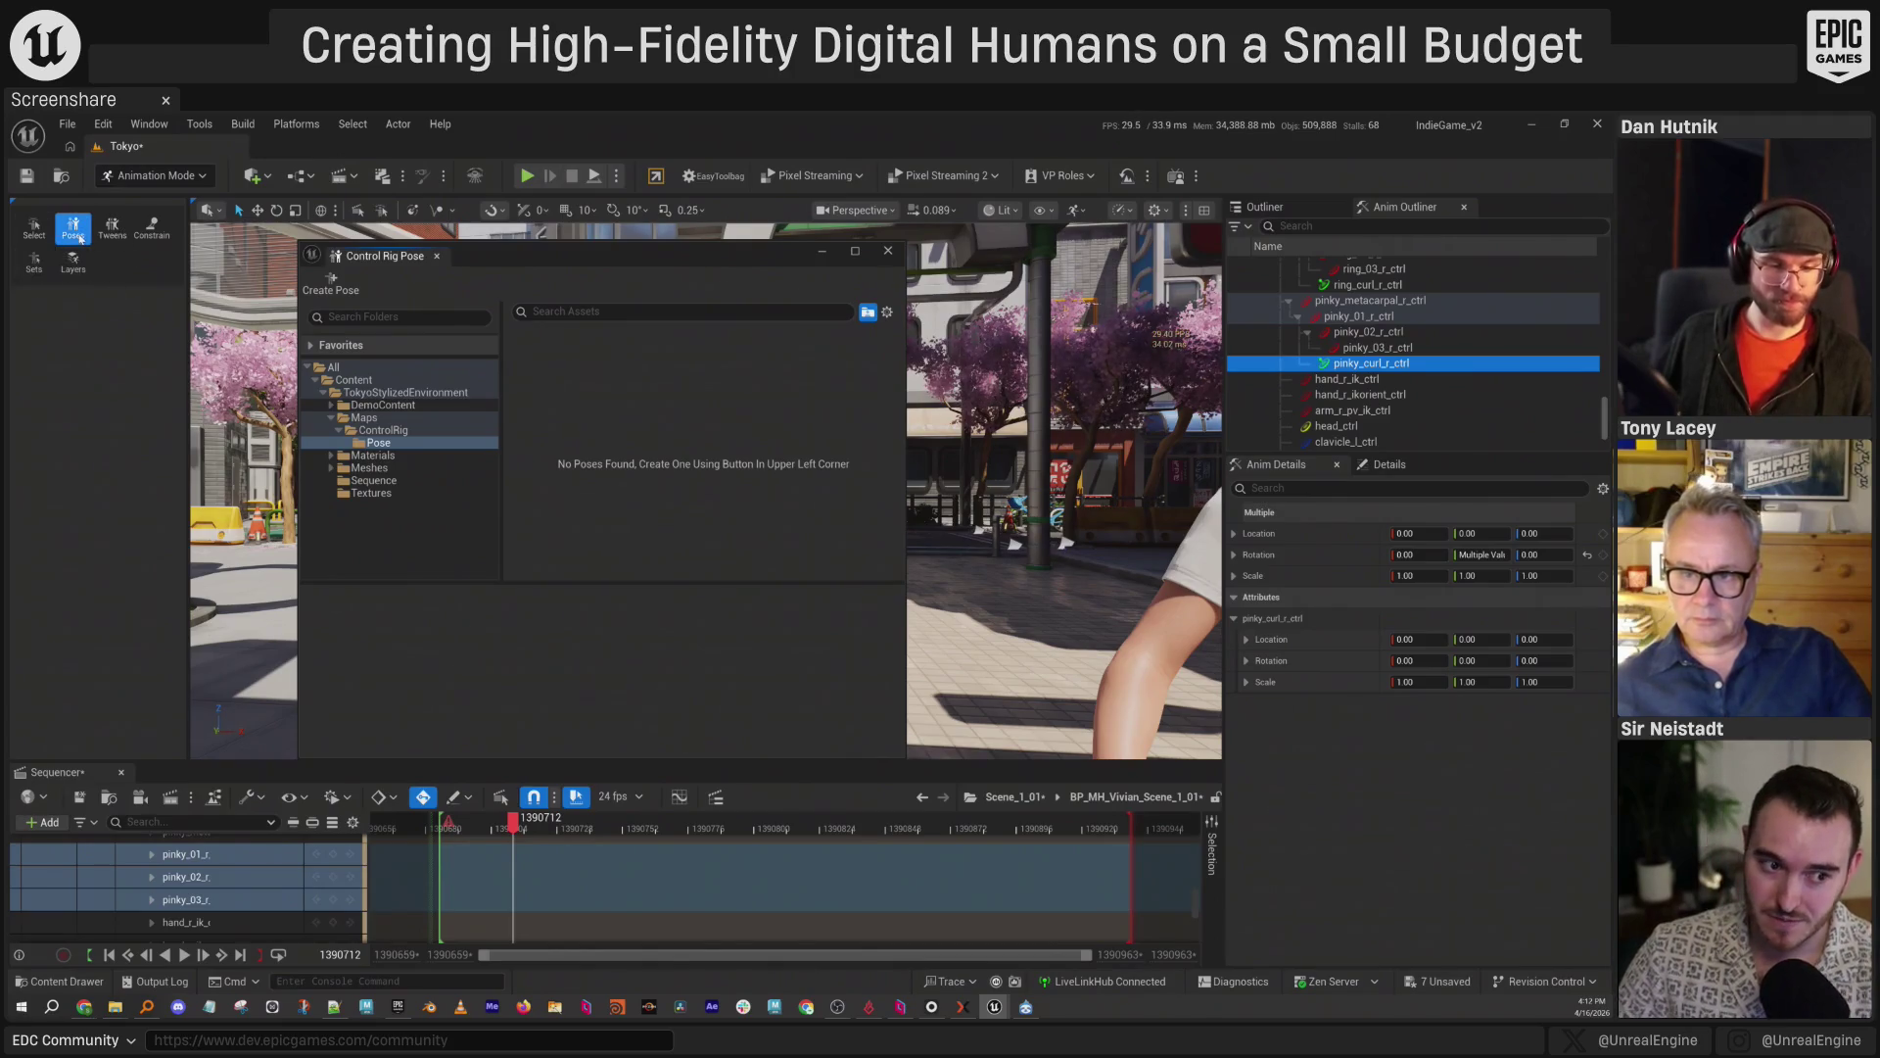
mouse_move(515, 260)
left_mouse_down()
mouse_move(473, 257)
mouse_move(610, 664)
mouse_move(980, 791)
mouse_move(971, 679)
mouse_move(1035, 641)
mouse_move(1052, 504)
mouse_move(1053, 622)
left_mouse_up()
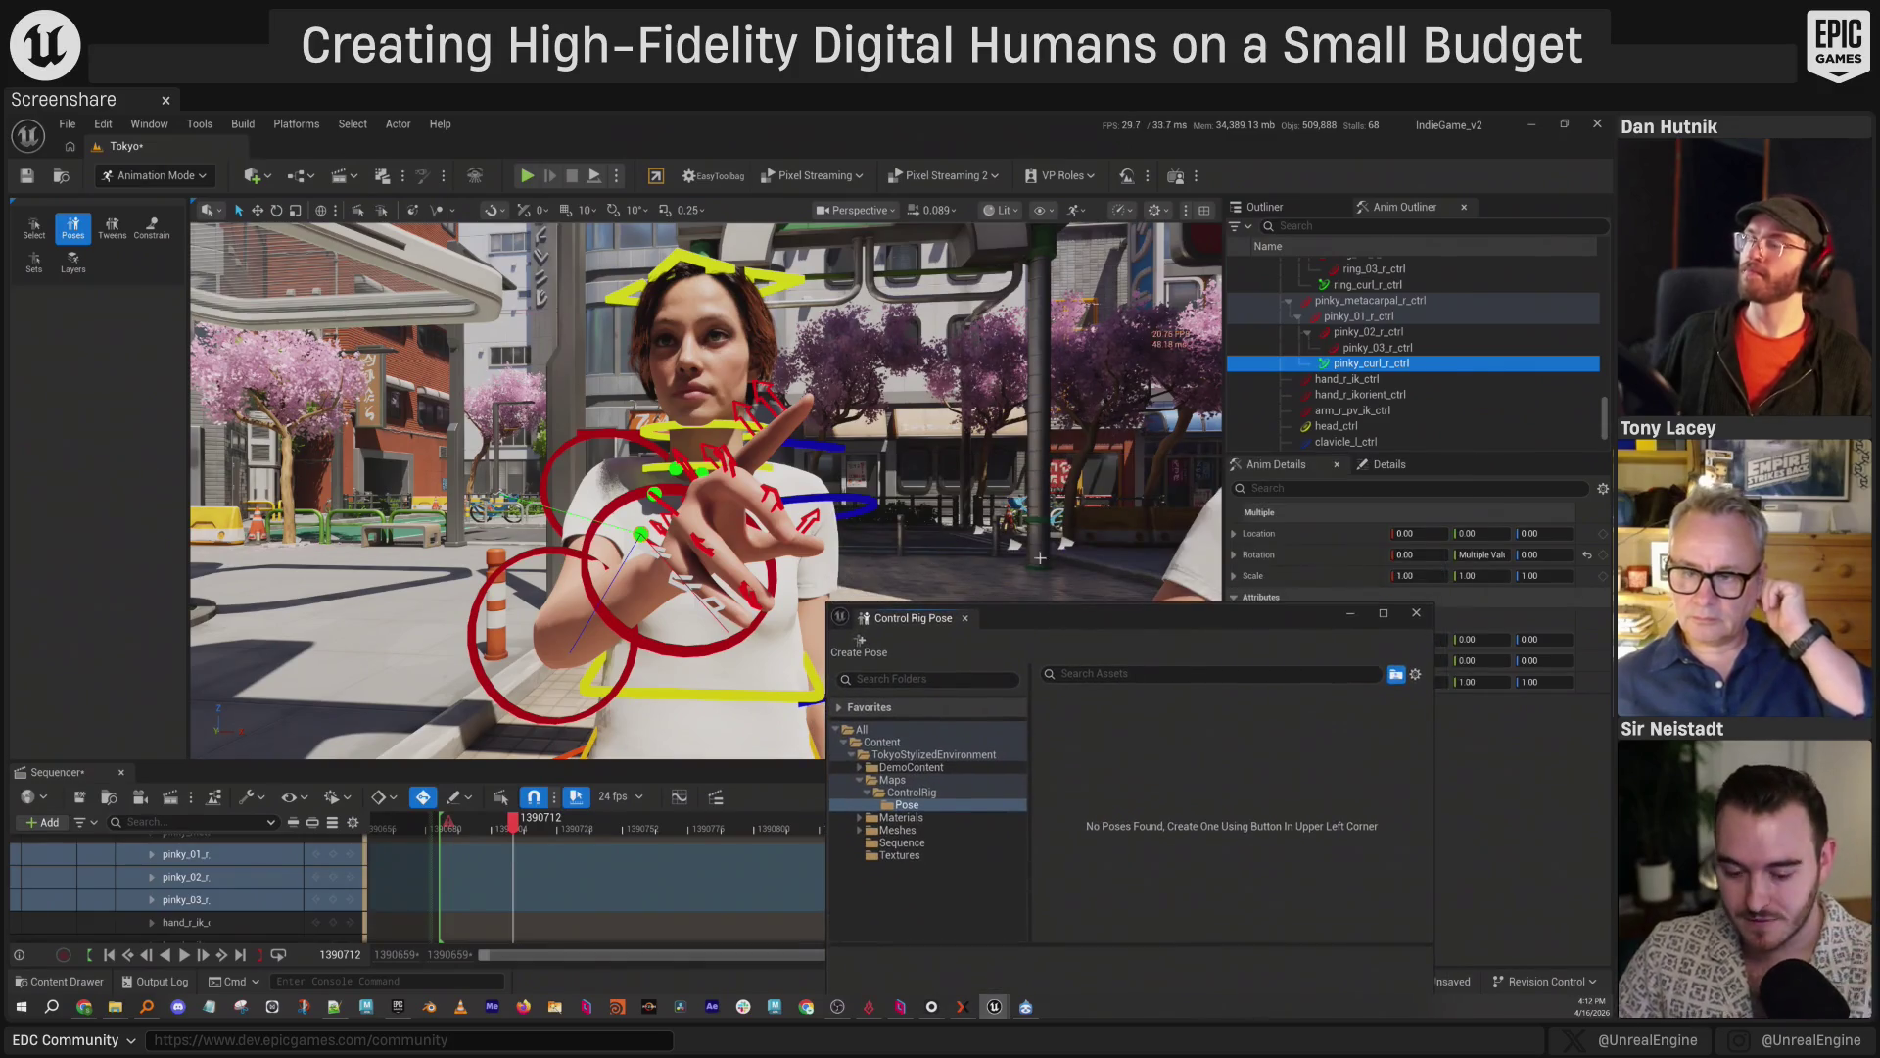
Frame the hand controls and key the pinky controls at frame 1390712.
key("f")
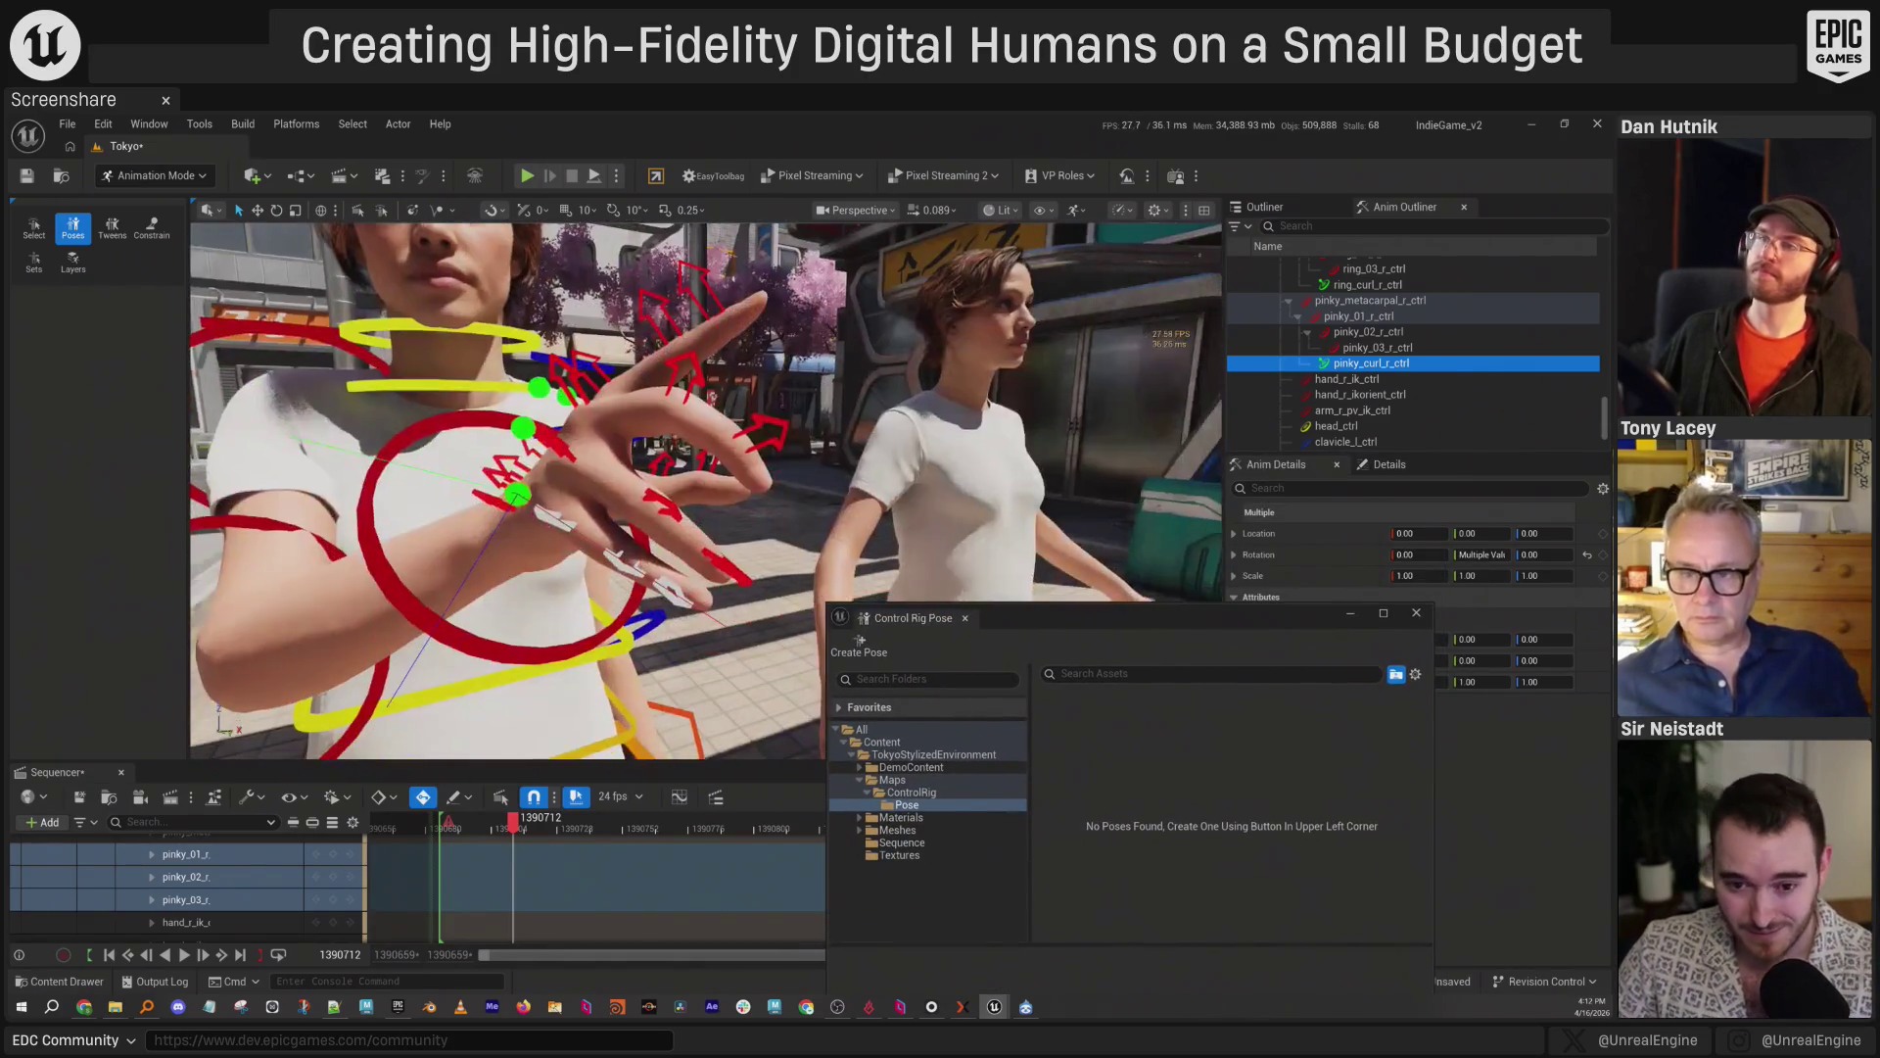
key("e")
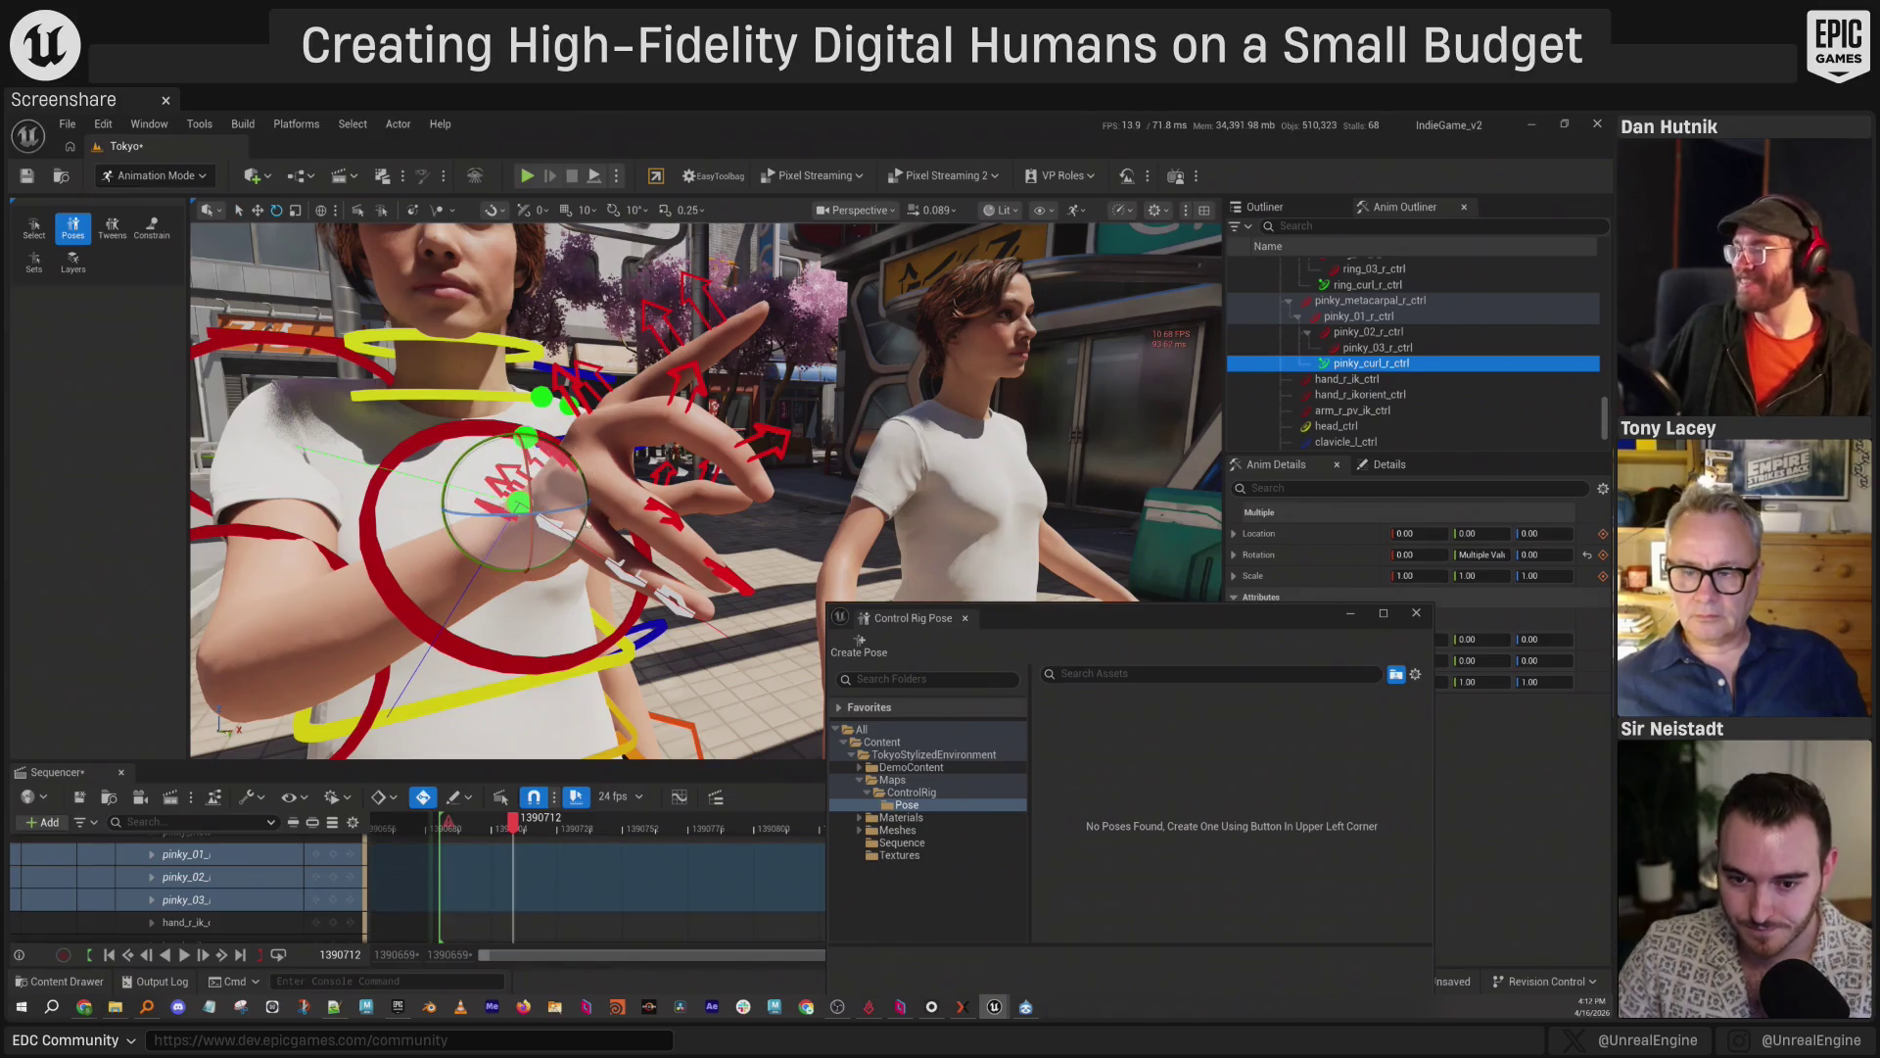
key("s")
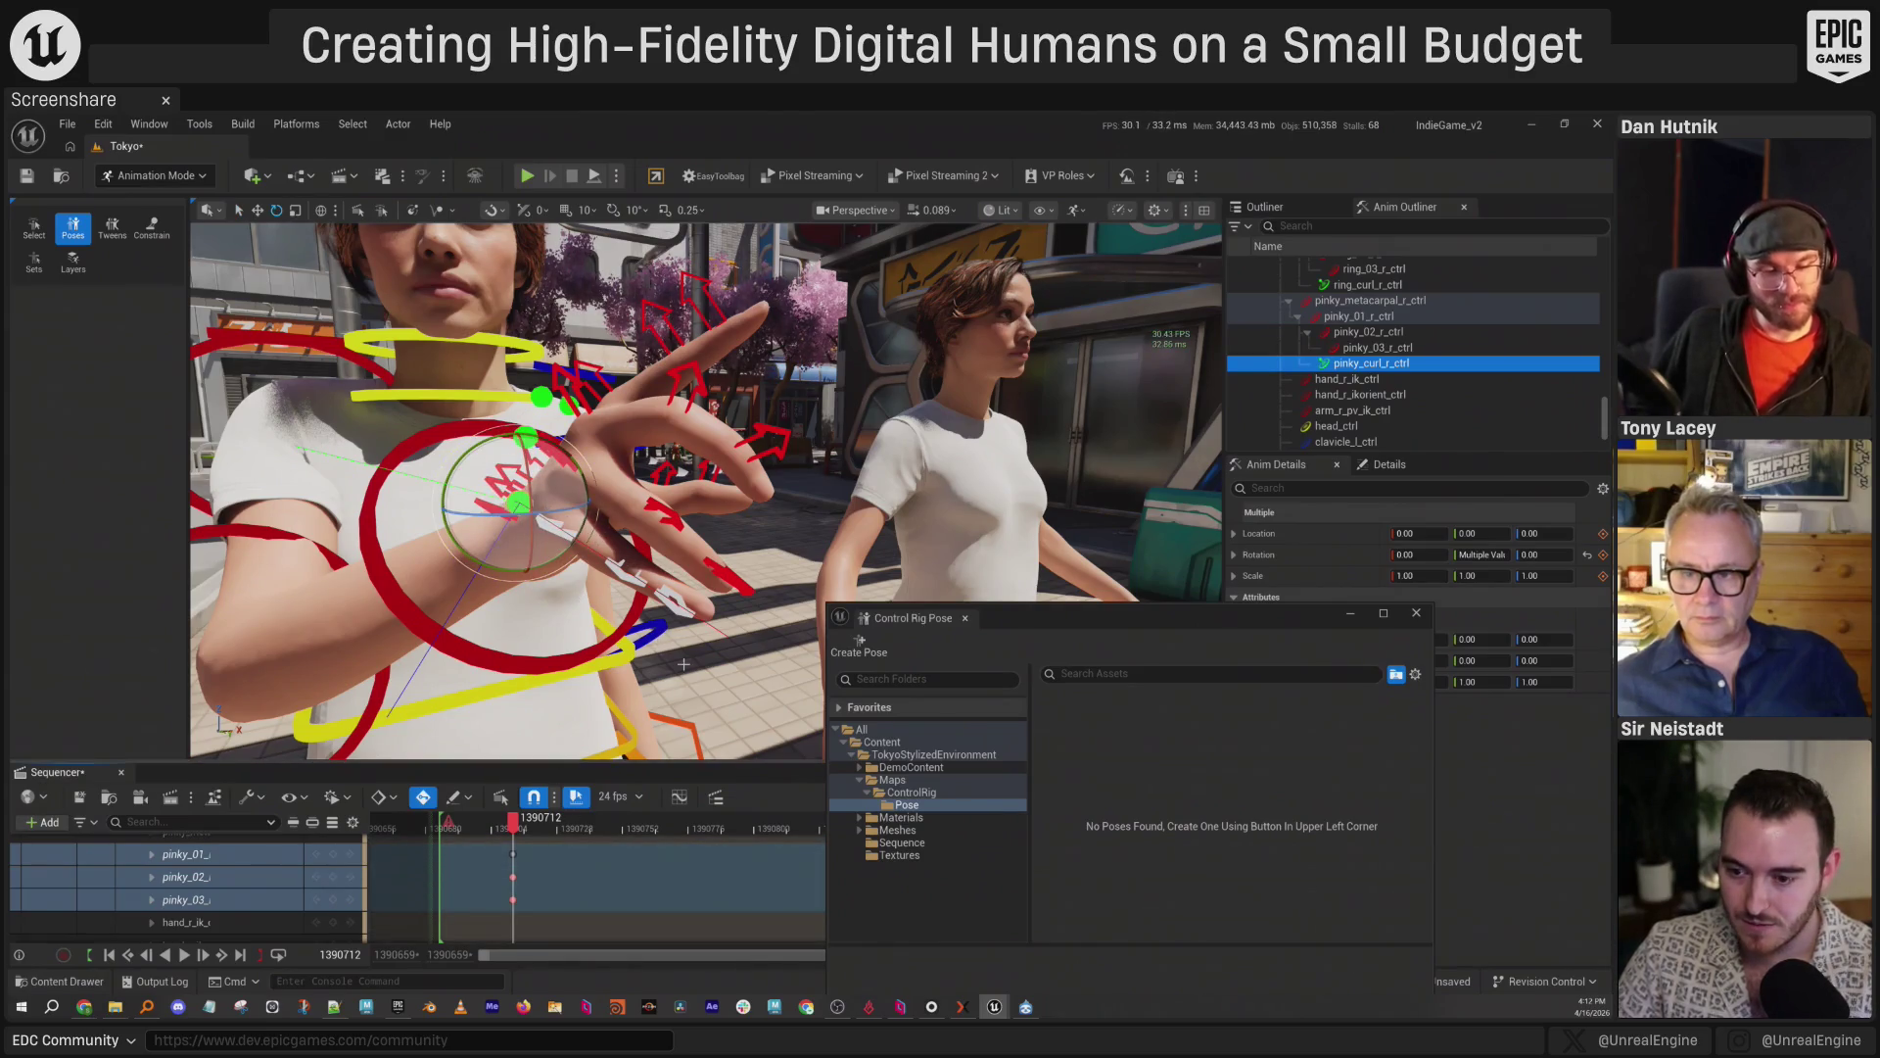
left_click(1019, 613)
key("f")
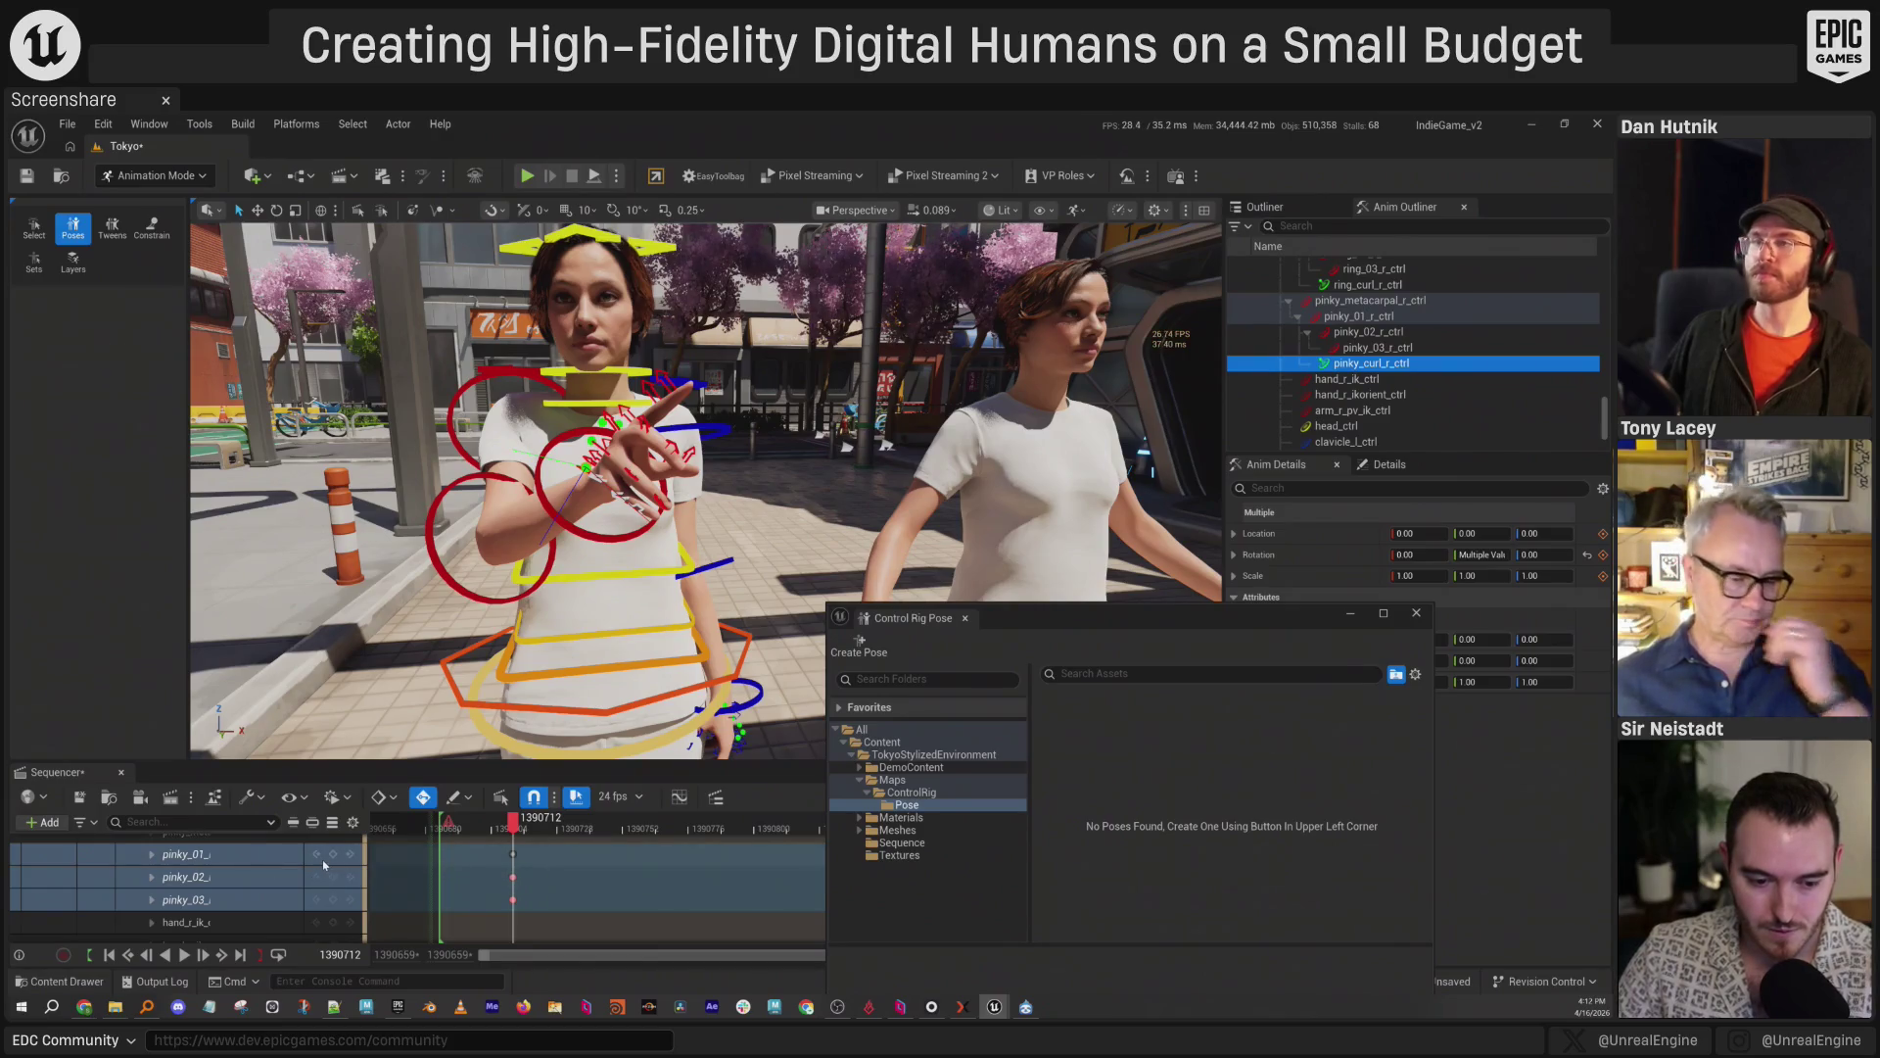
Close the pose library and show the Takes/2026-04-16 folder in the Content Drawer.
scroll(294, 874, "up", 10)
scroll(220, 900, "down", 3)
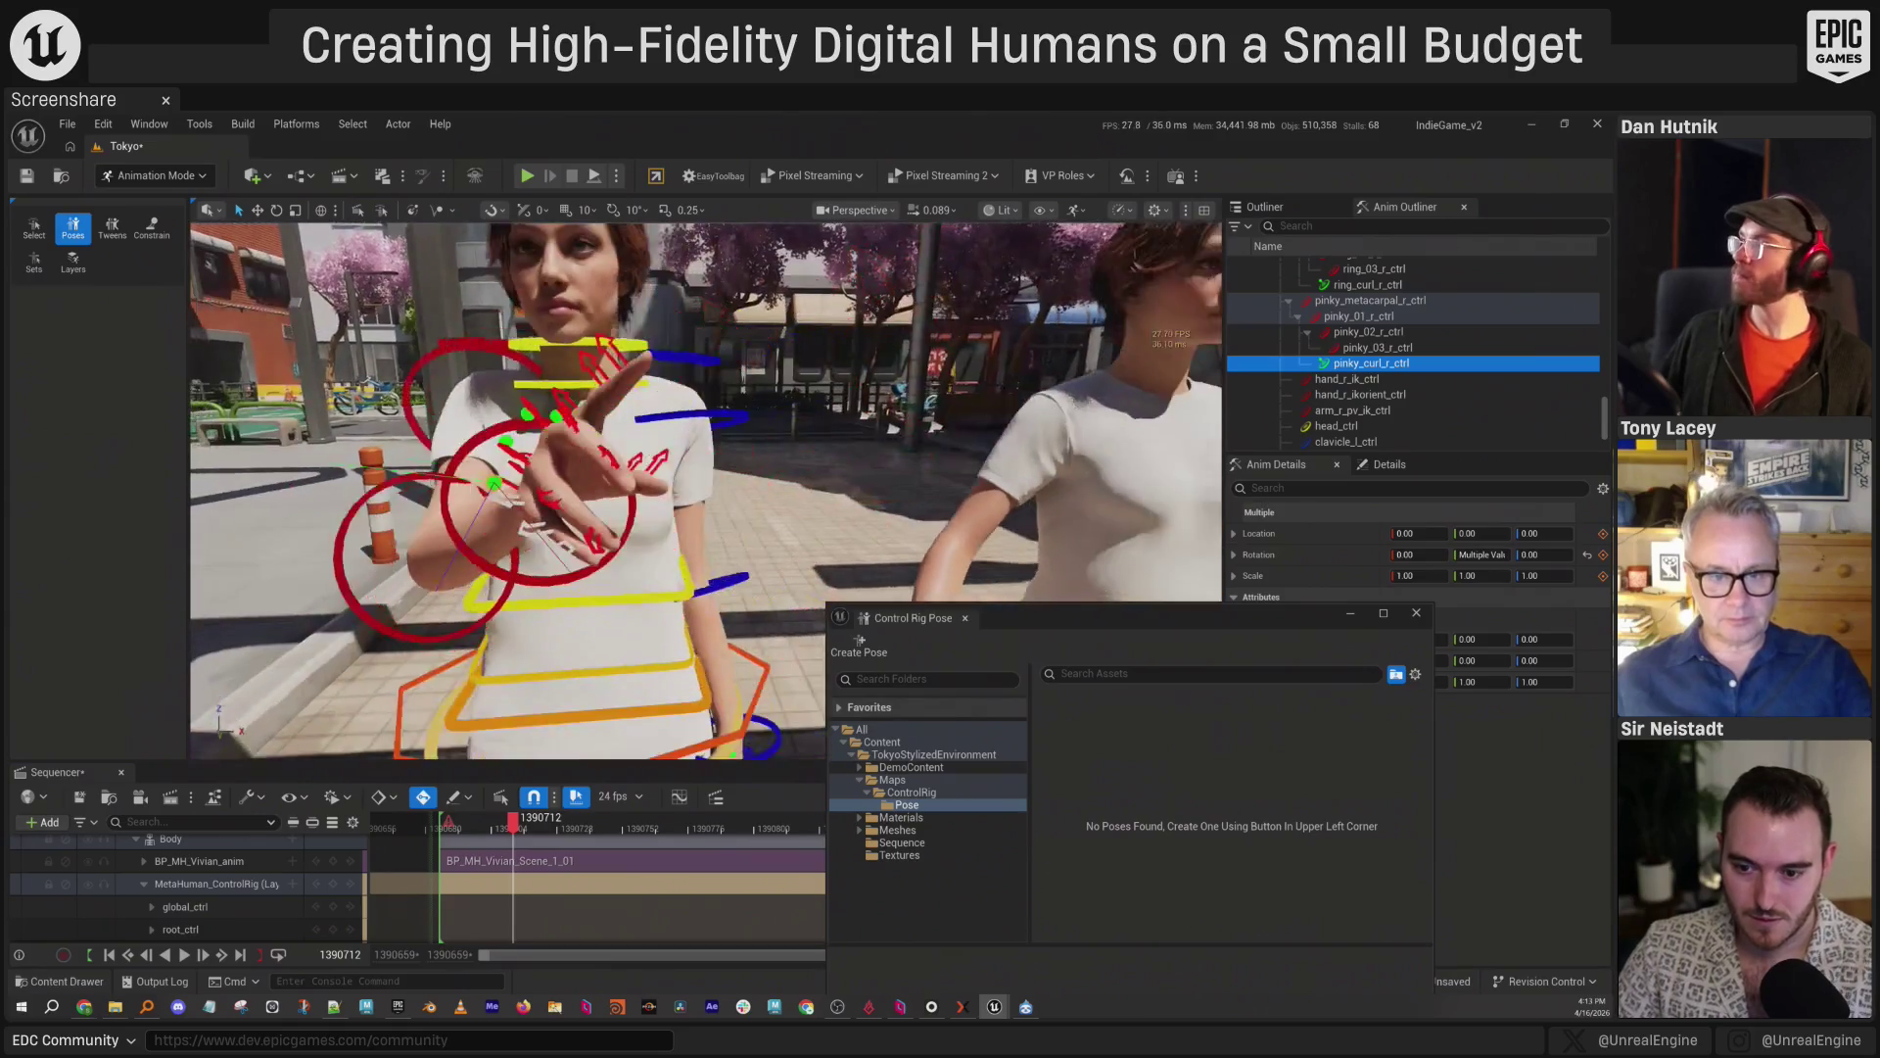
left_click(1414, 614)
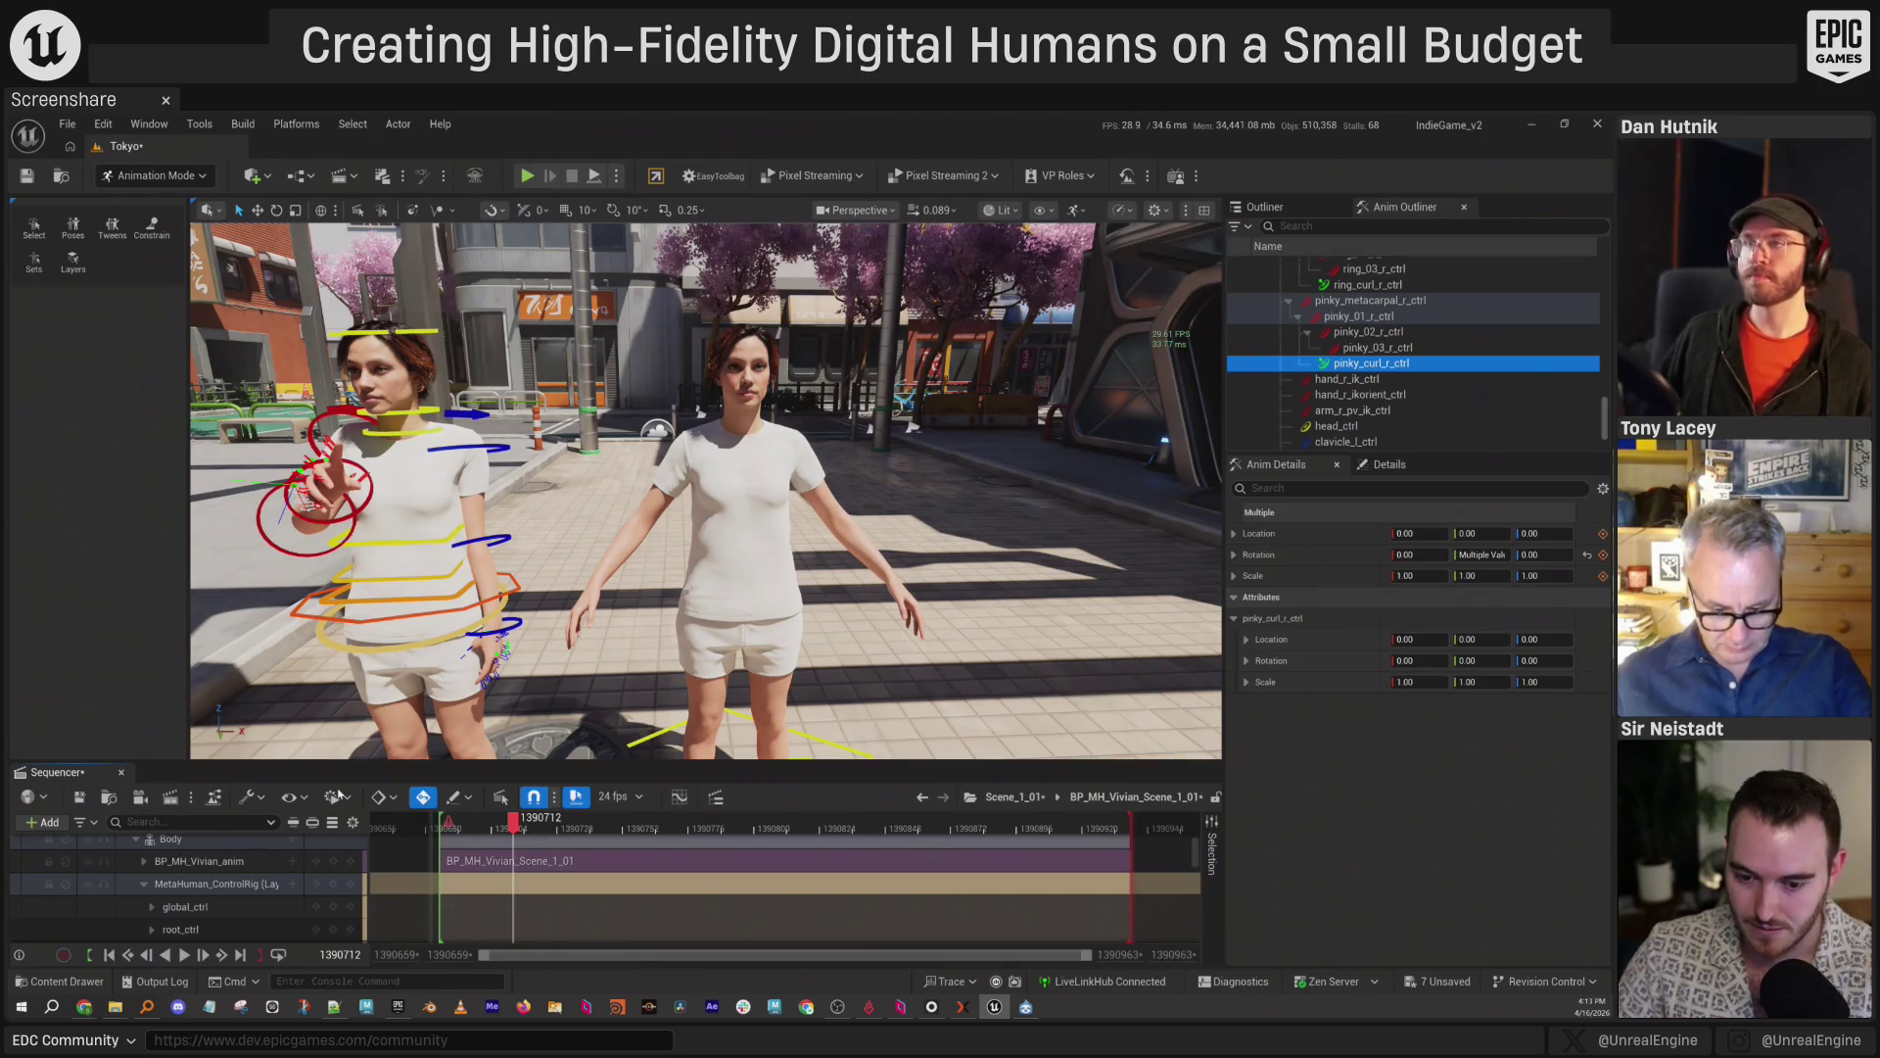
key("ctrl+space")
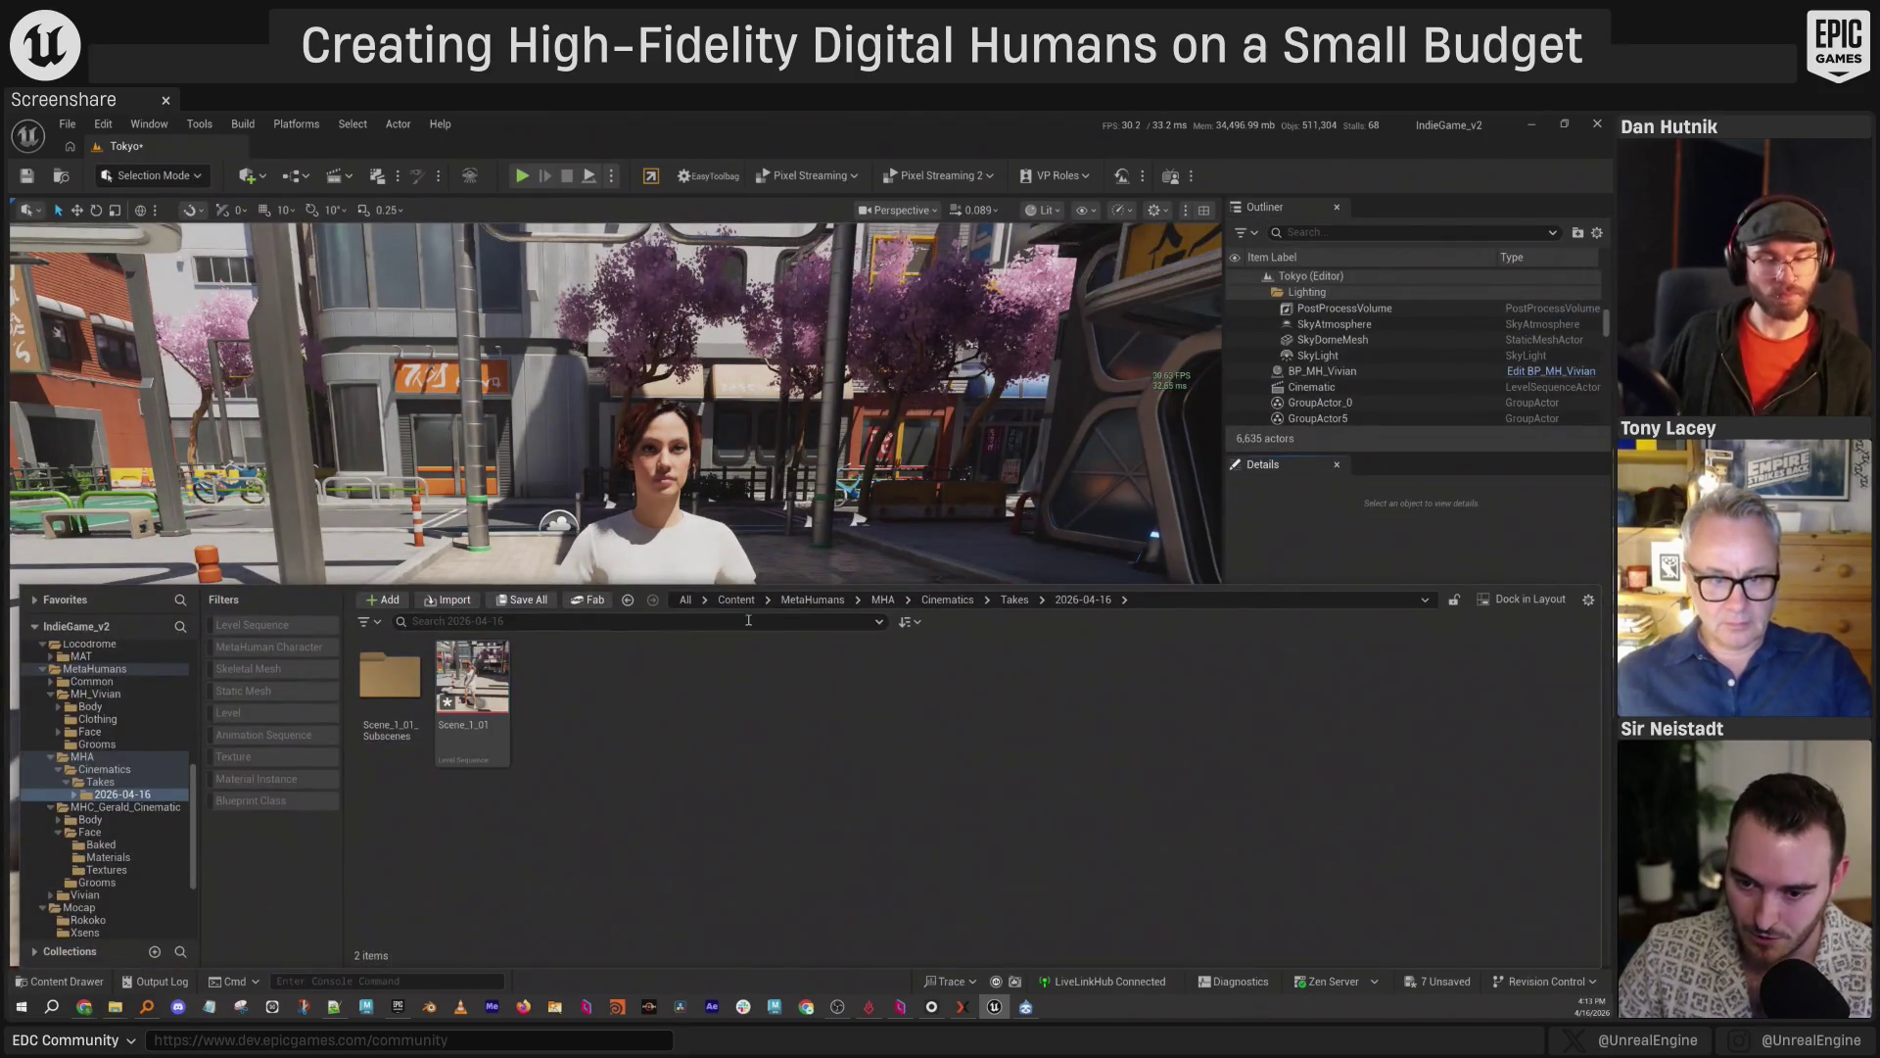
Open LS_Vivian from the LevelSeq folder and scrub it to frame 23.
double_click(1121, 685)
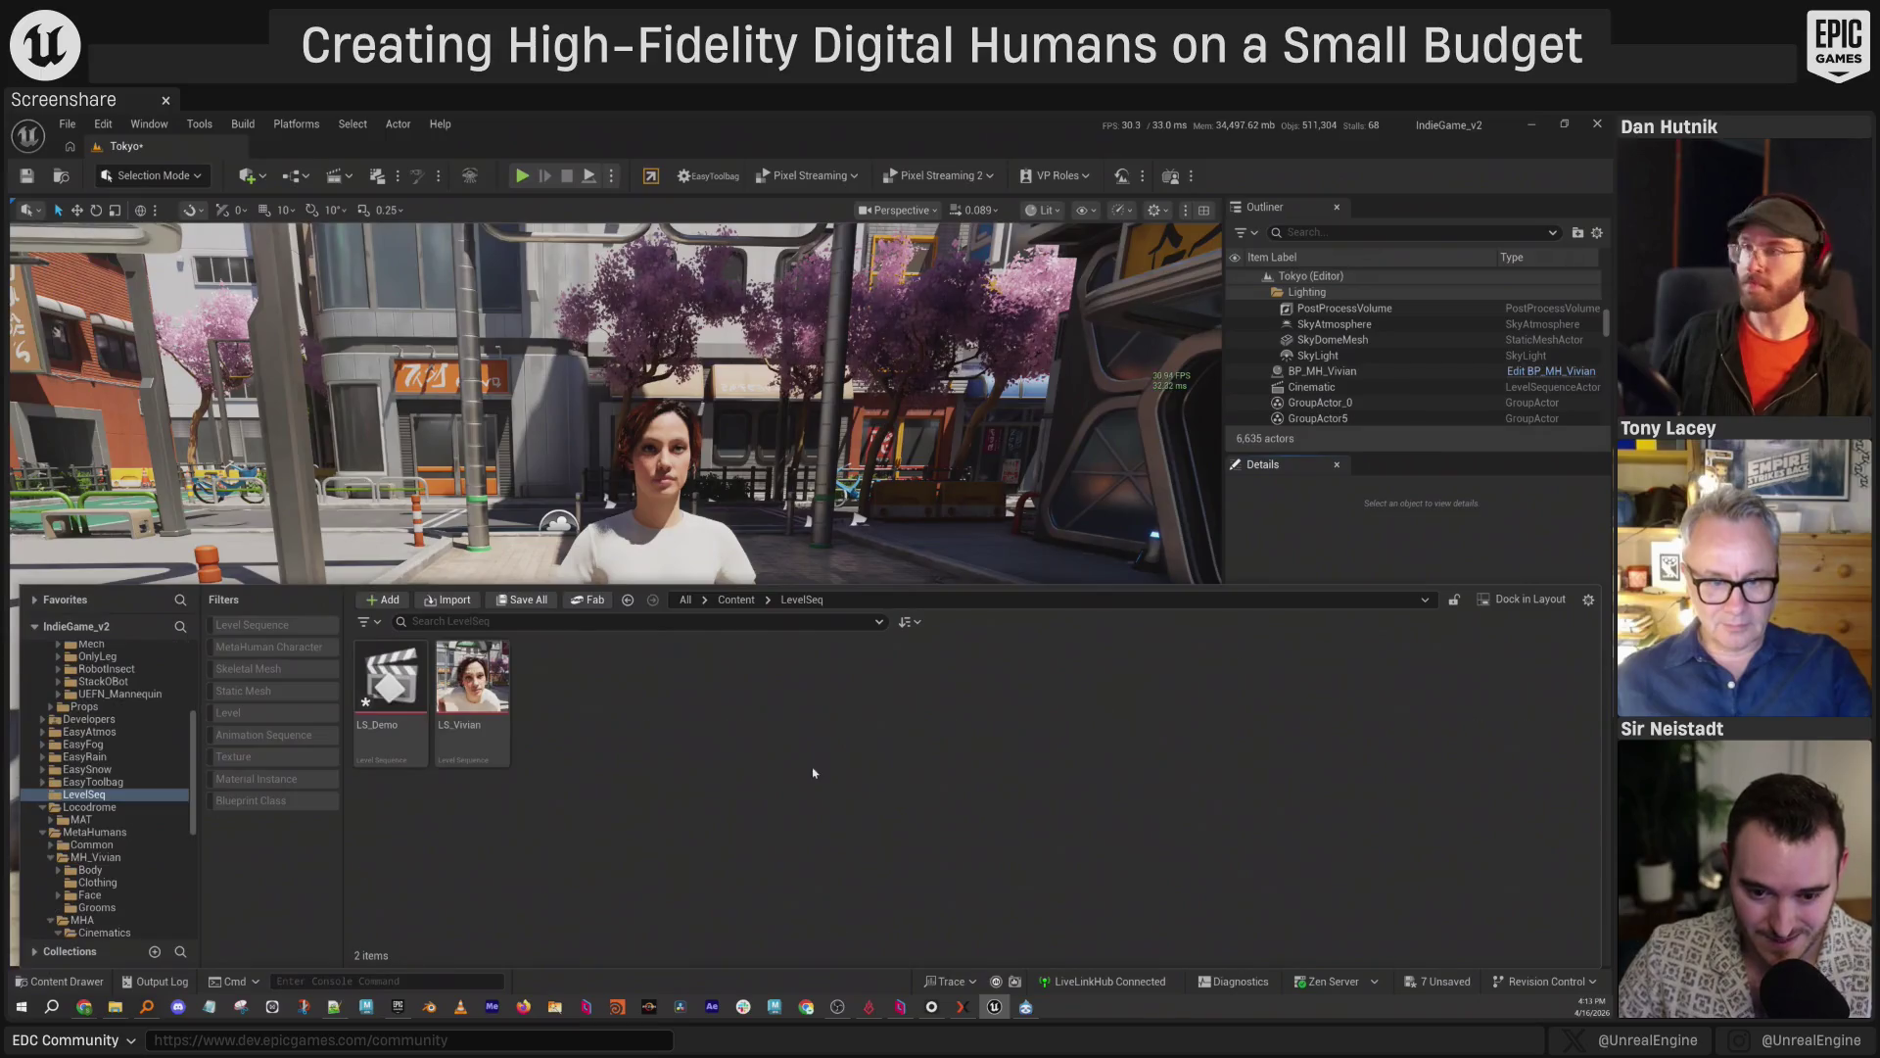
left_click(489, 702)
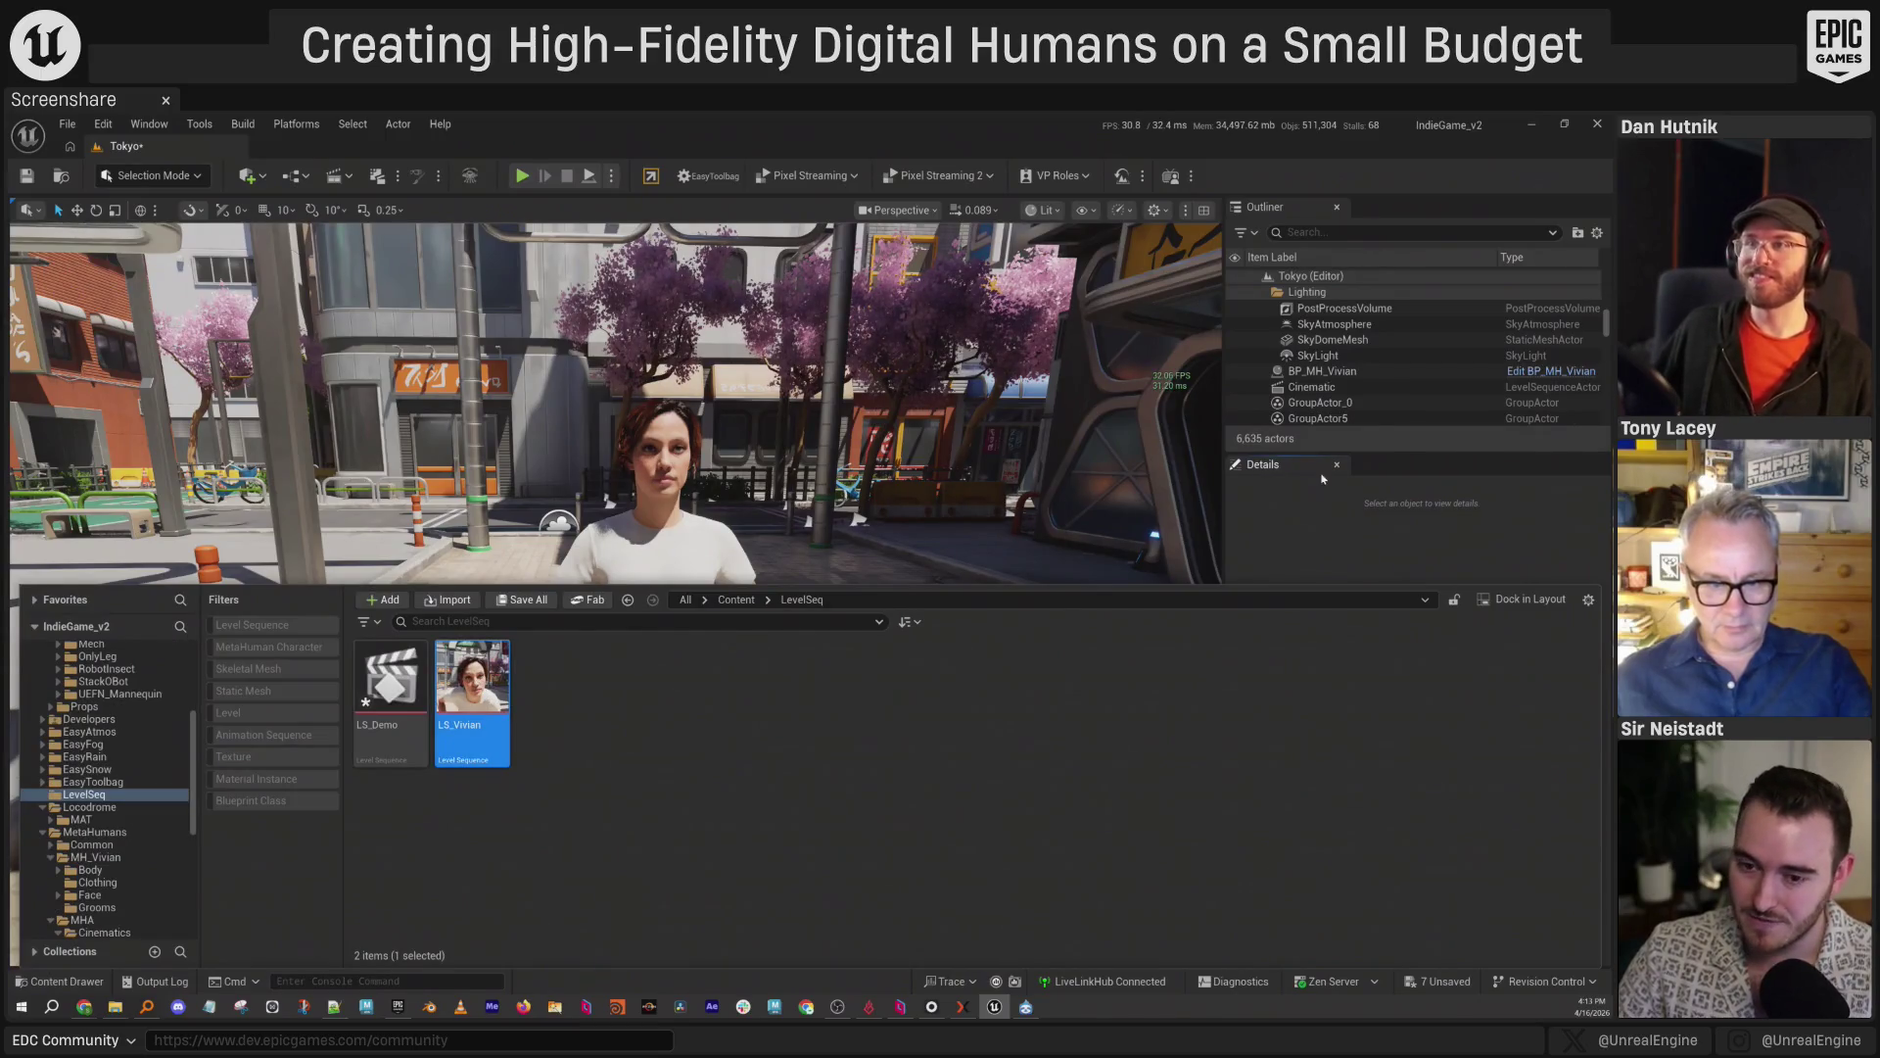
key("Return")
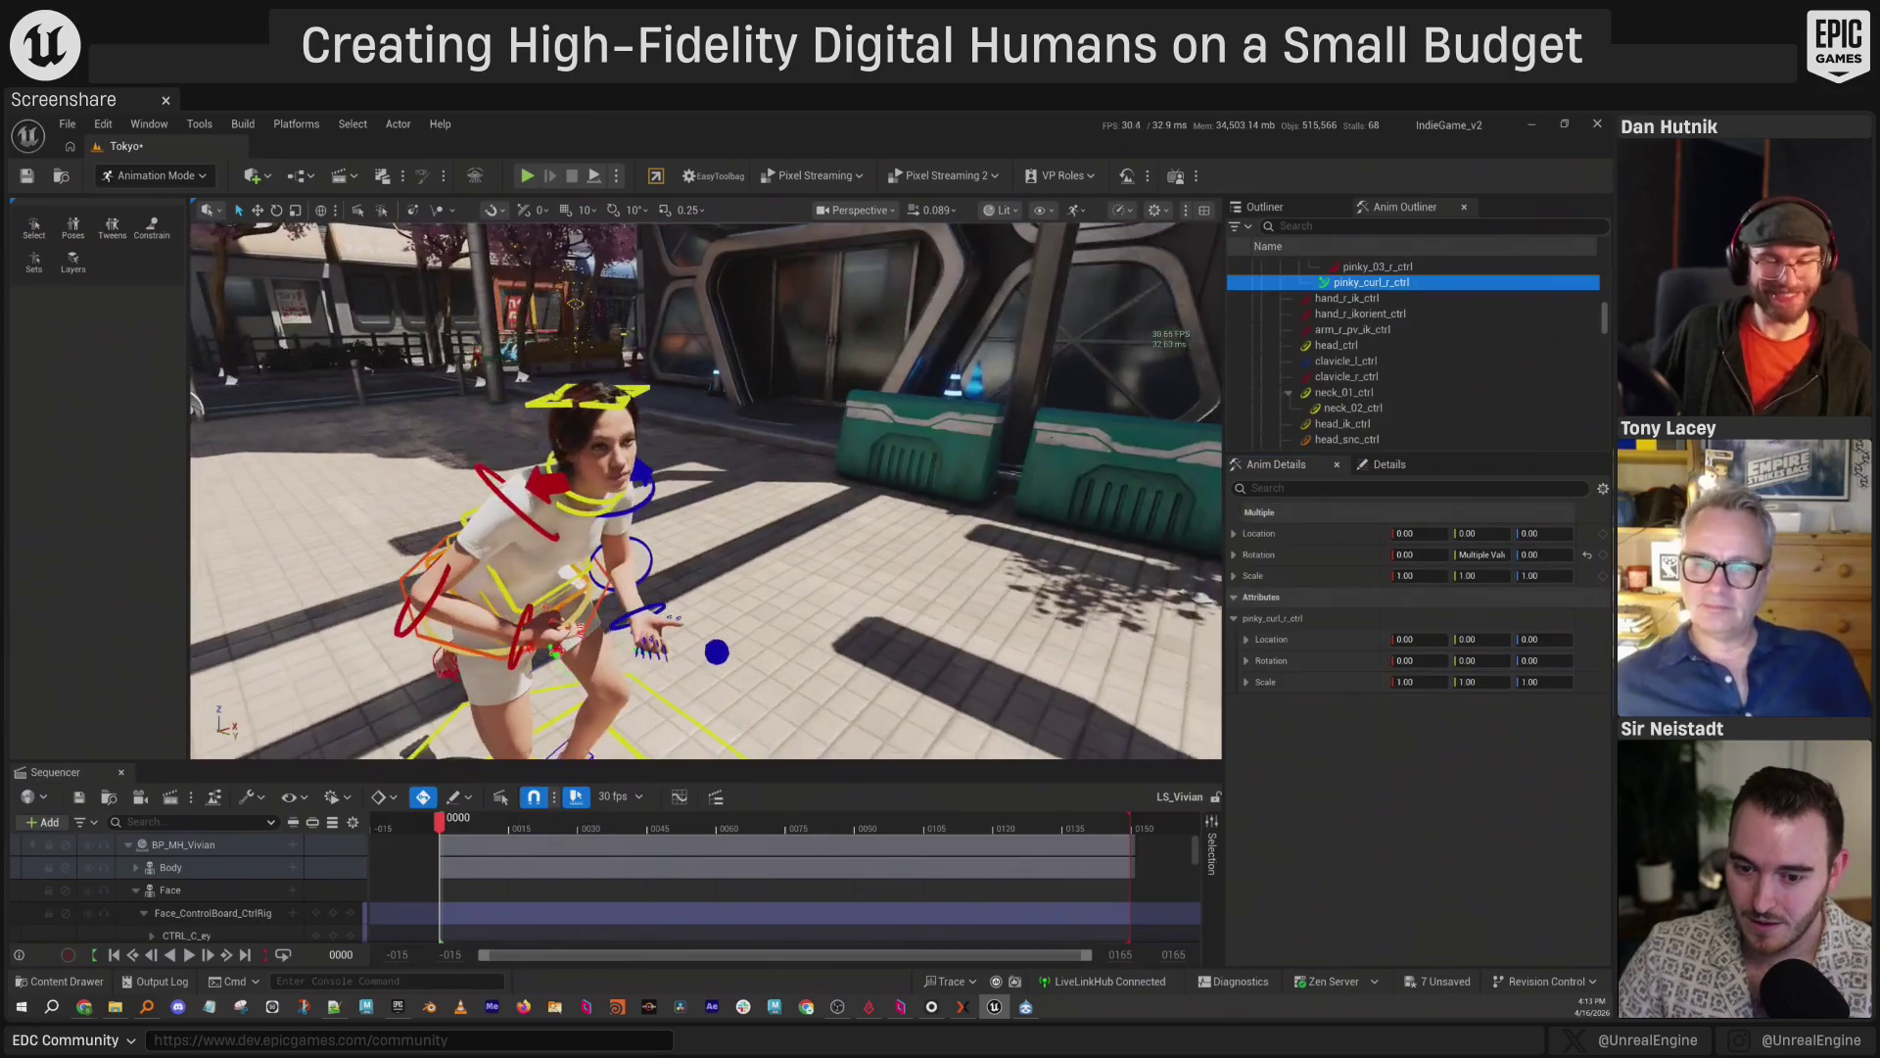
key("space")
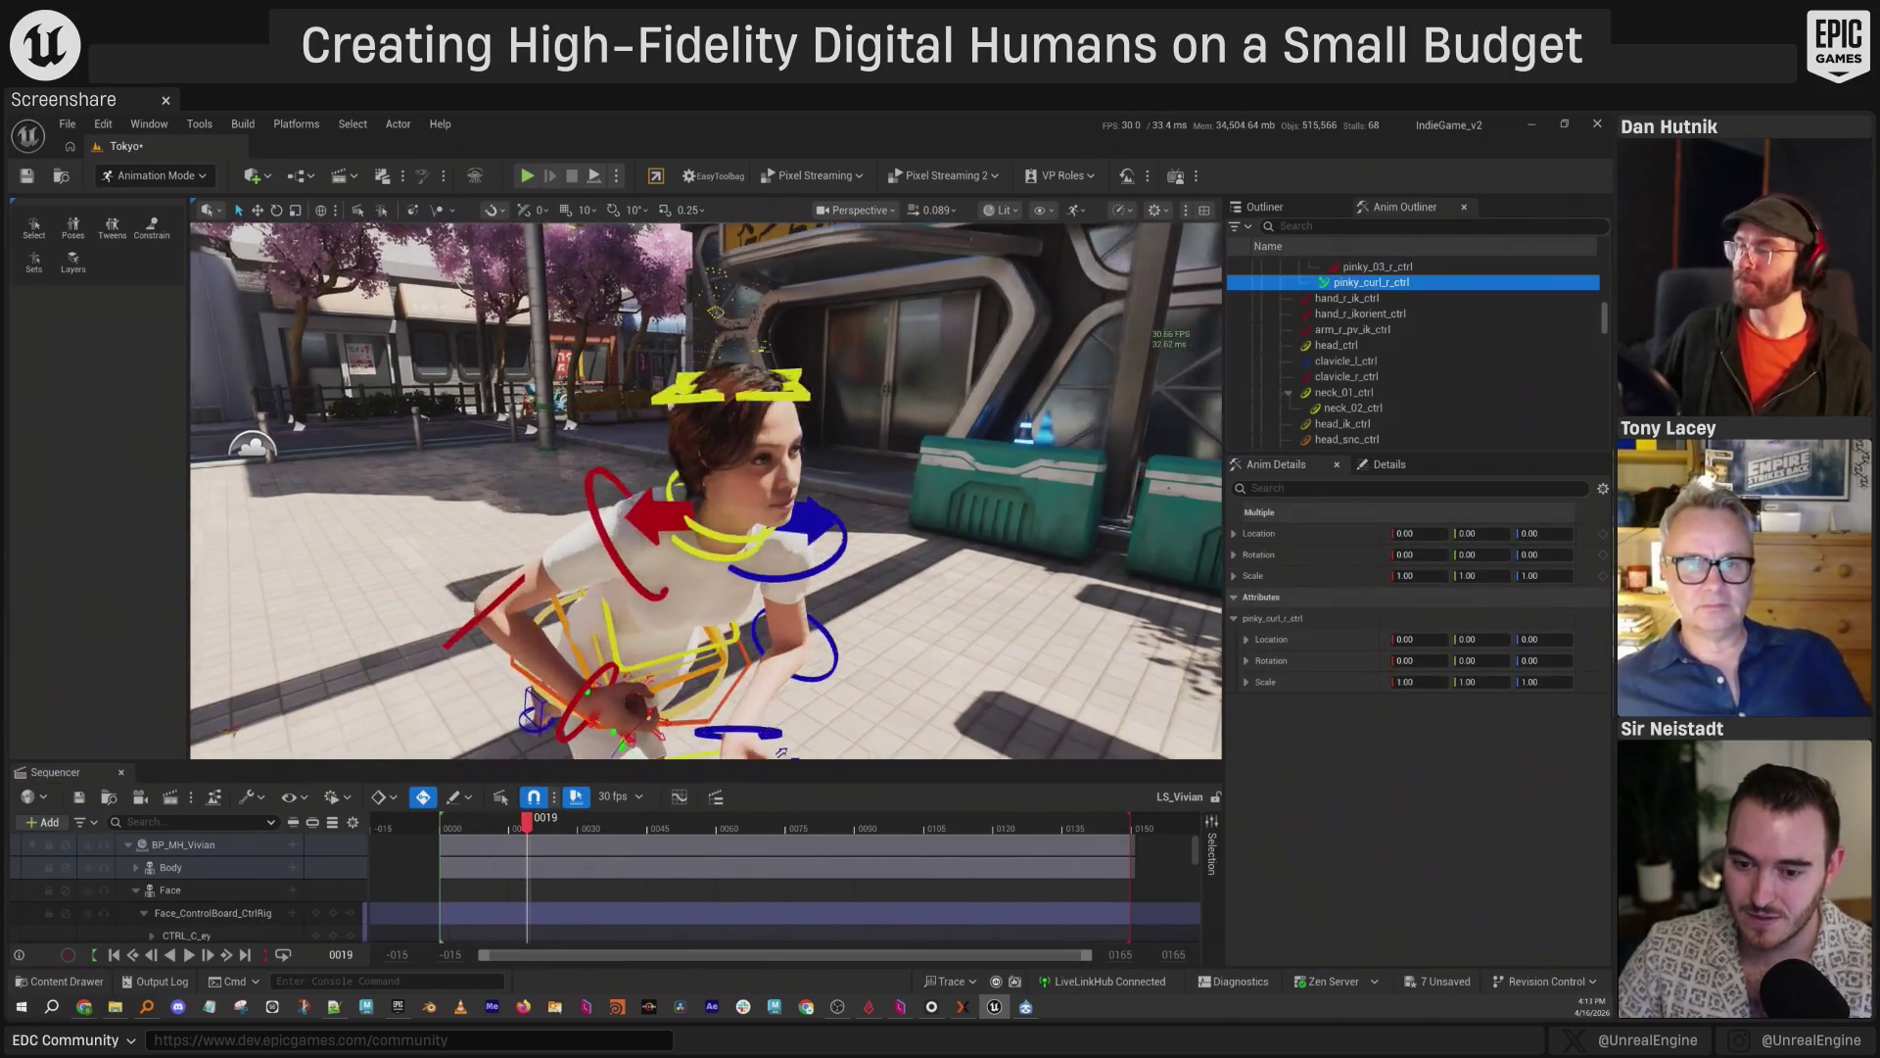
scroll(705, 490, "up", 10)
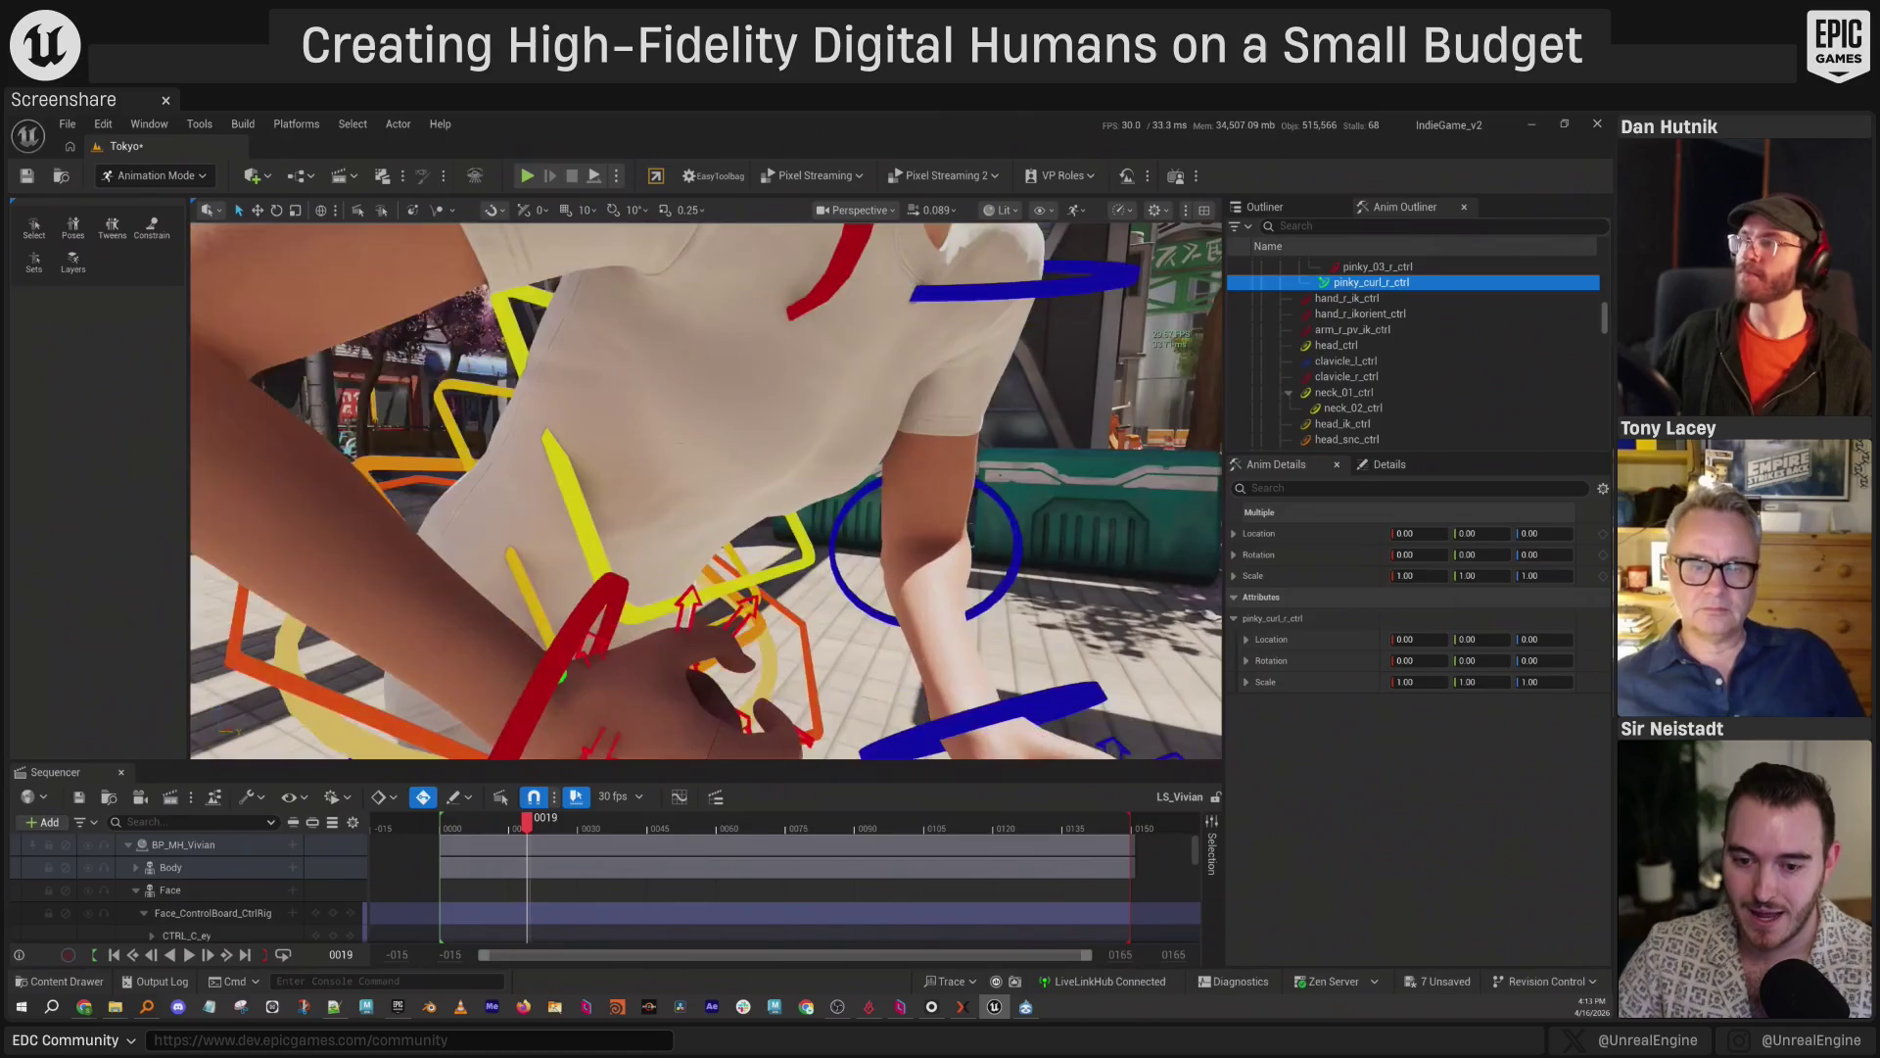
key("g")
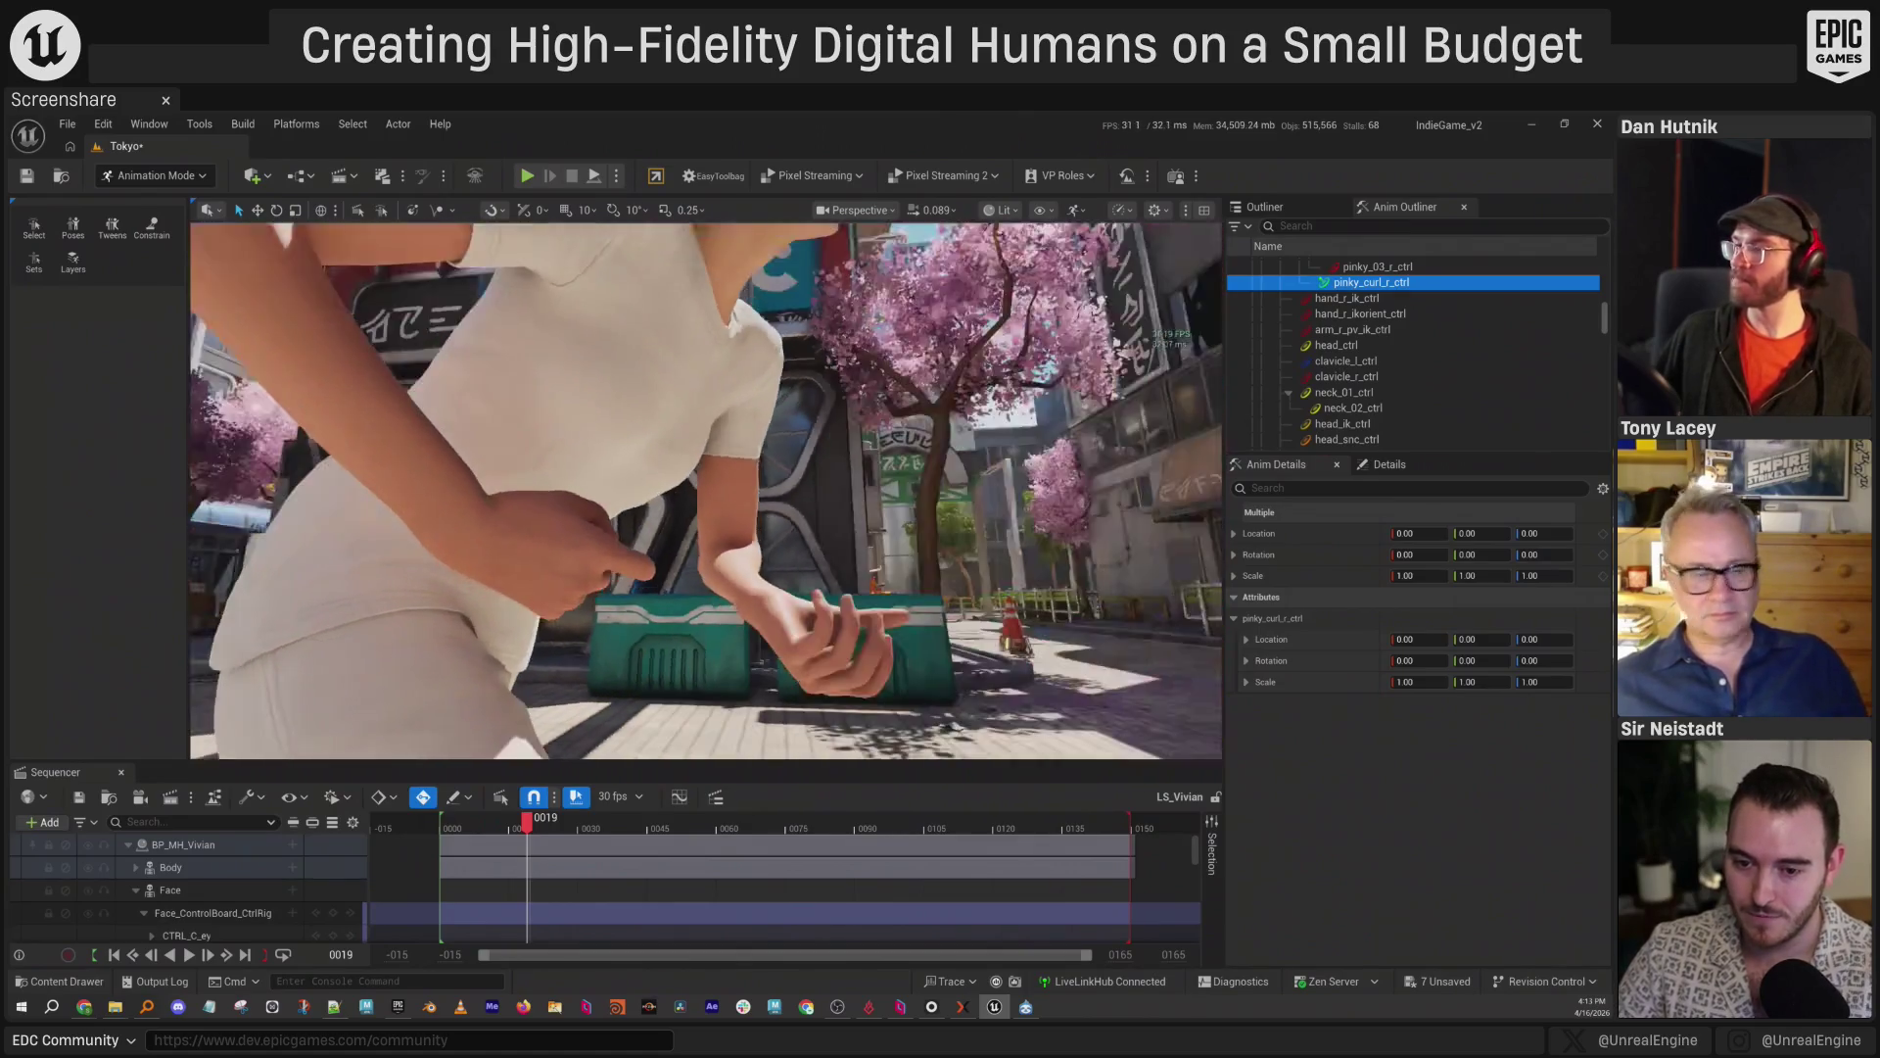
key("Right")
key("Right")
key("Right")
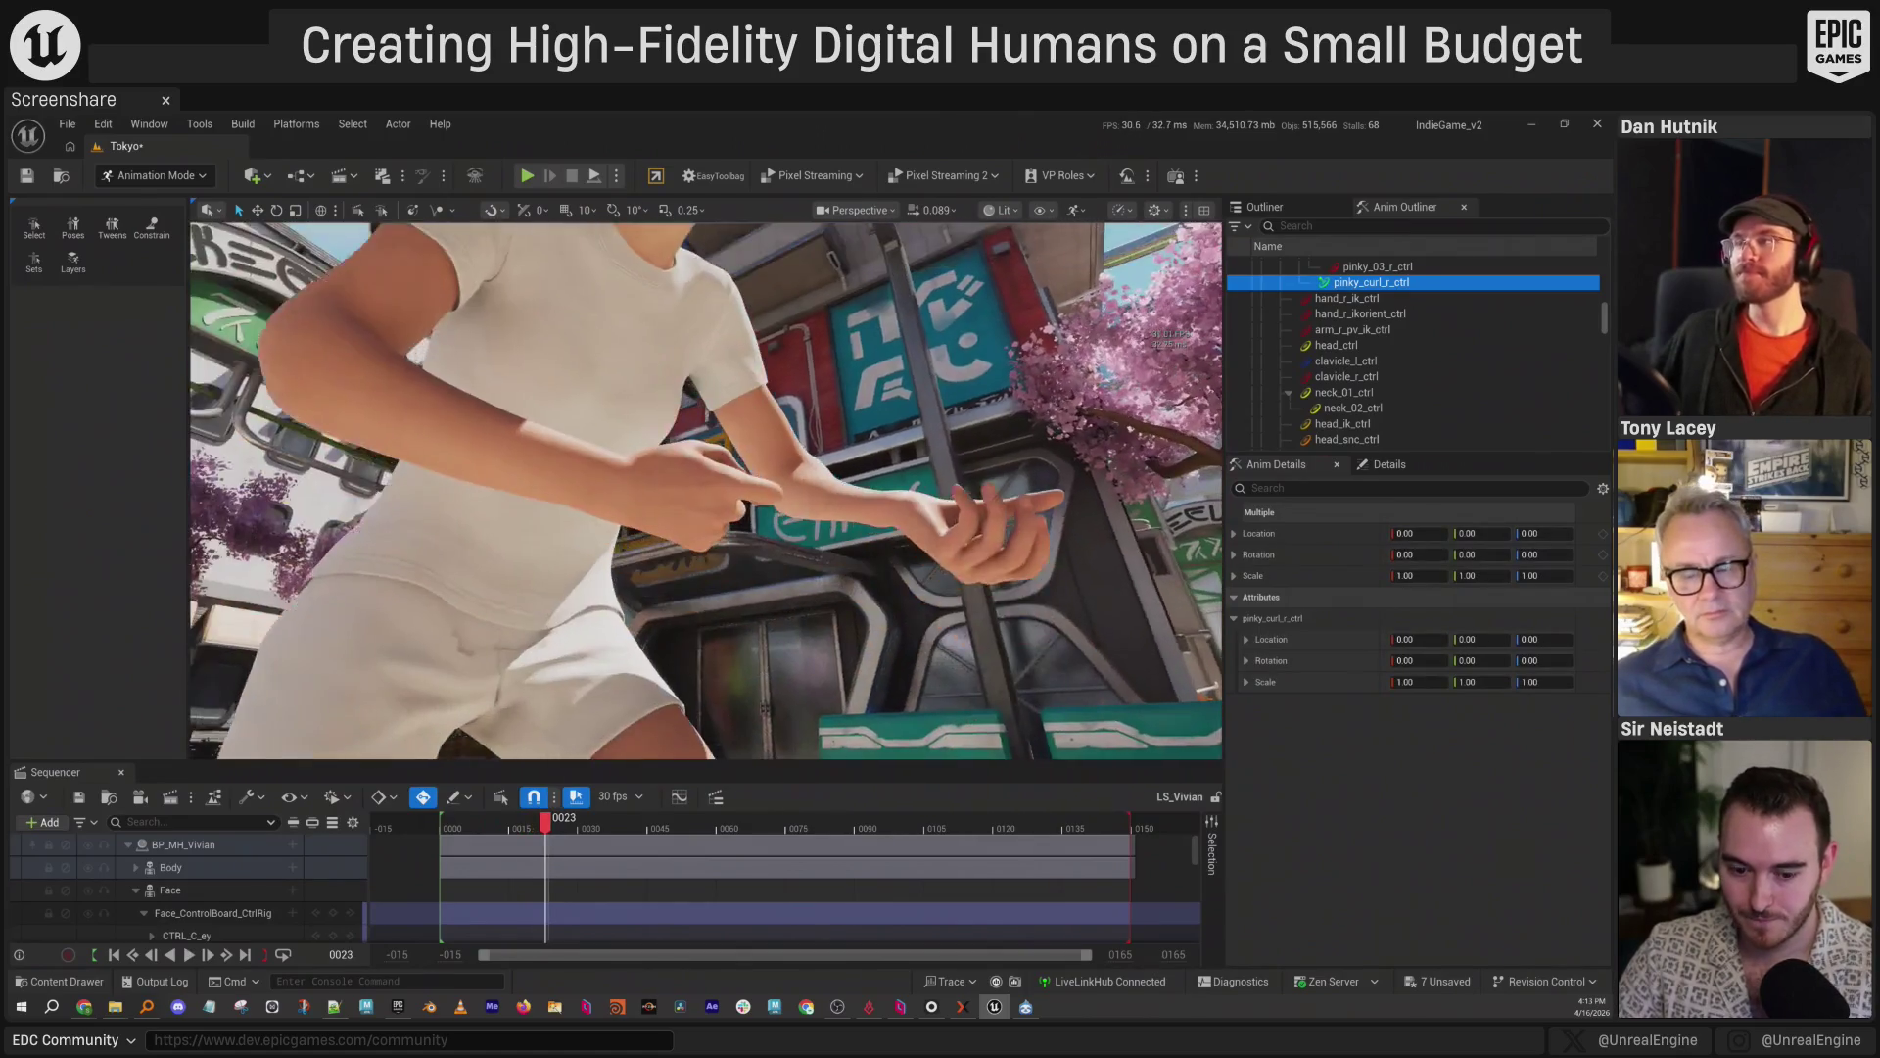
scroll(705, 489, "up", 2)
key("g")
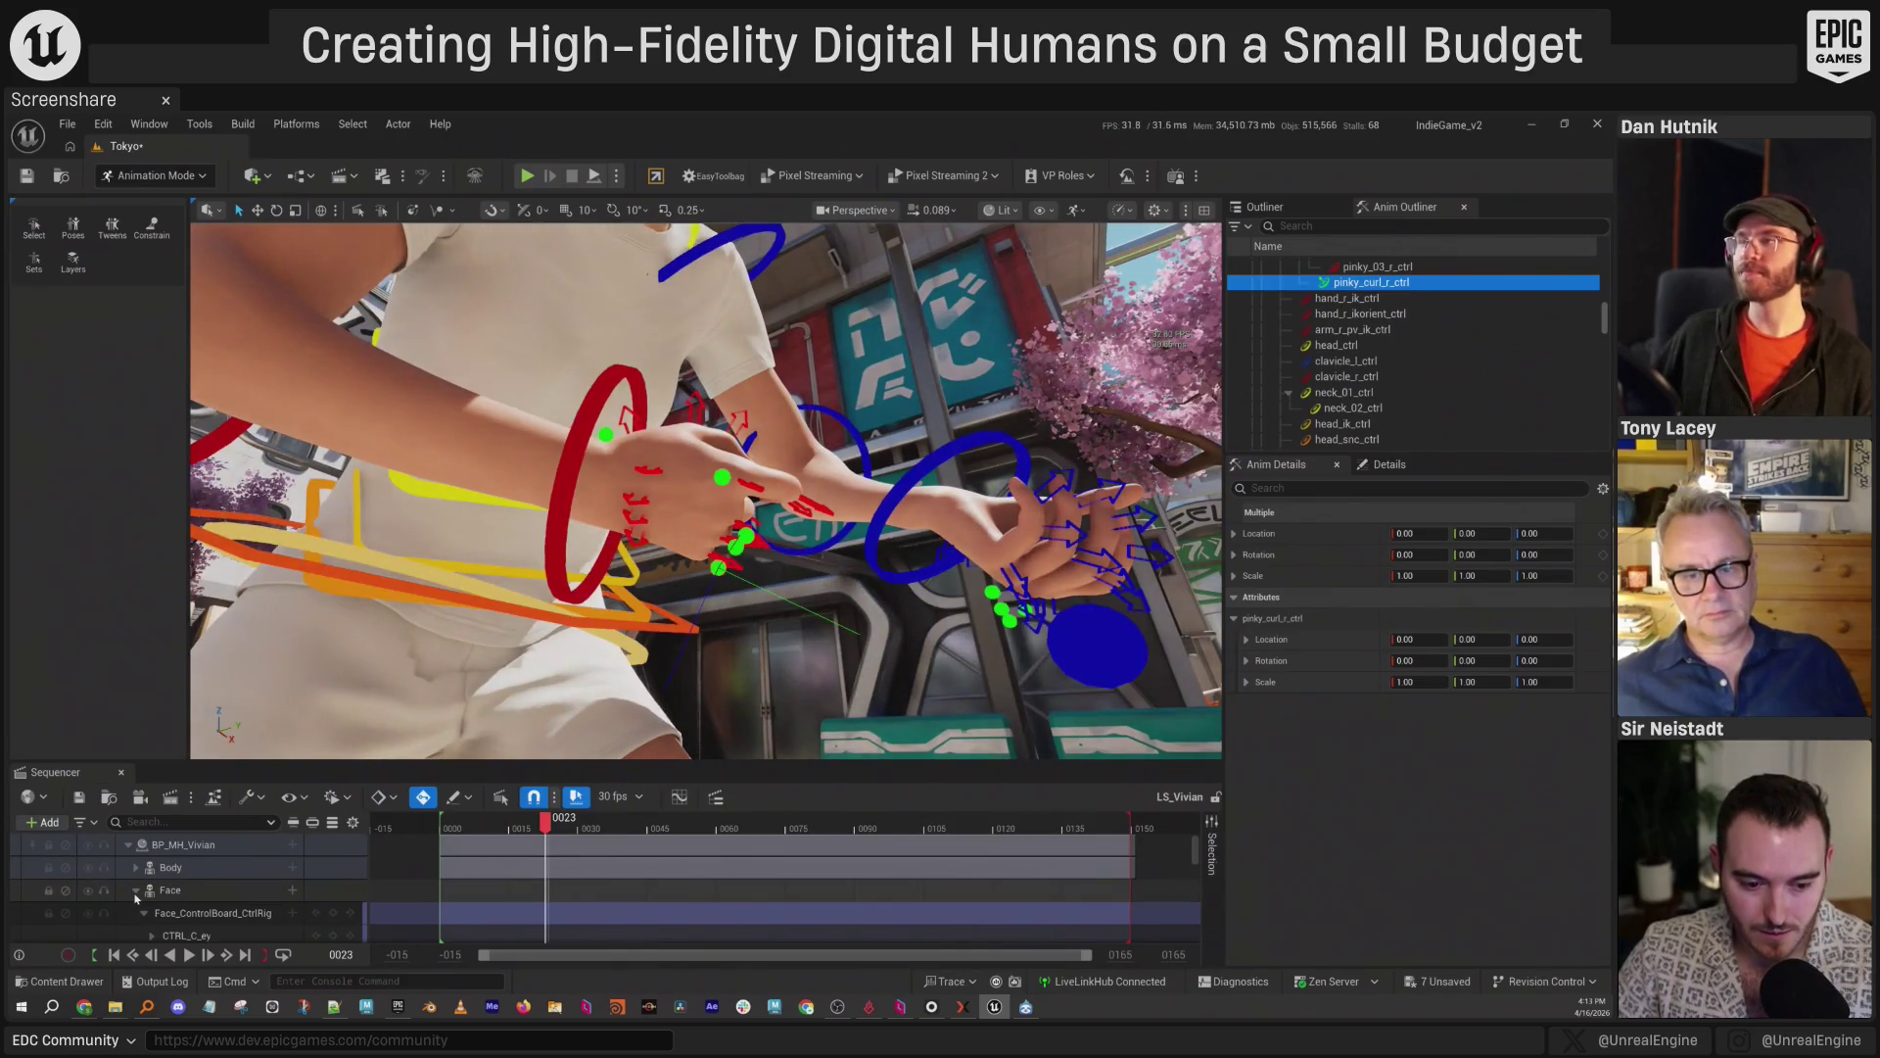
Expand the Body track and delete its MetaHuman_ControlRig (Layered) track.
double_click(173, 867)
scroll(149, 879, "down", 2)
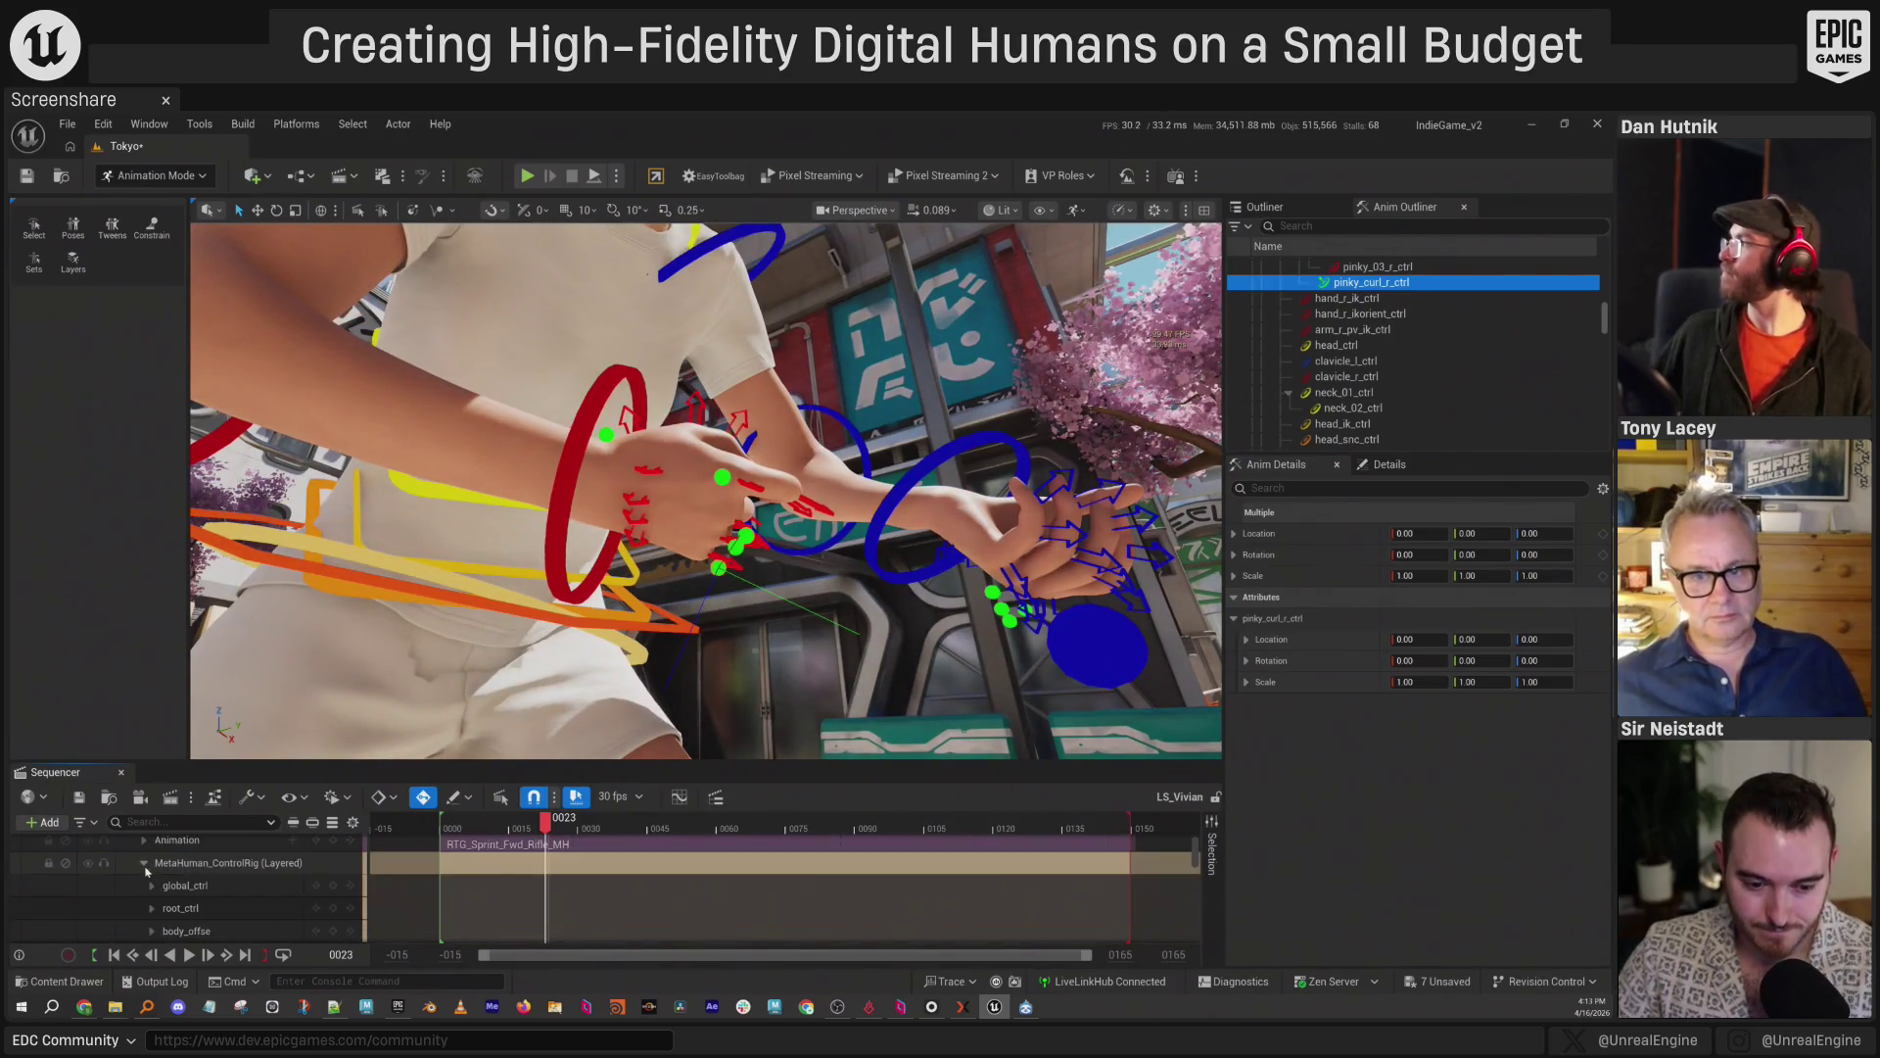
left_click(190, 863)
key("Delete")
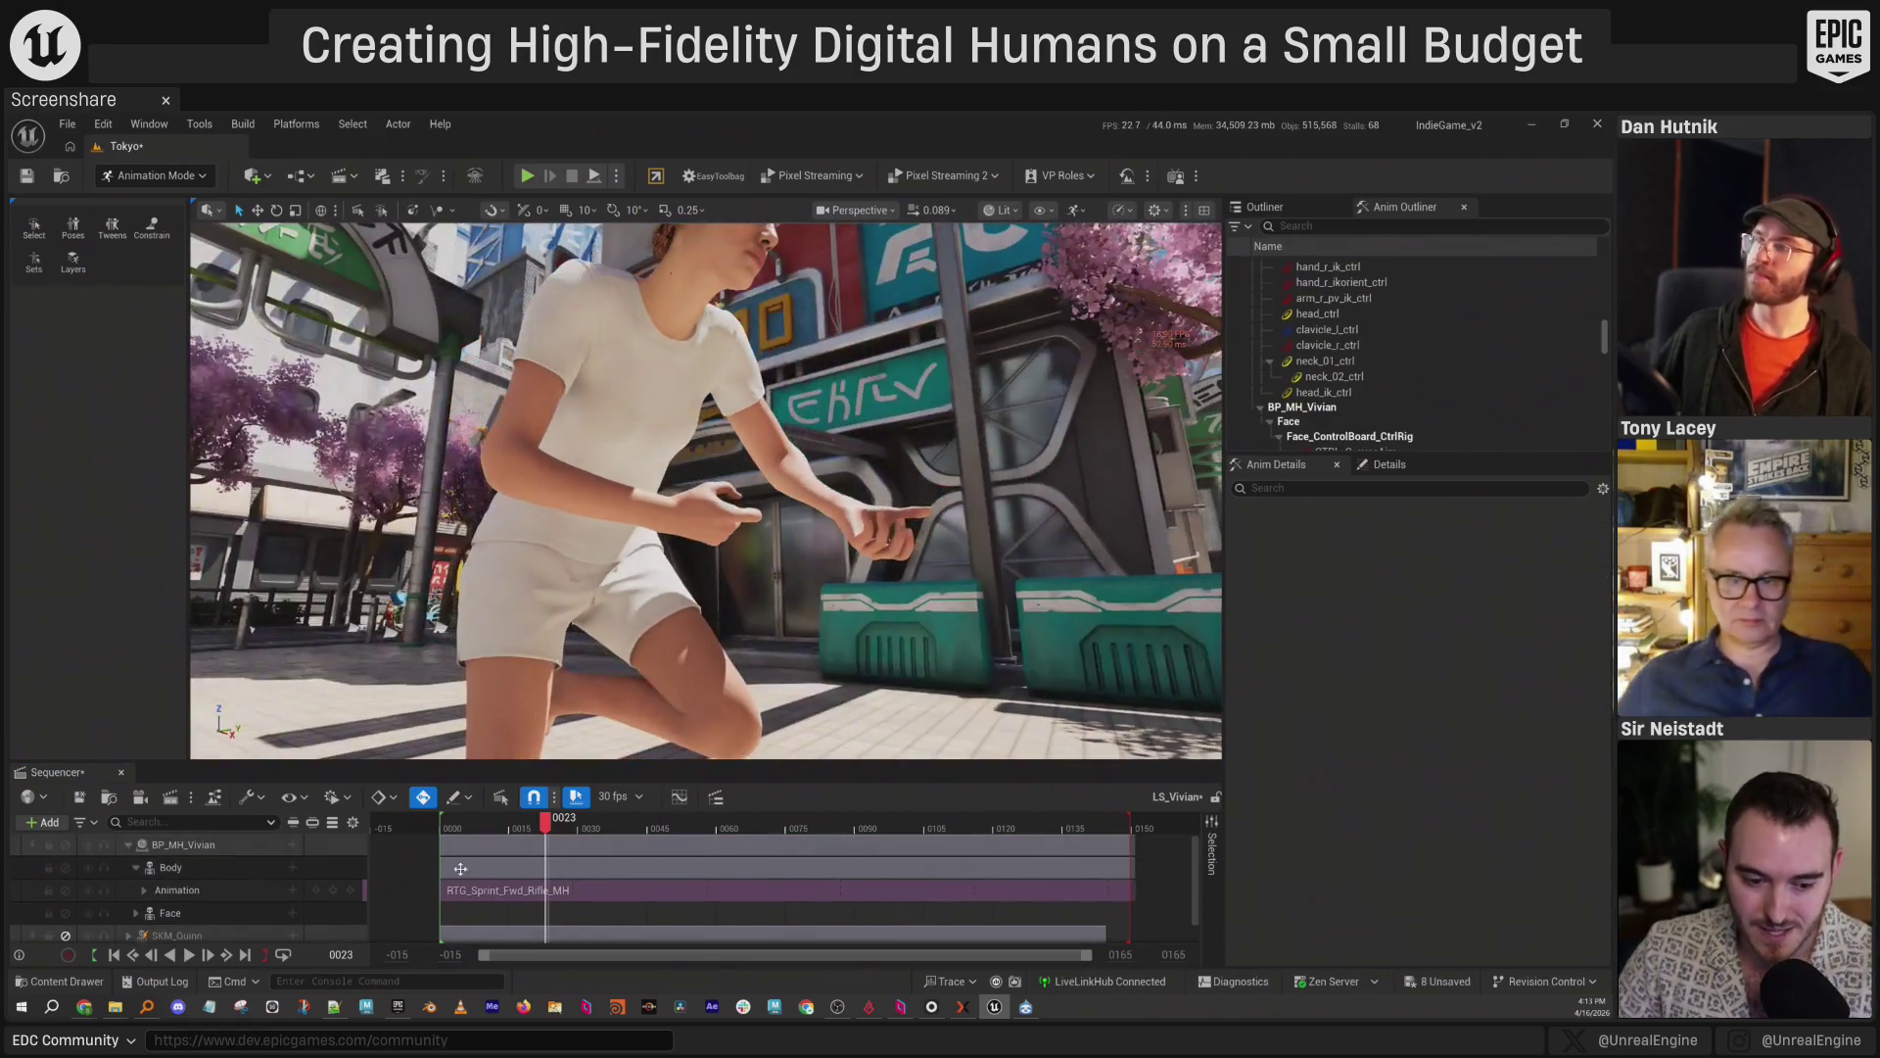
left_click(228, 895)
right_click(208, 870)
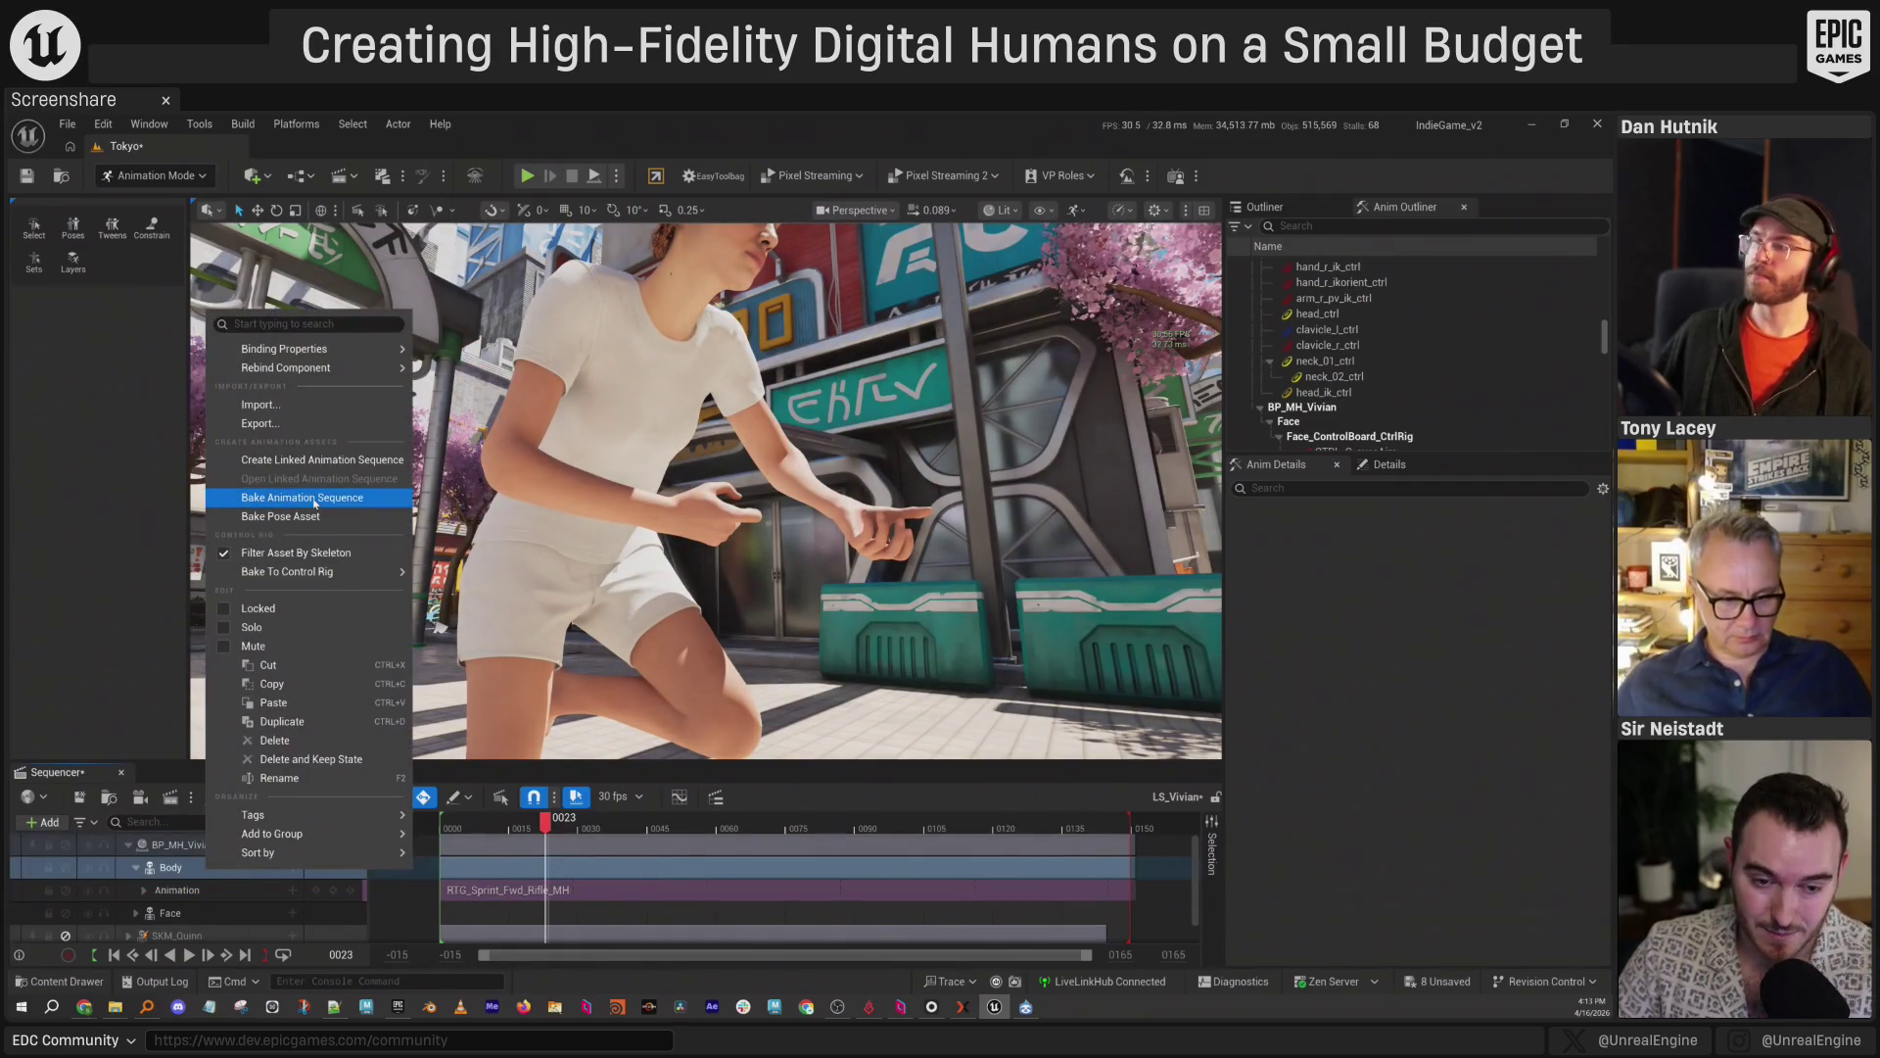
mouse_move(303, 574)
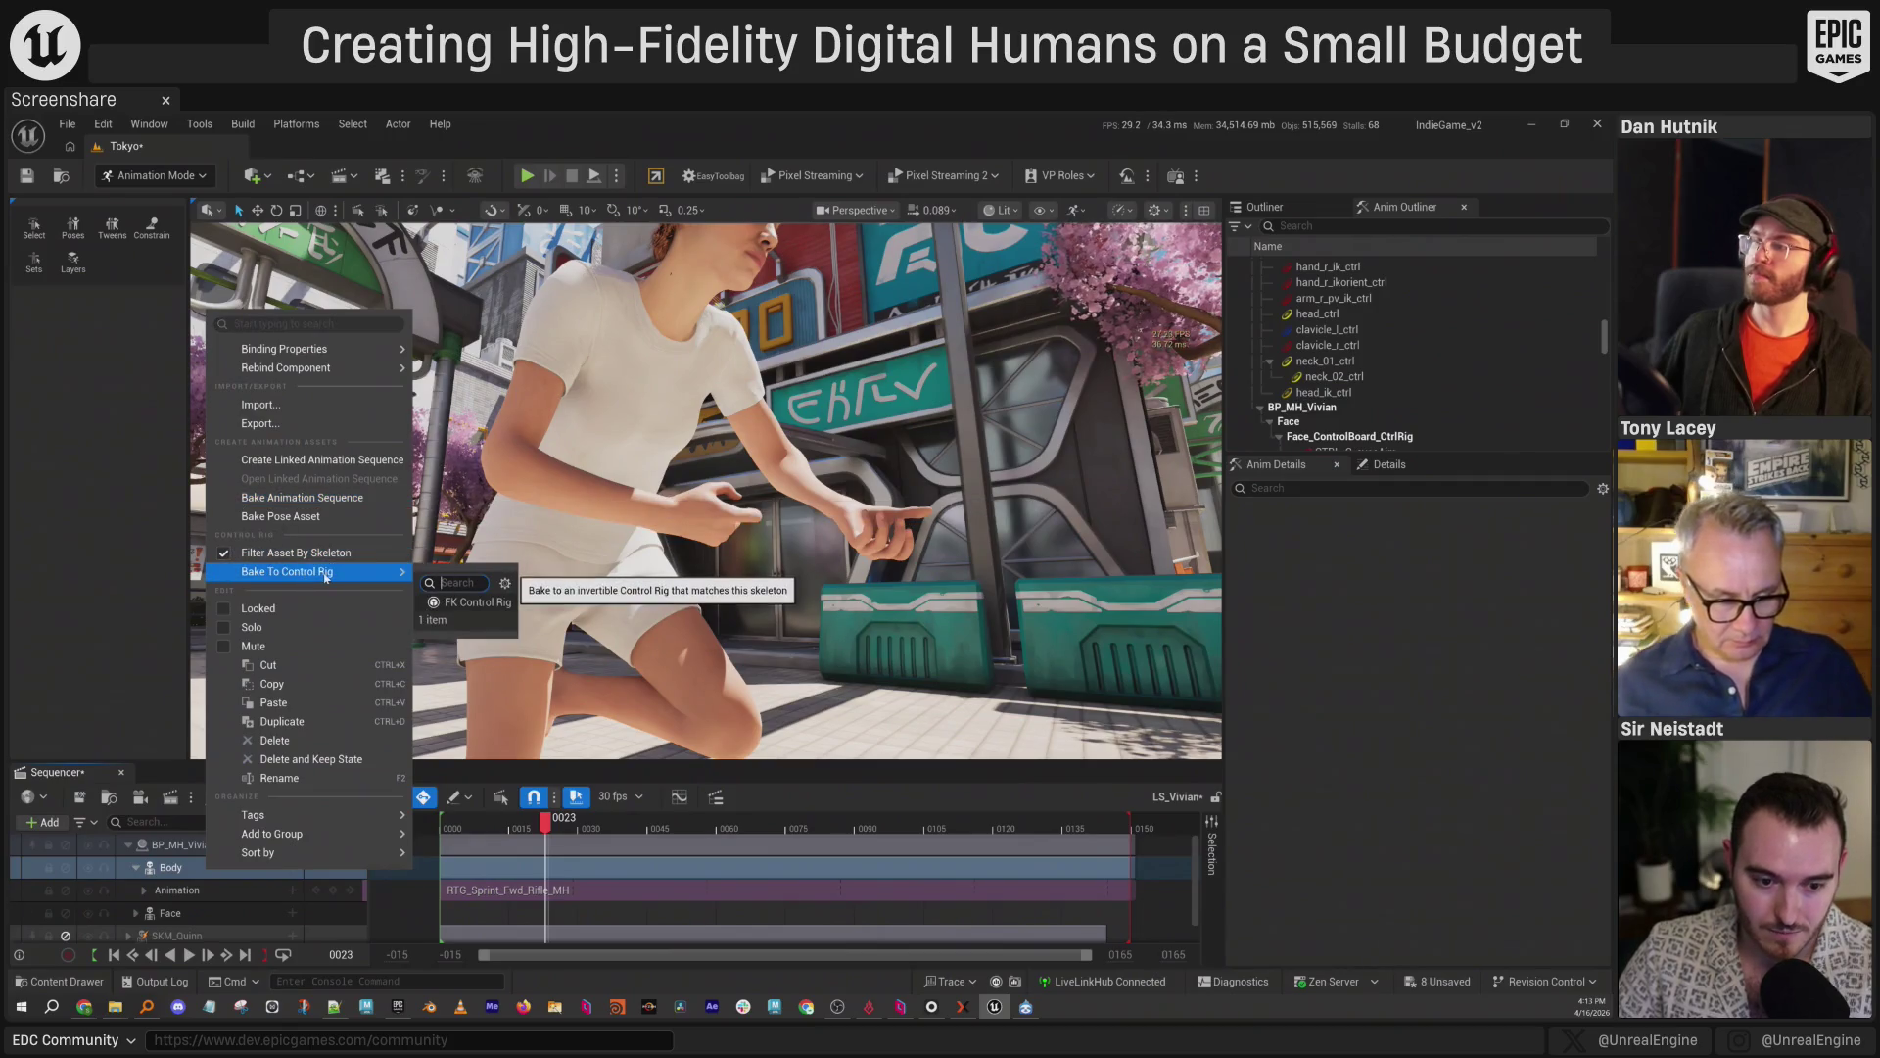
left_click(186, 868)
right_click(220, 873)
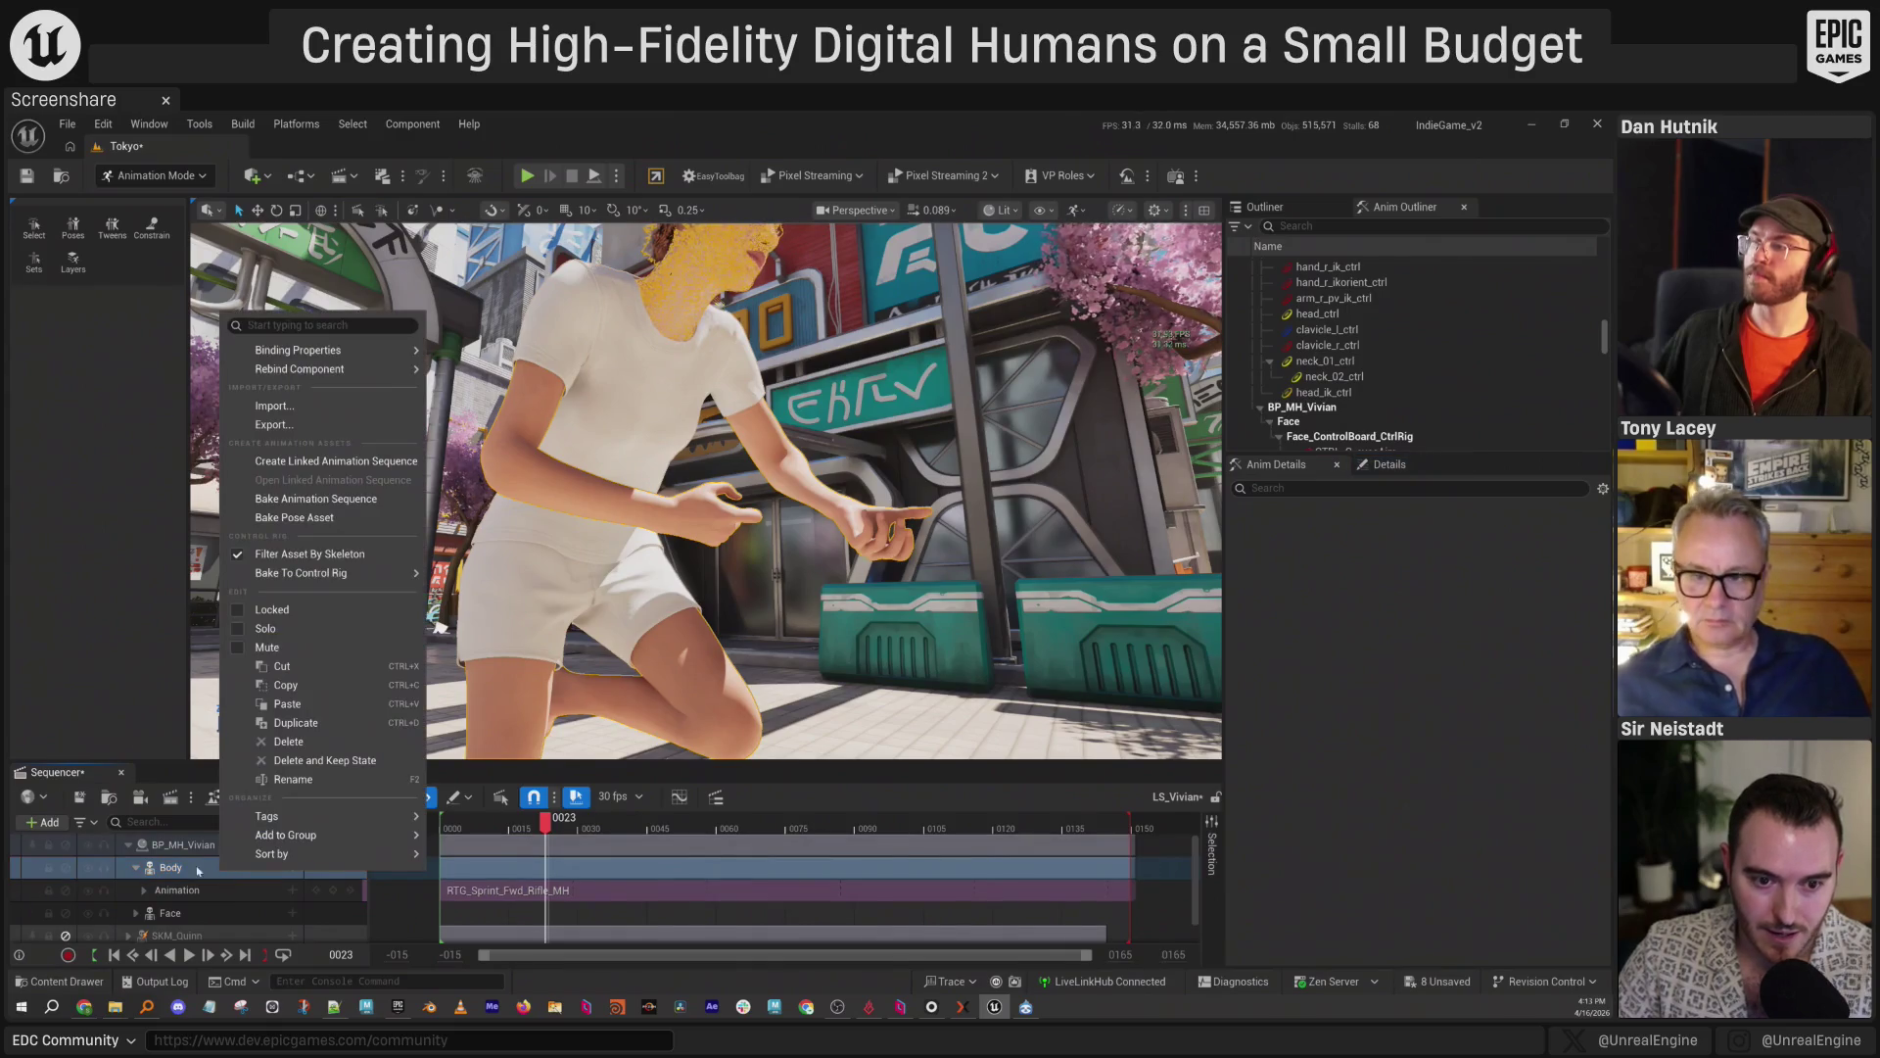
mouse_move(309, 577)
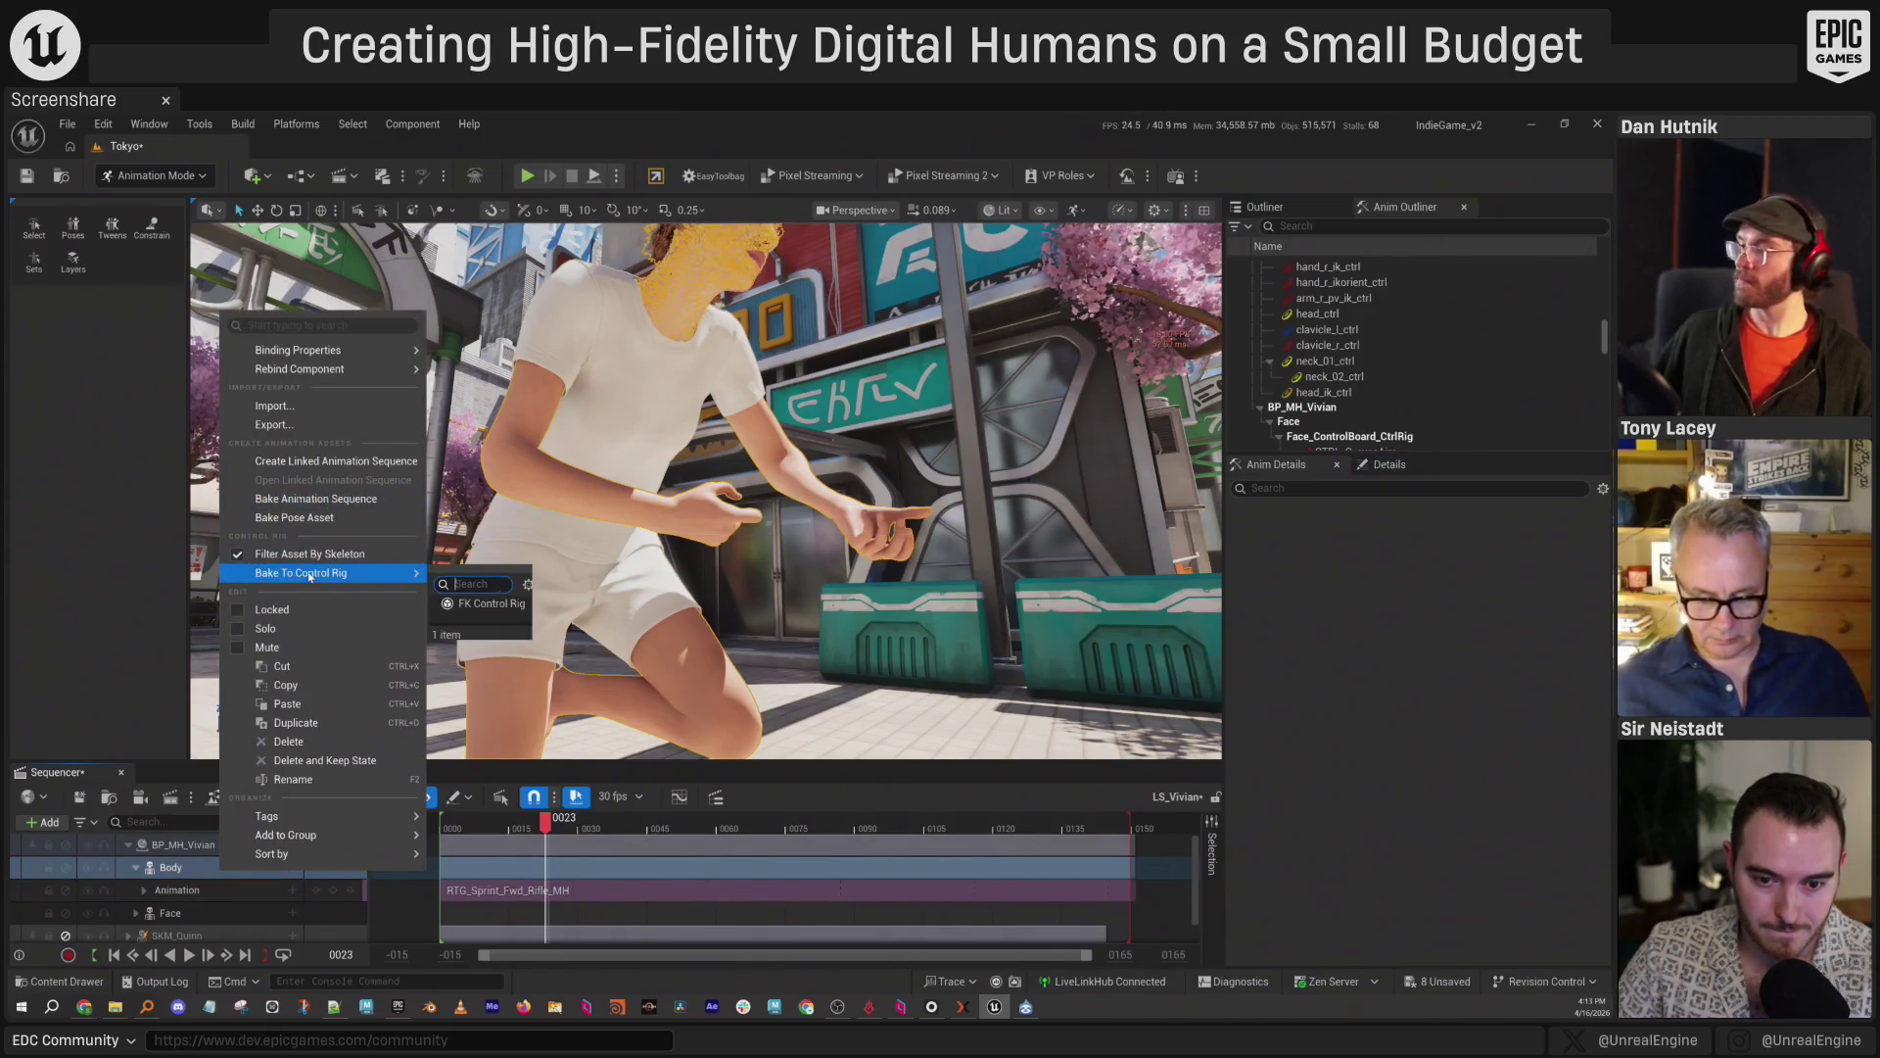
key("Escape")
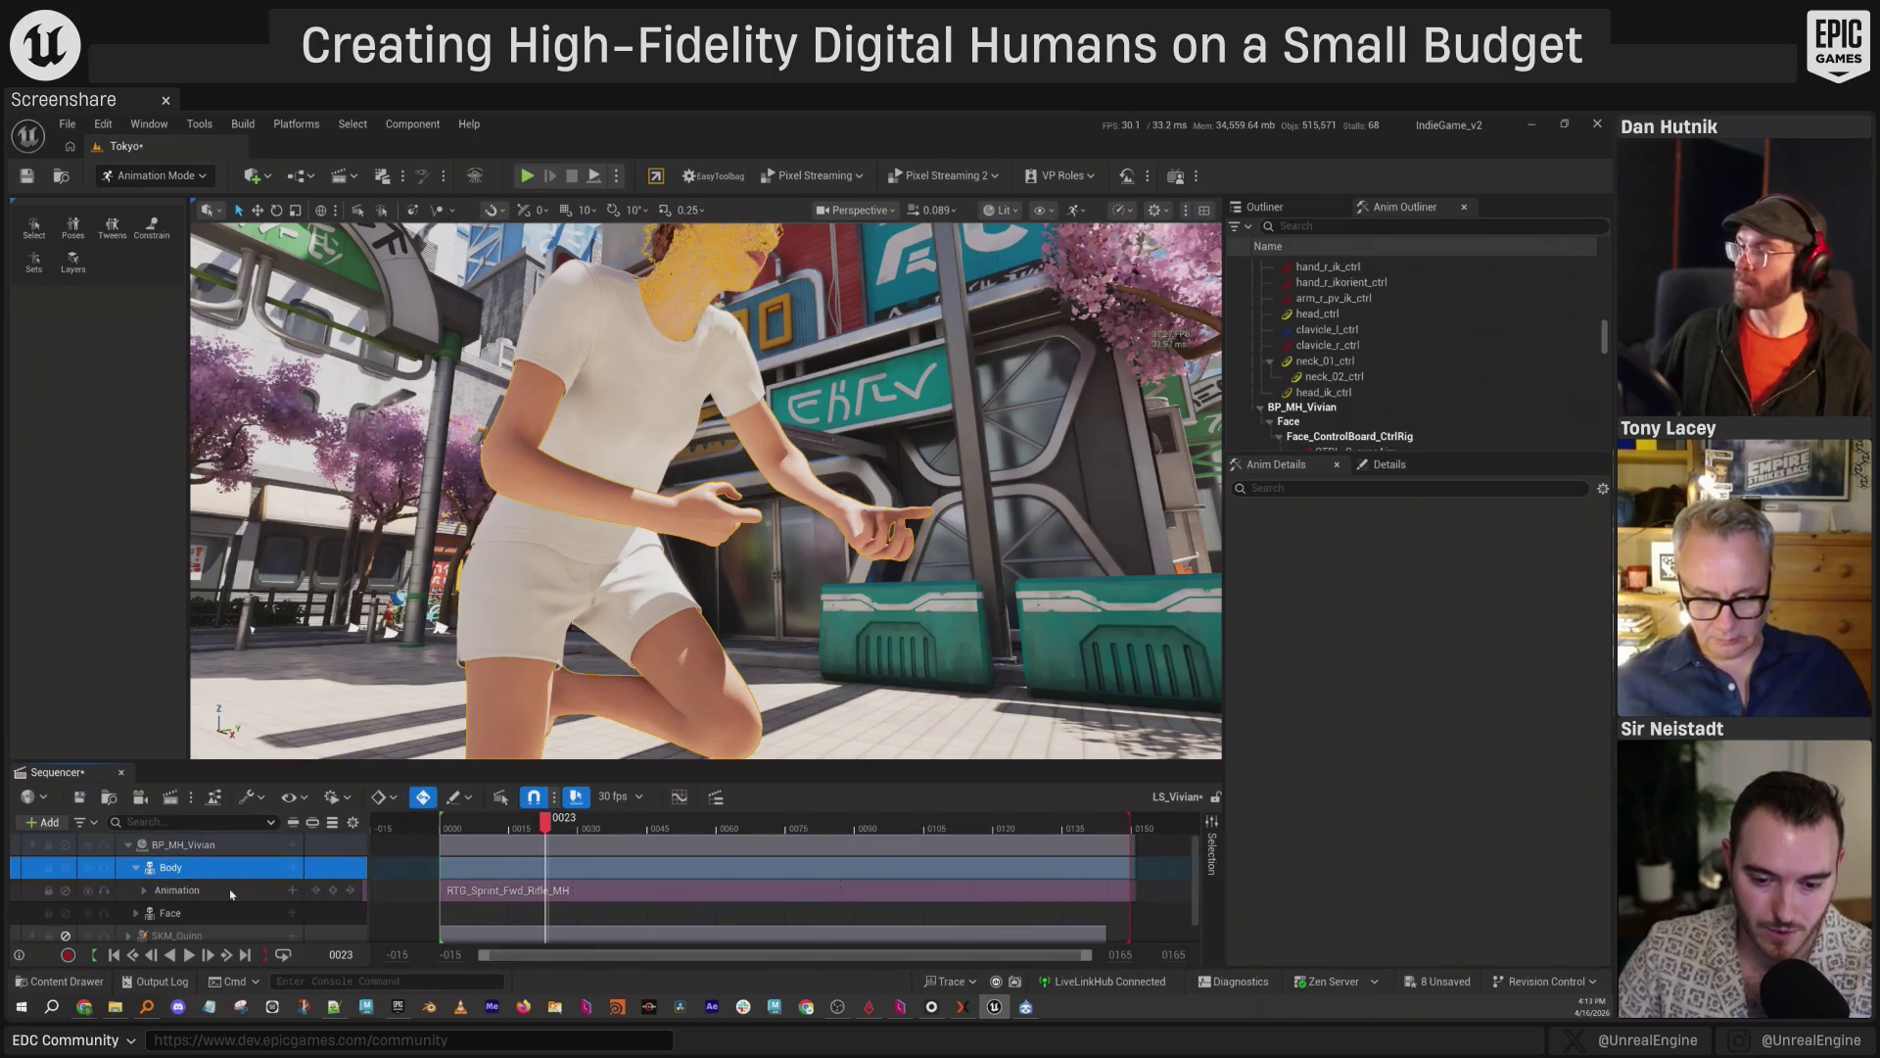
left_click(233, 891)
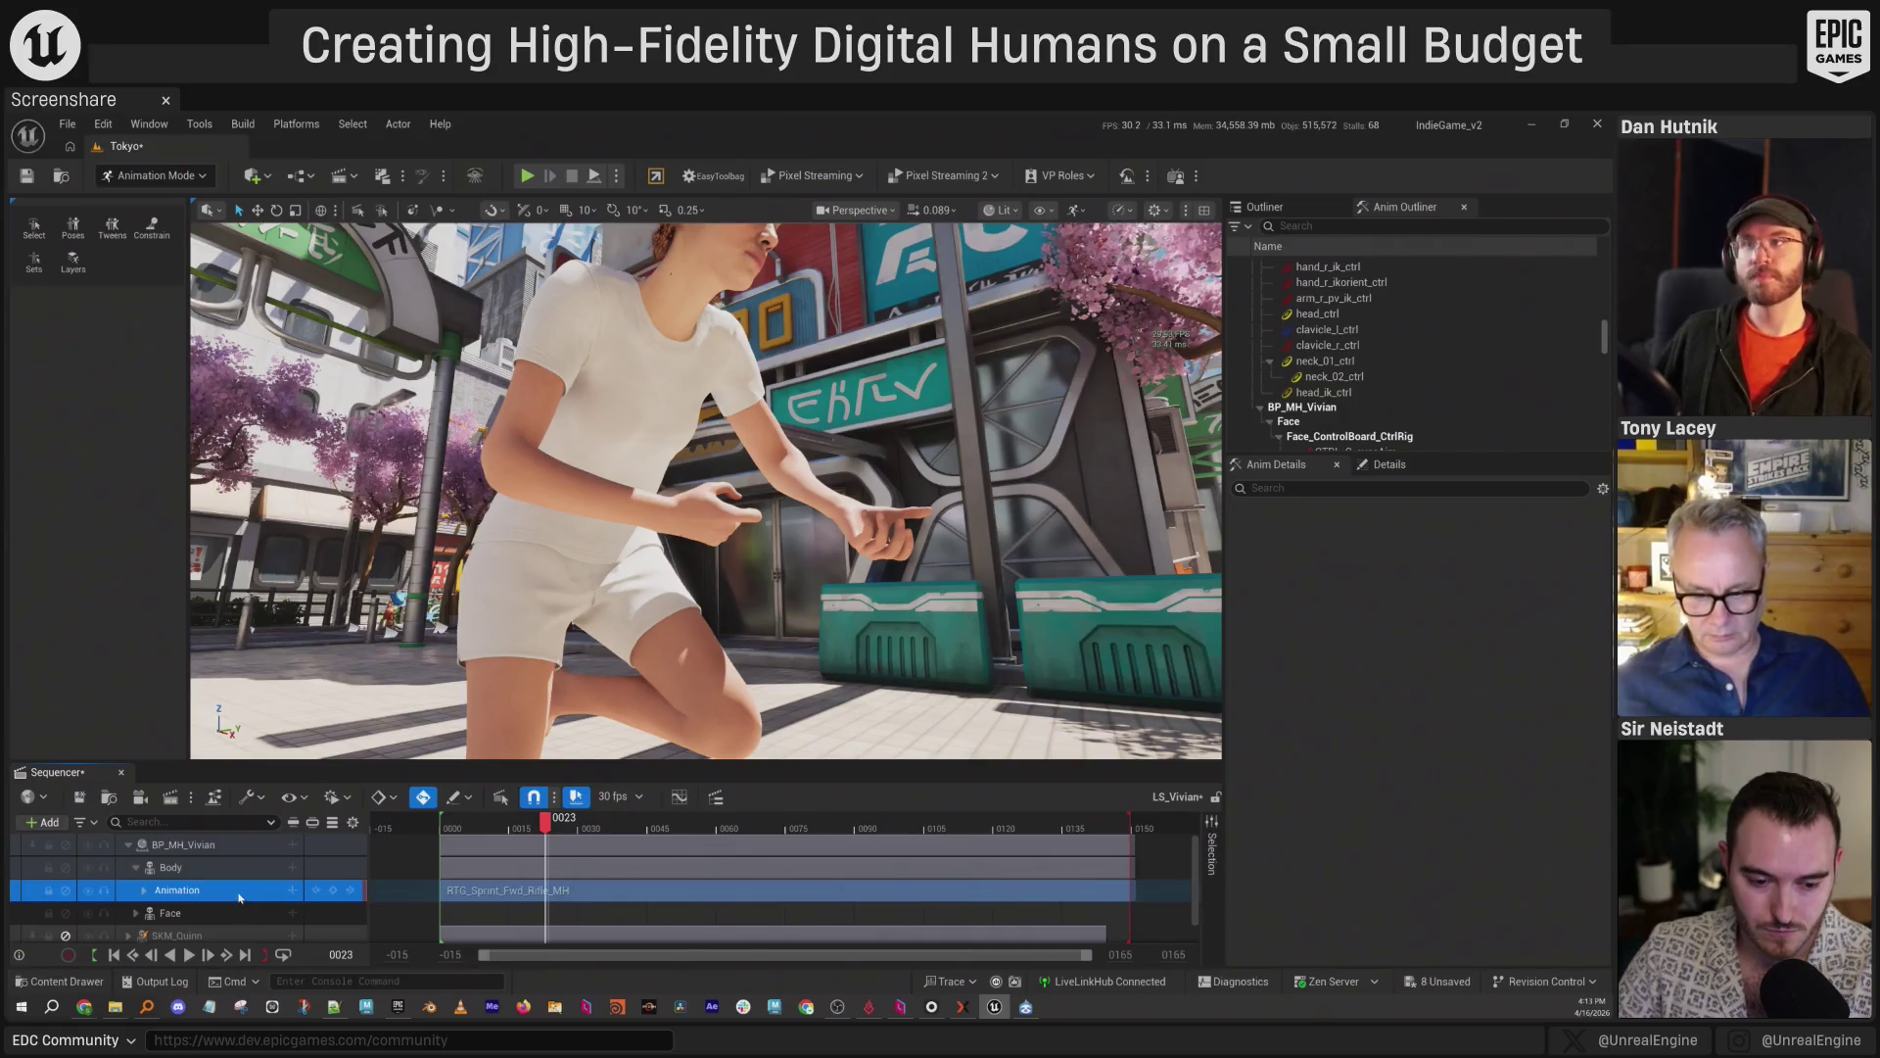
key("Delete")
Add a fresh MetaHuman_ControlRig track to Vivian's Body.
left_click(292, 867)
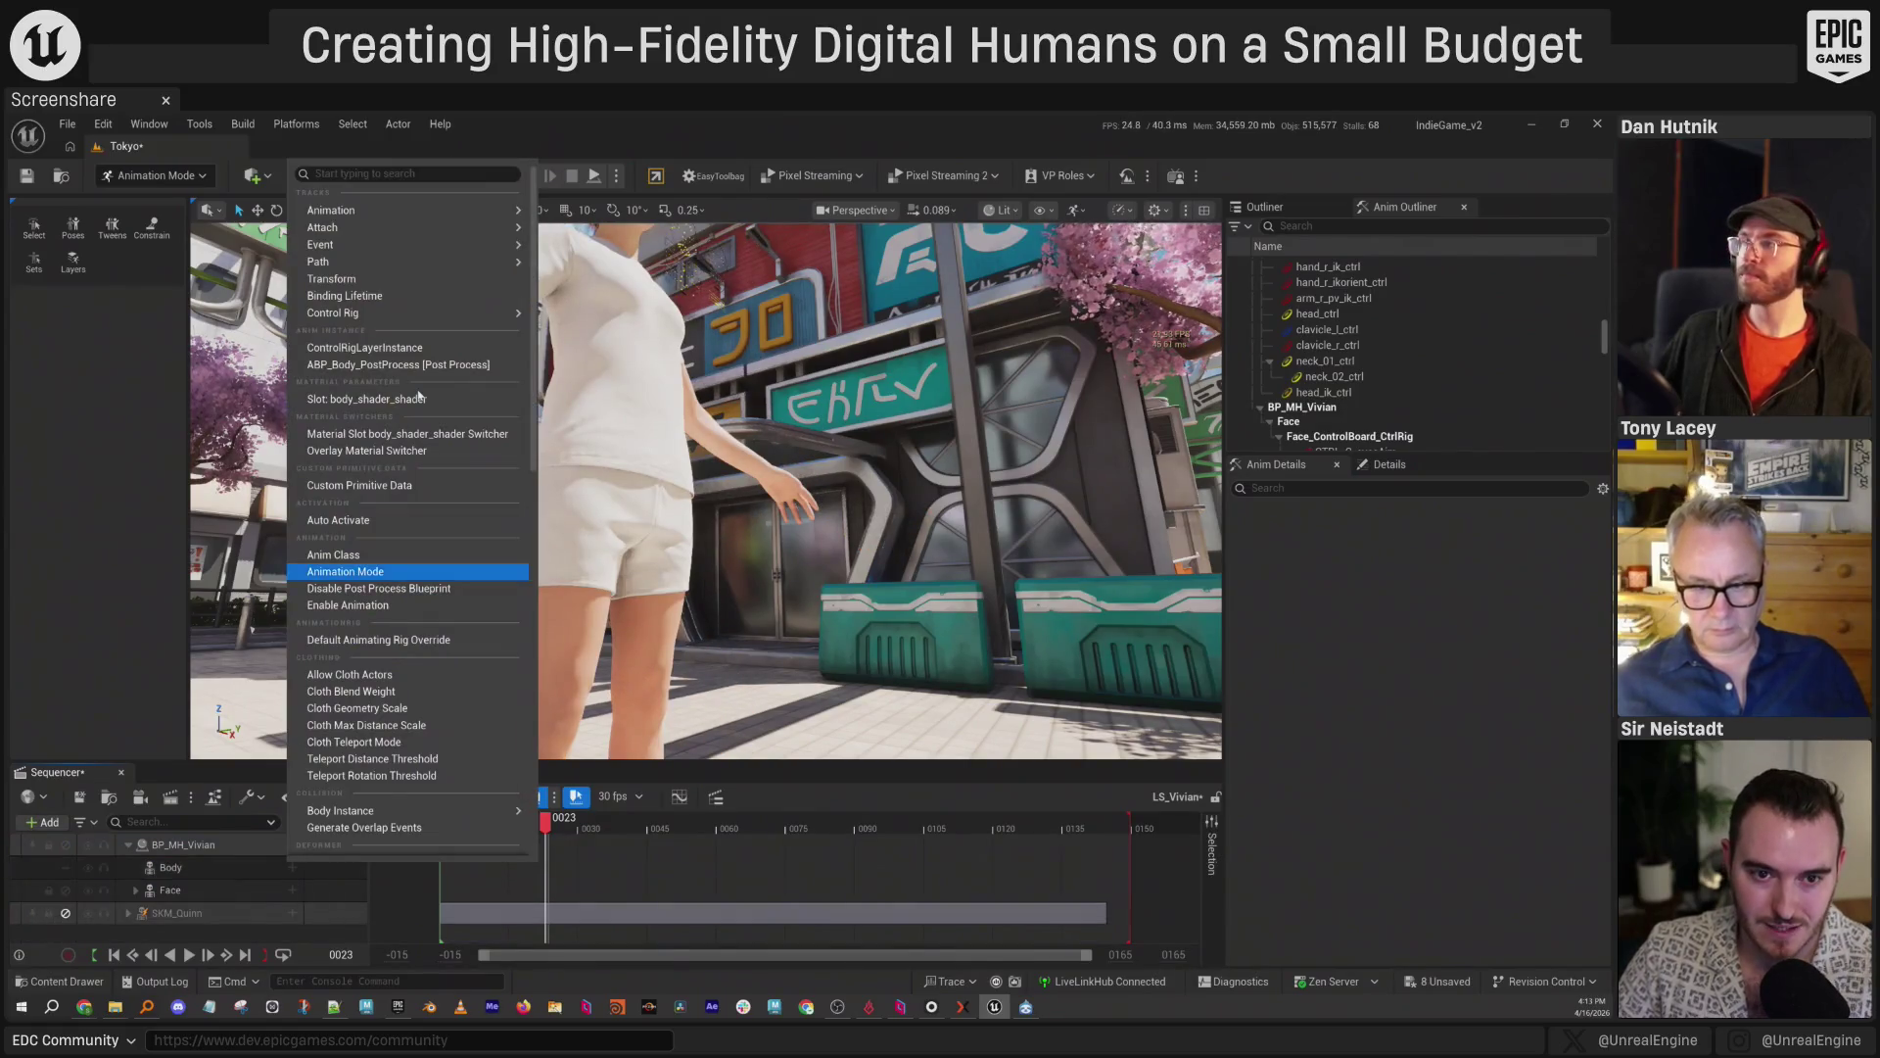
mouse_move(446, 307)
scroll(719, 551, "down", 5)
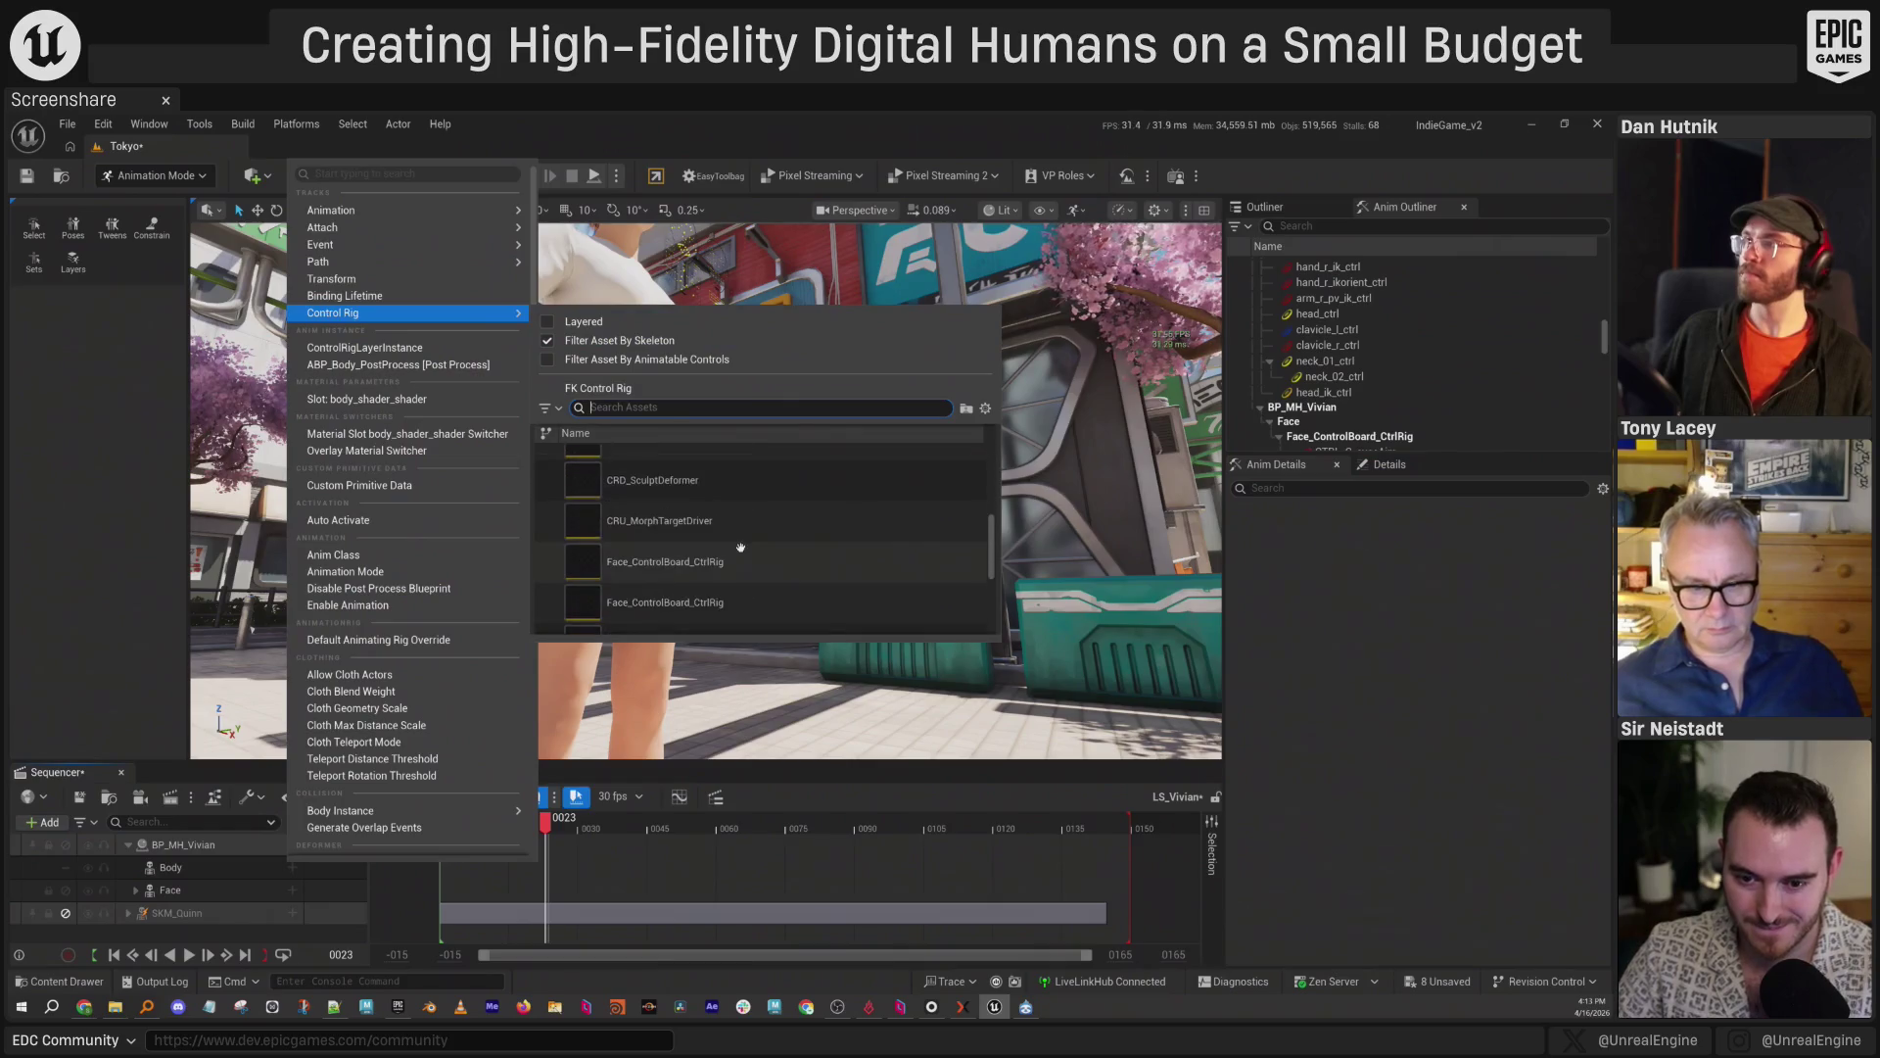
left_click(719, 555)
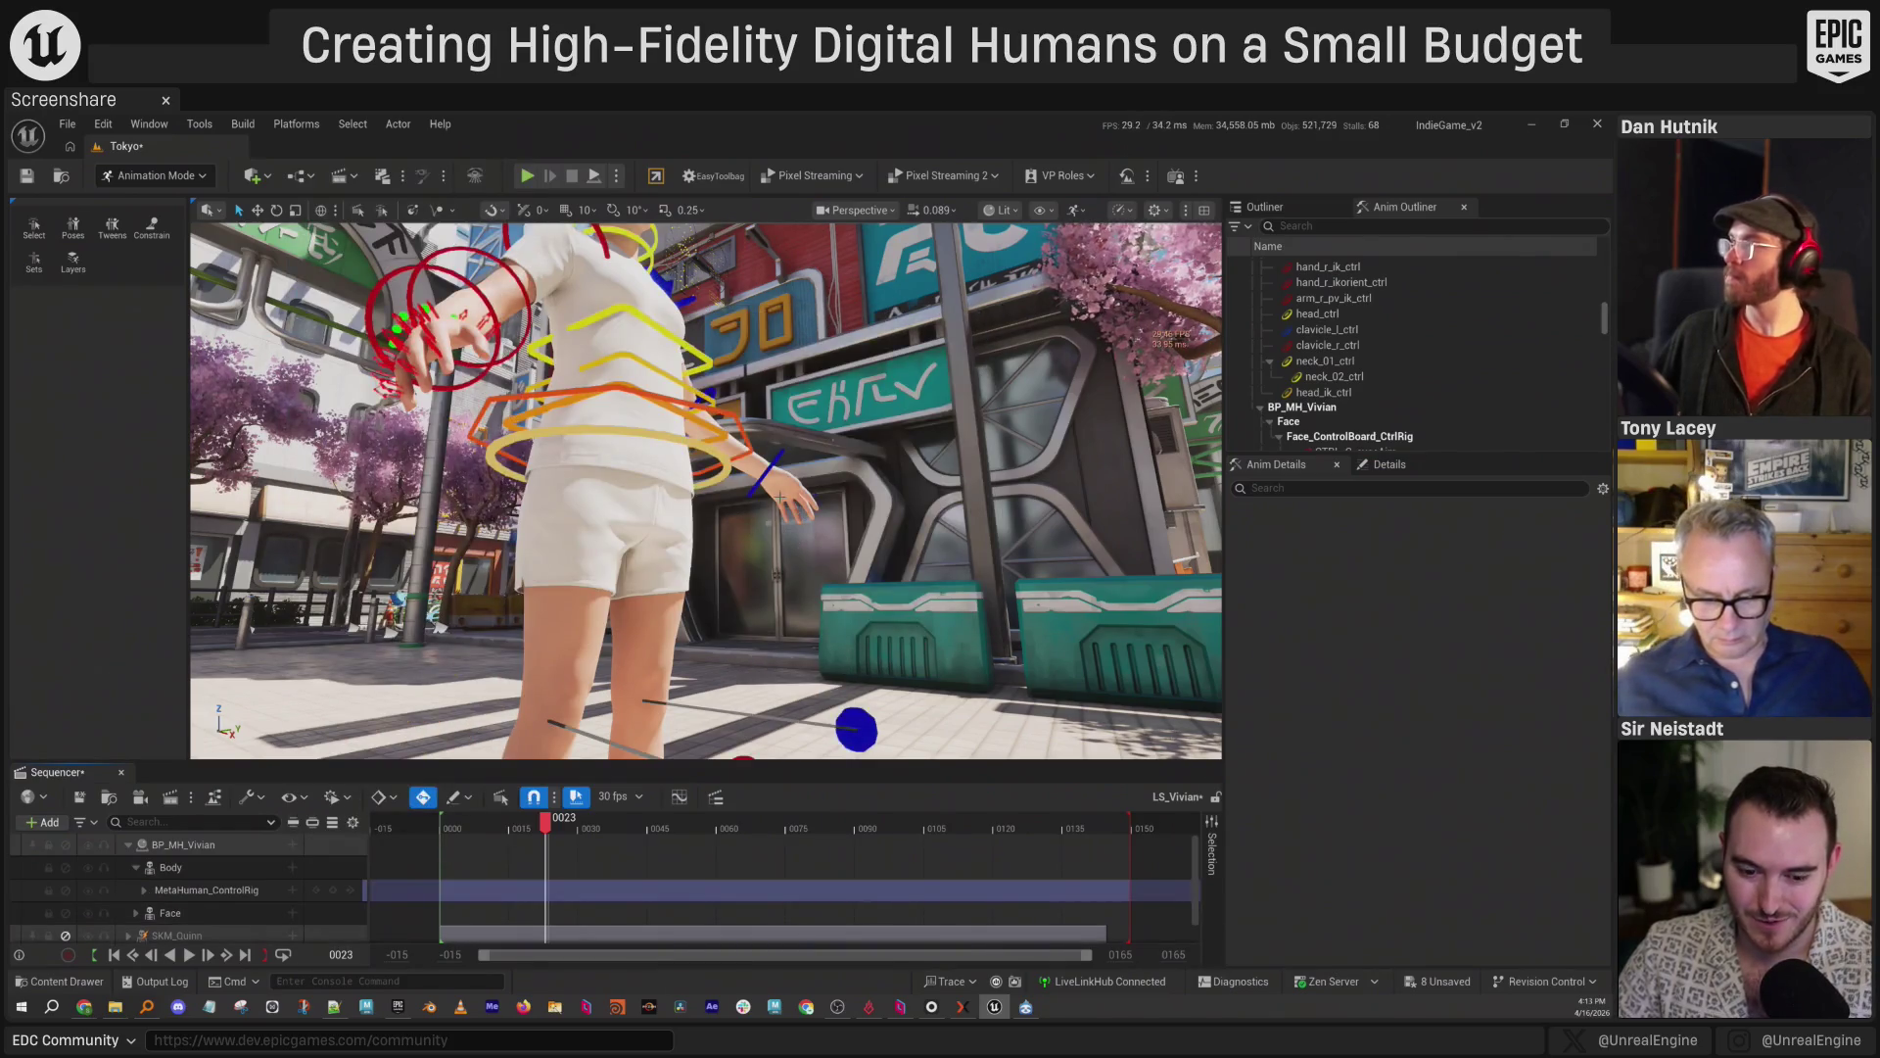
Fly the view toward the right hand and show the top-level Content folder.
key("w")
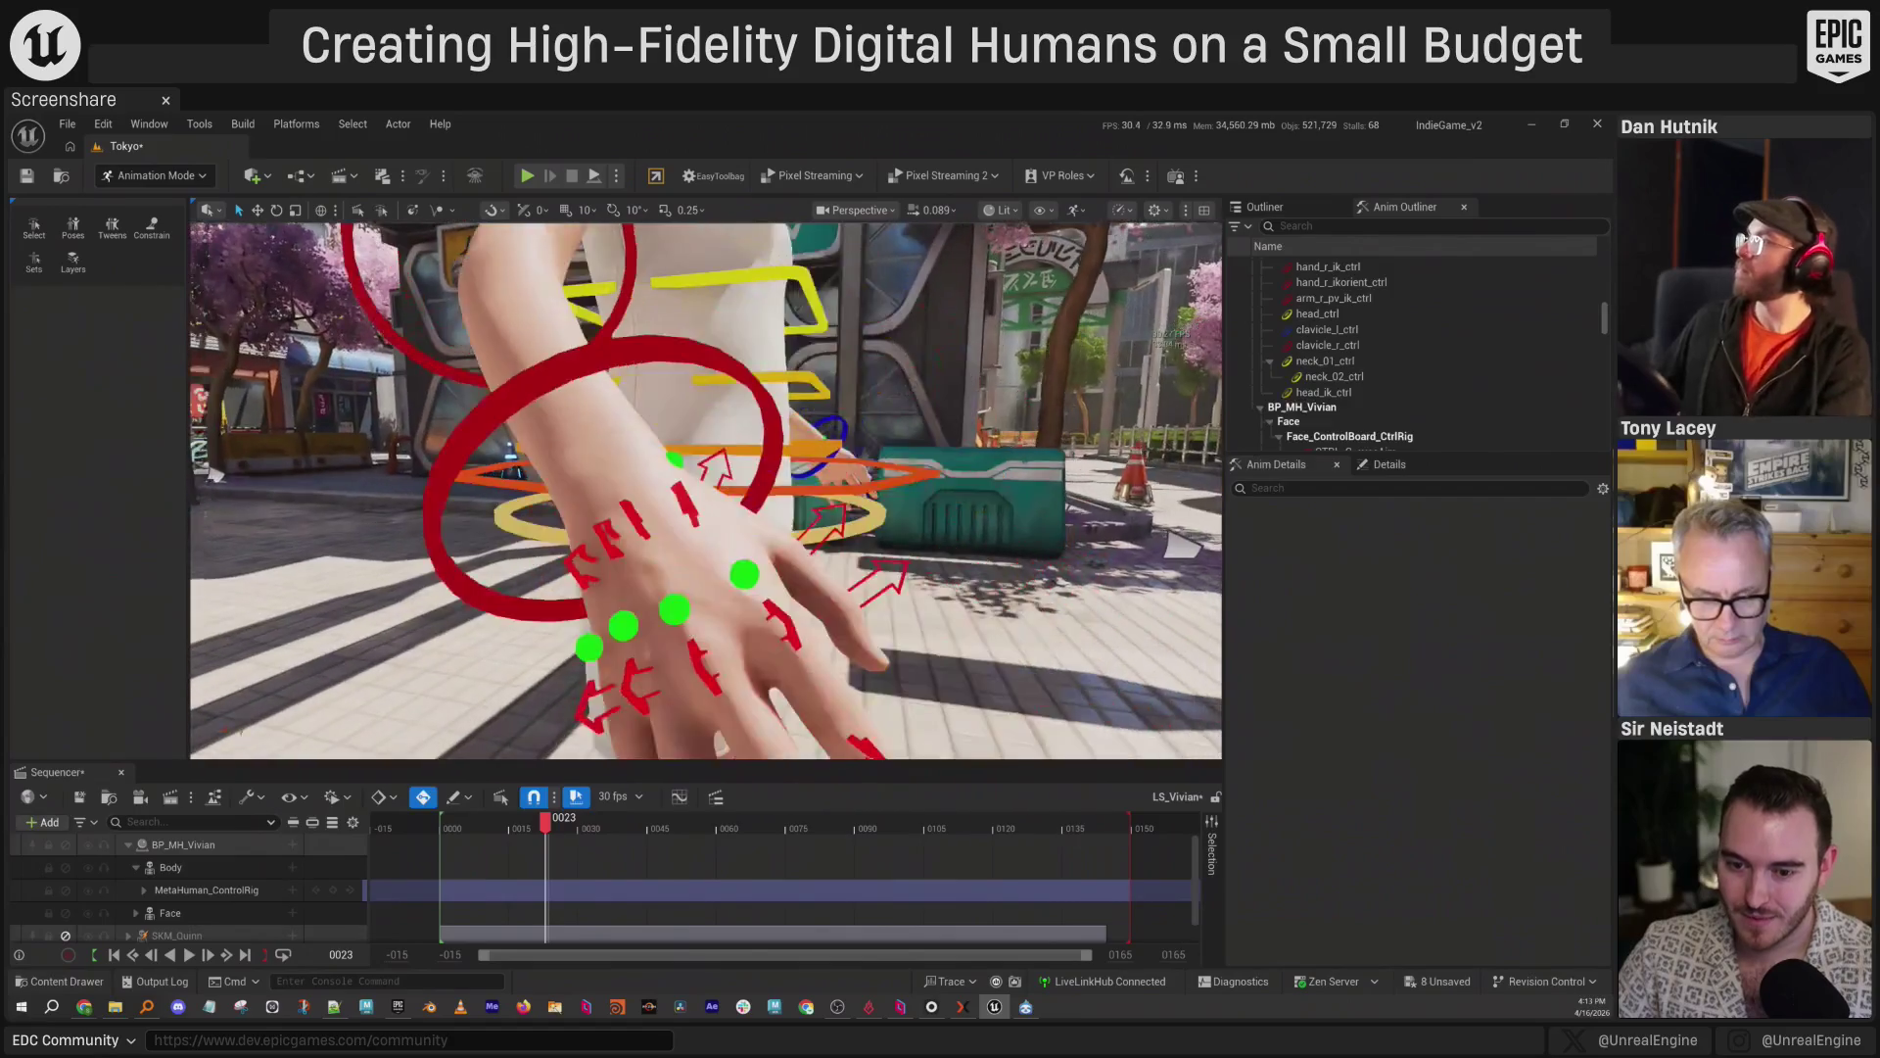
key("a")
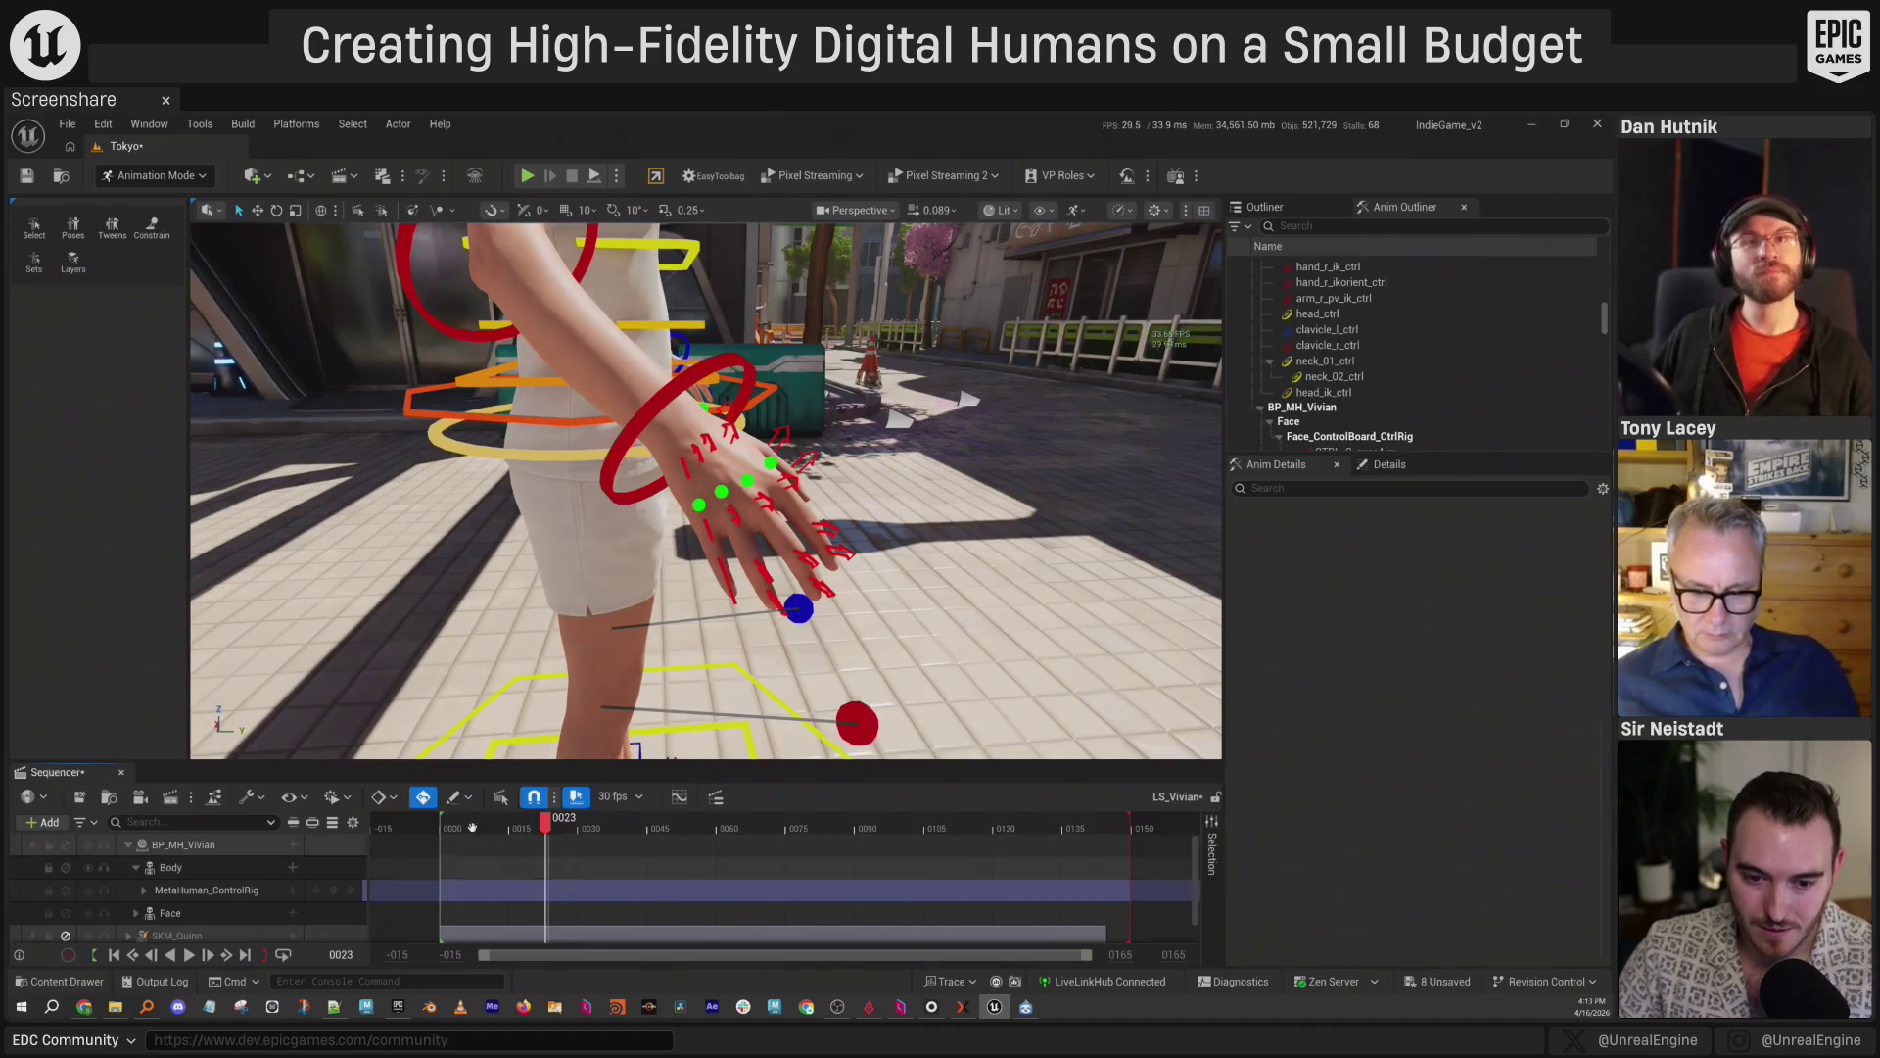
key("ctrl+space")
left_click(736, 599)
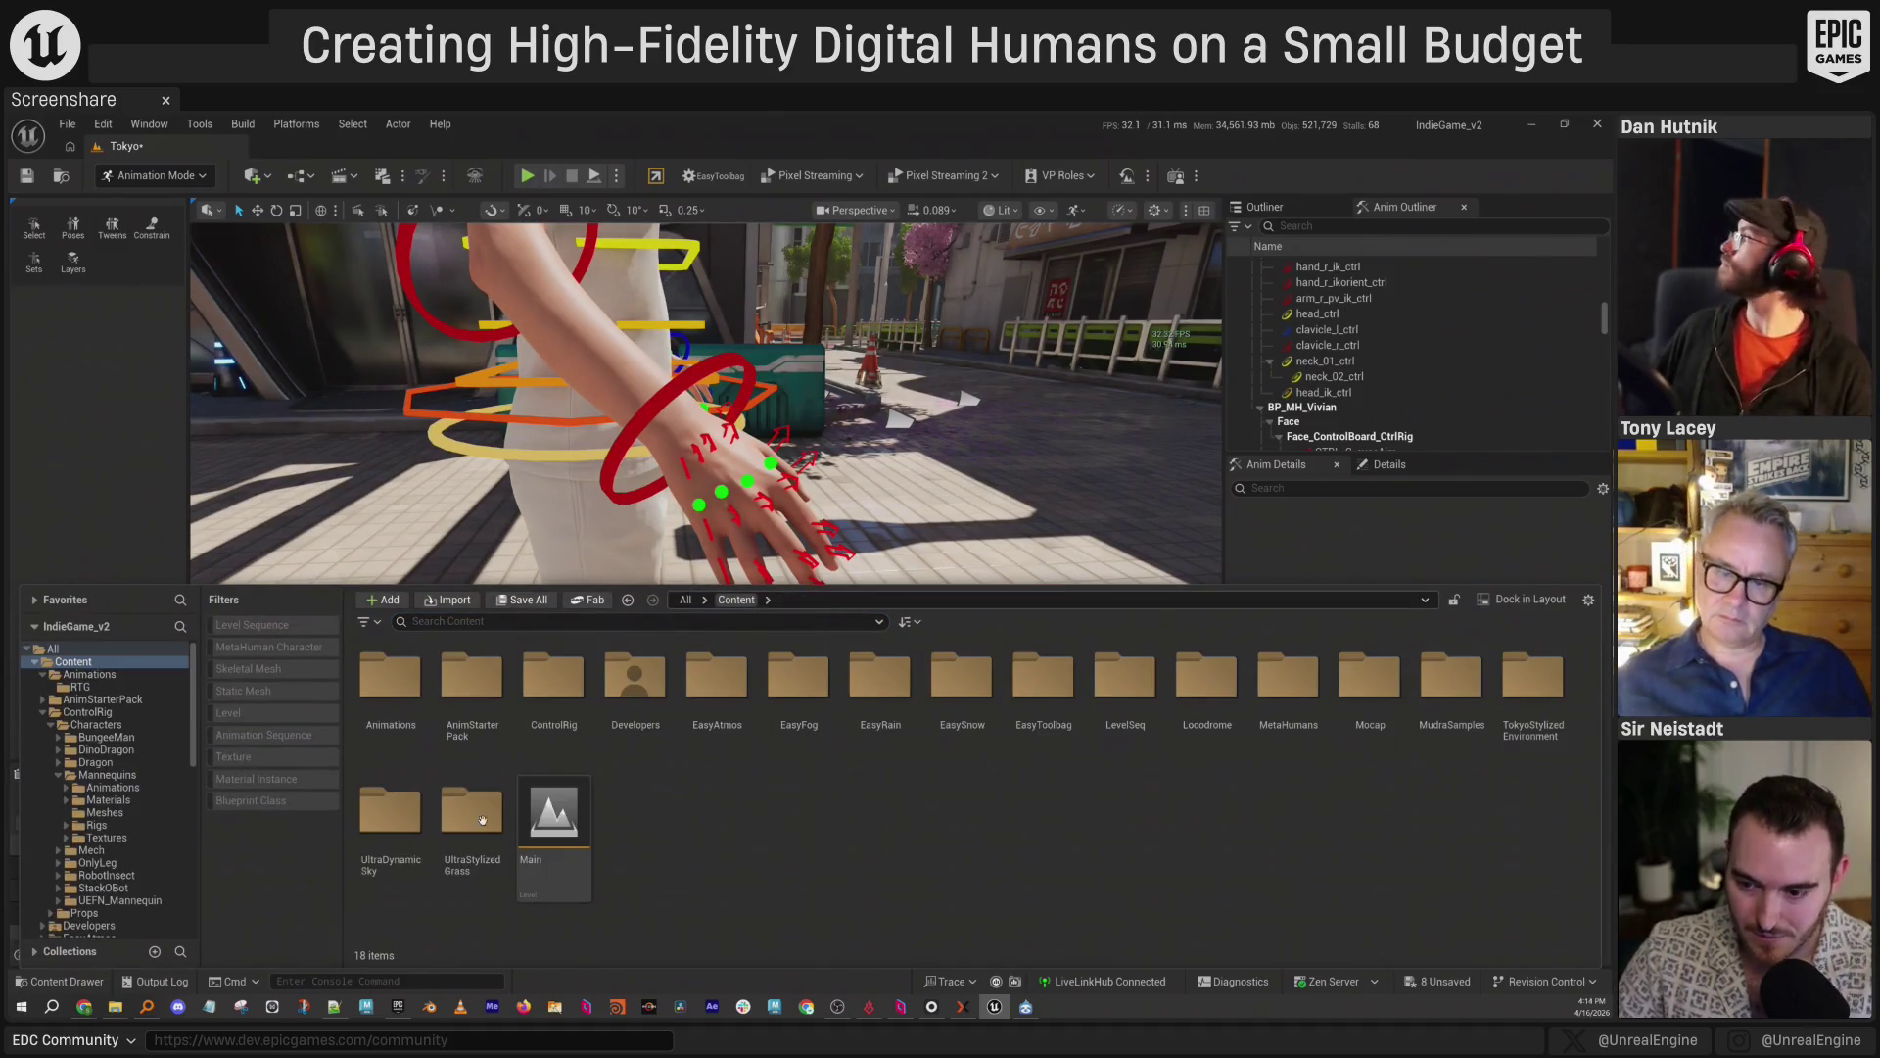
Run the Locodrome_MAT editor utility widget from Content > Locodrome > MAT.
double_click(1206, 685)
left_click(380, 674)
double_click(380, 674)
right_click(553, 697)
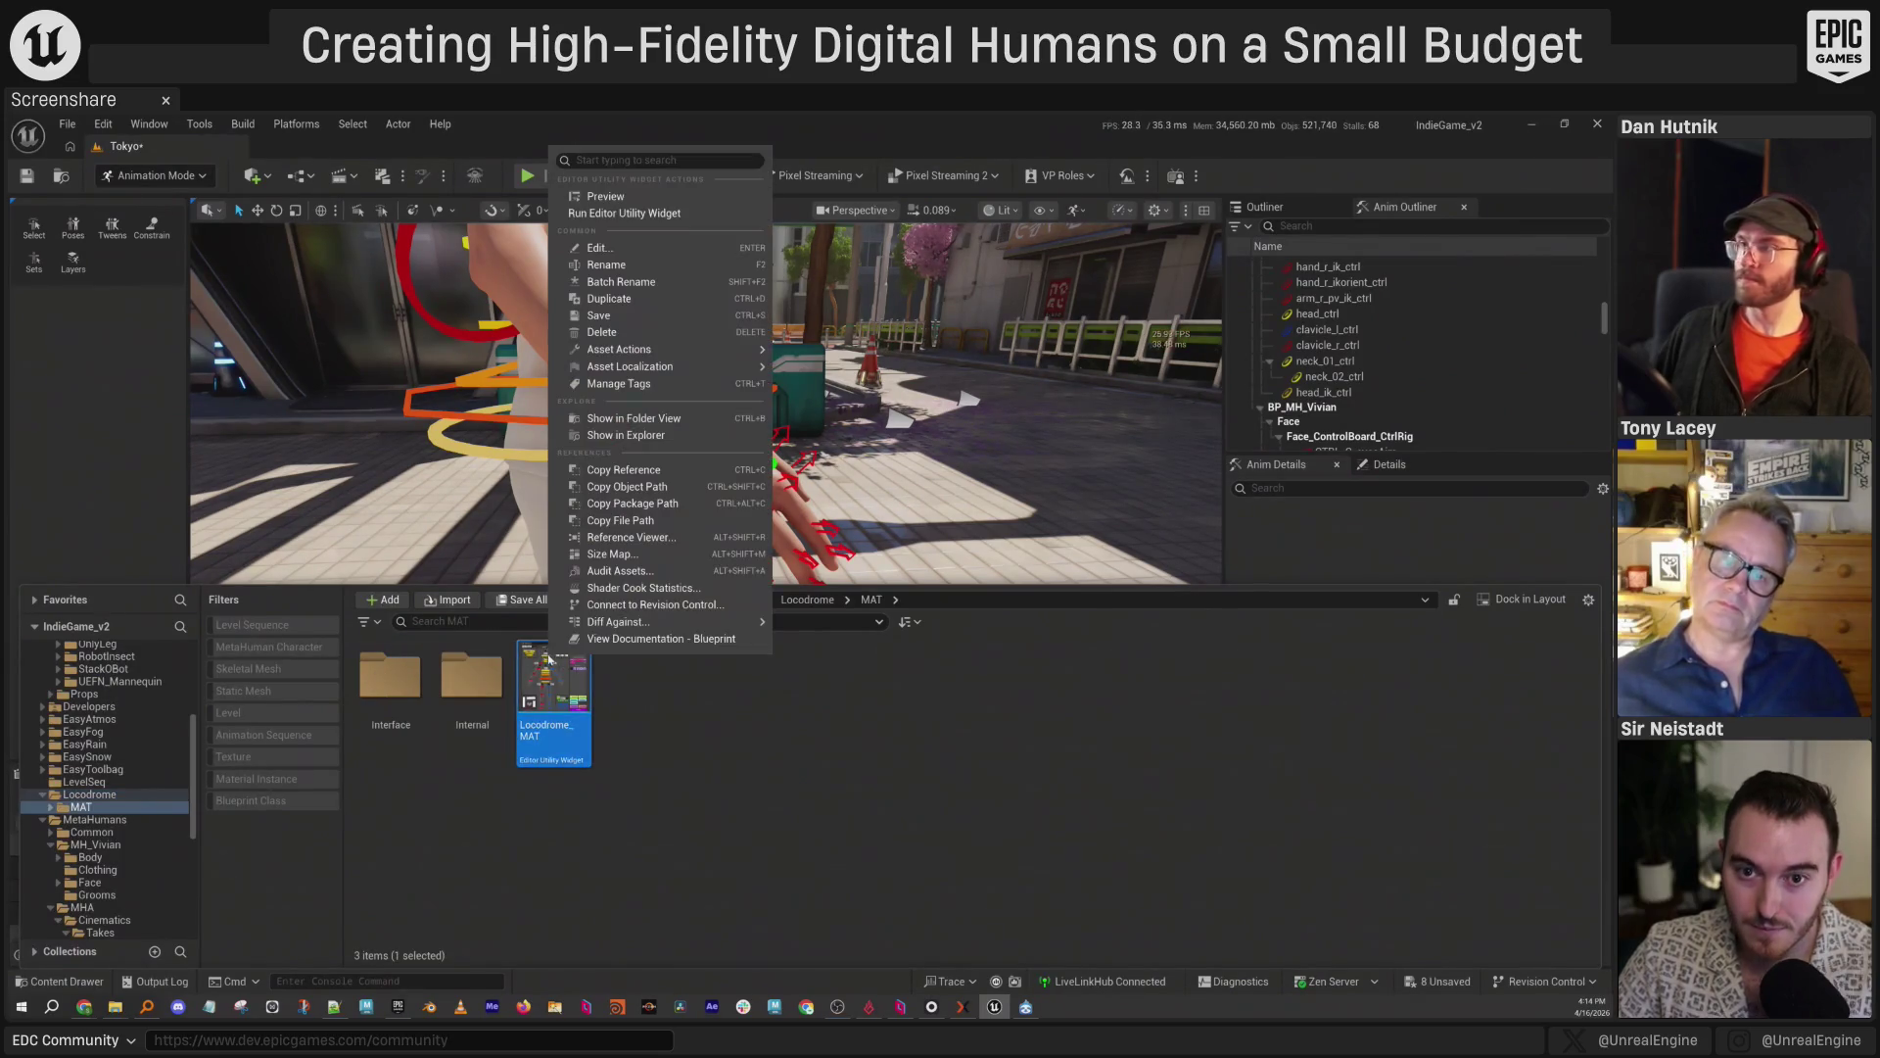
left_click(617, 212)
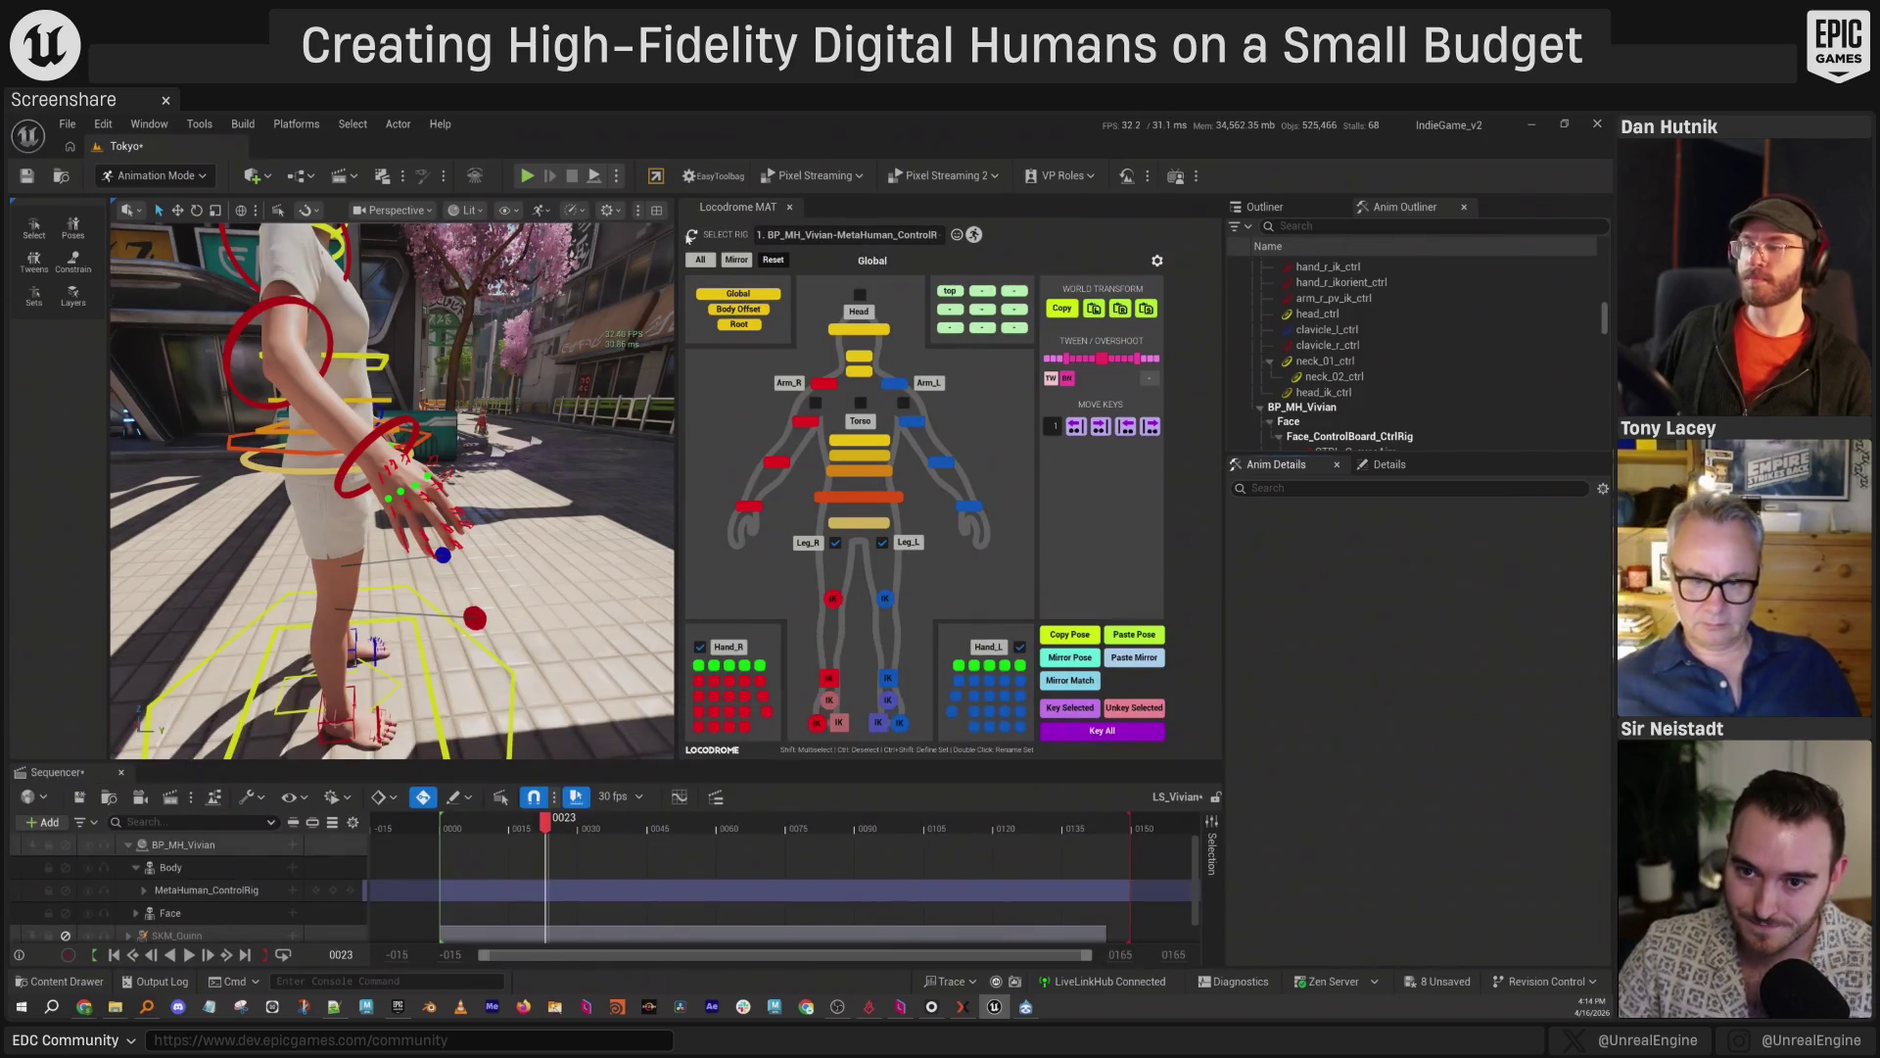
Select all Hand_R controls, frame the right hand, and reopen the pose library.
scroll(502, 477, "up", 5)
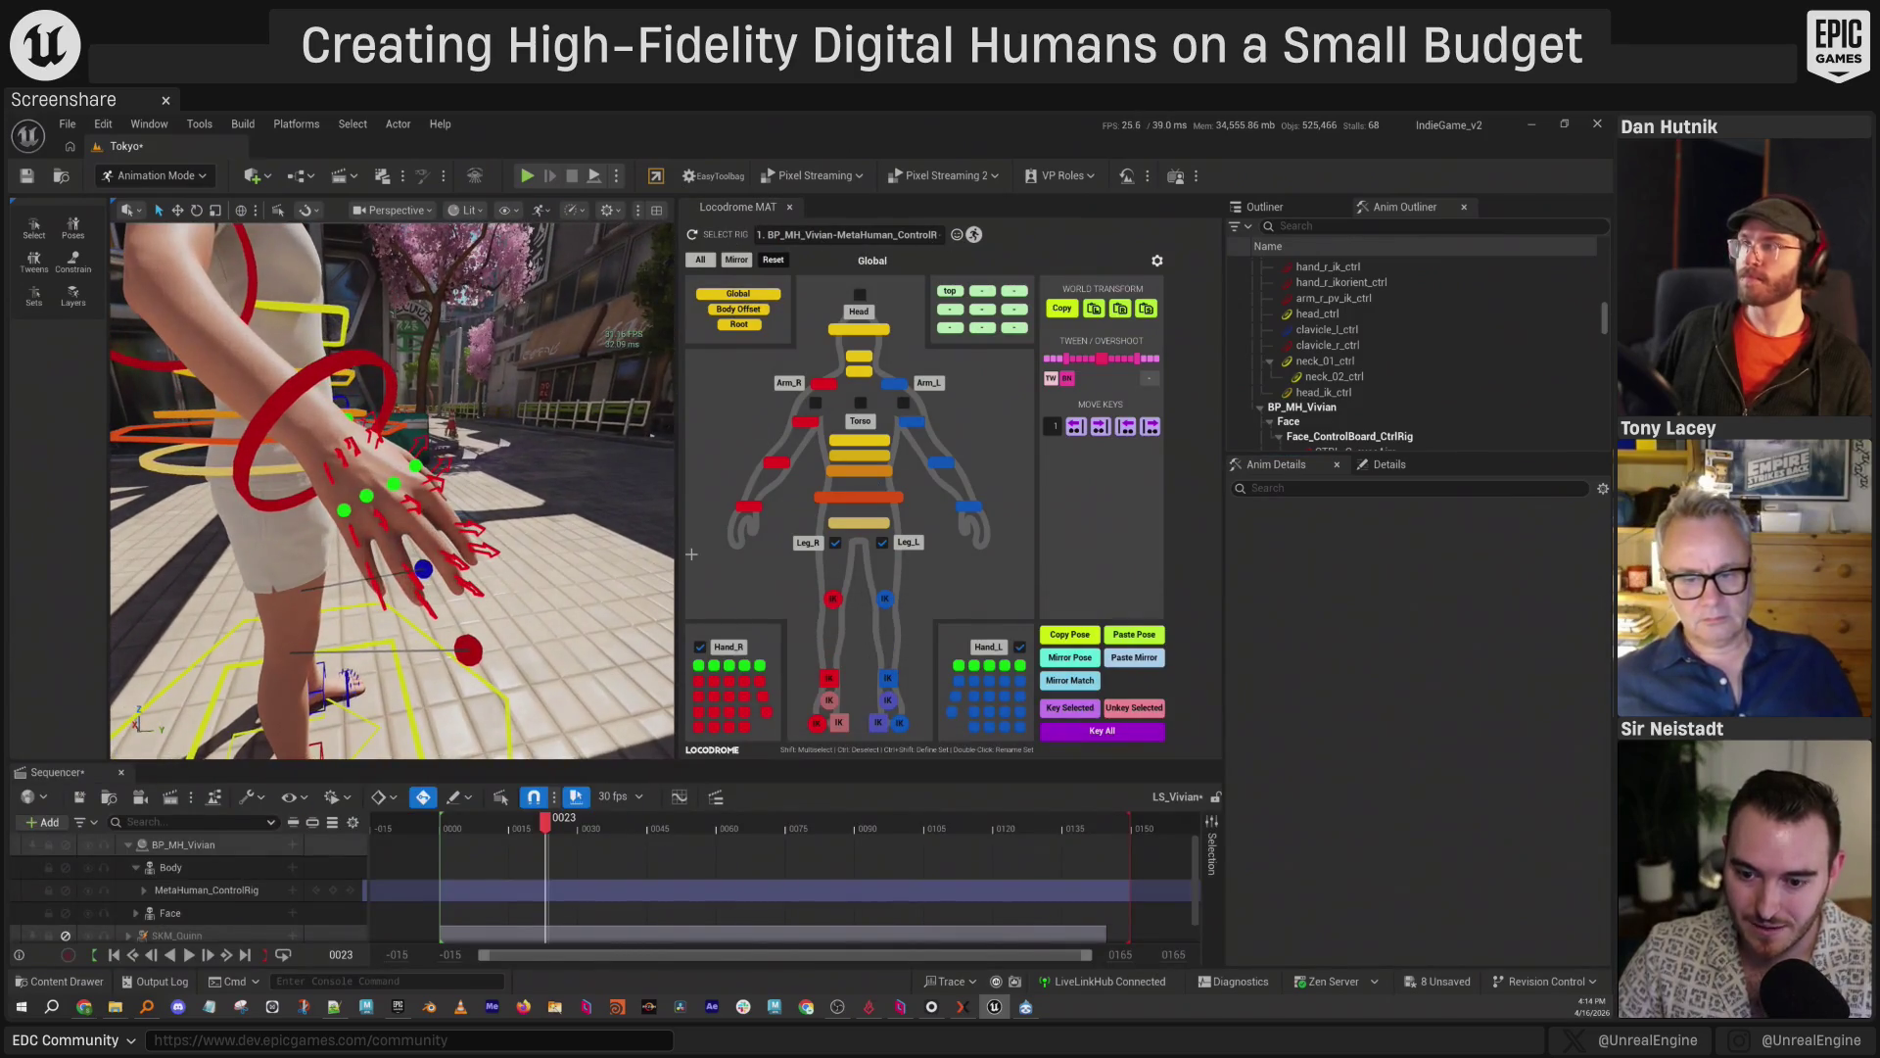
left_click(730, 648)
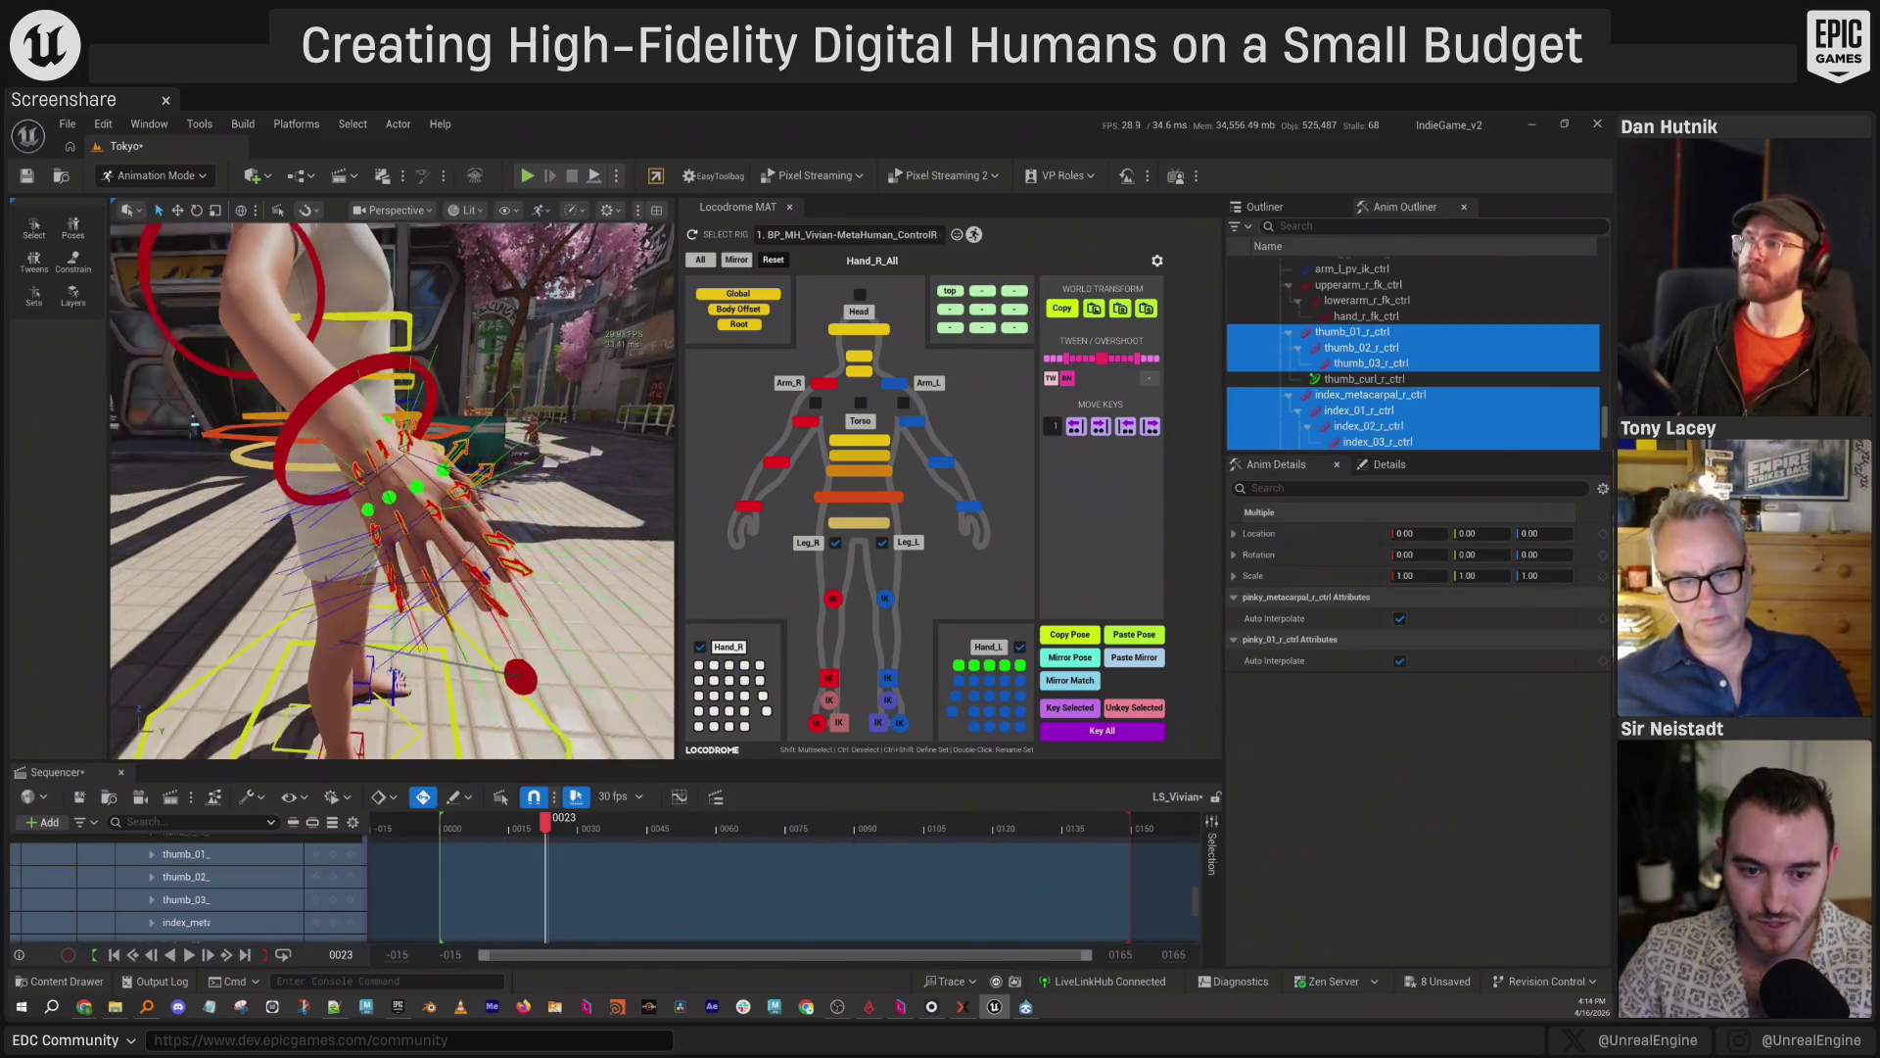
key("f")
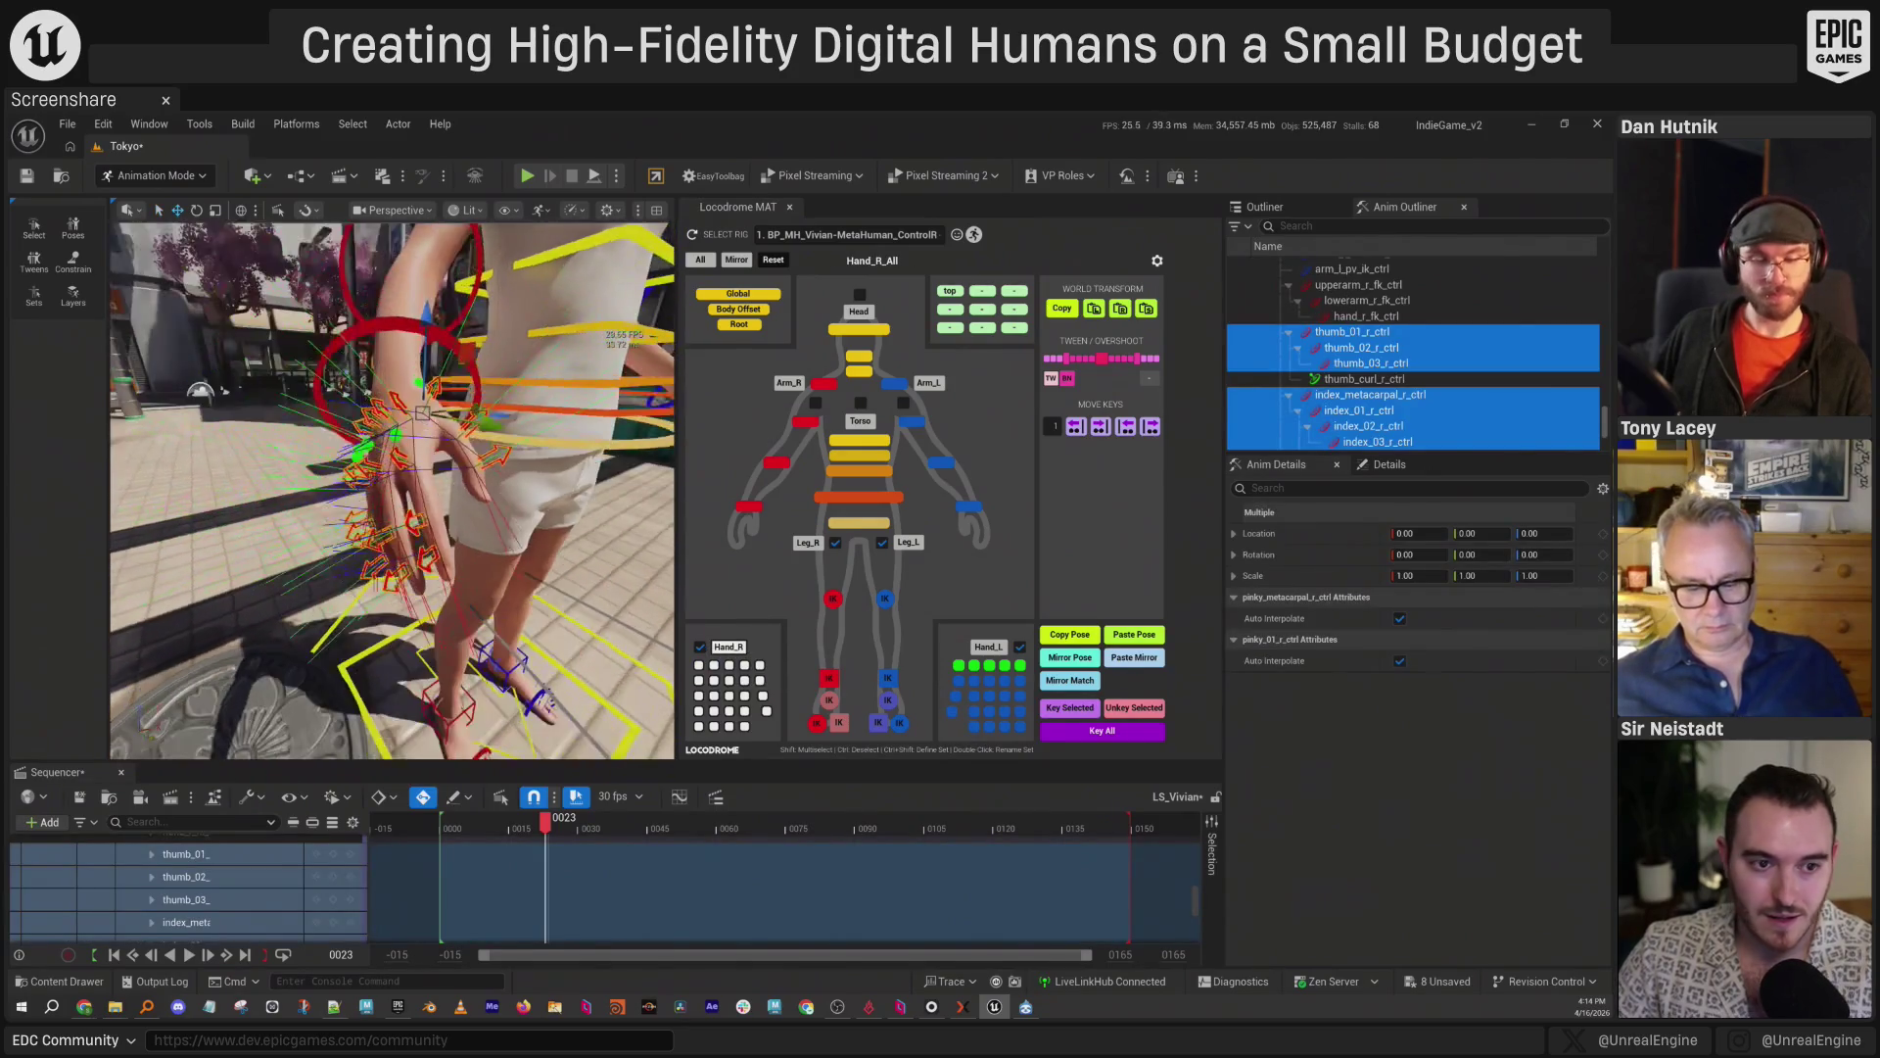
left_click(73, 228)
mouse_move(1063, 611)
left_mouse_down()
mouse_move(887, 511)
mouse_move(835, 371)
left_mouse_up()
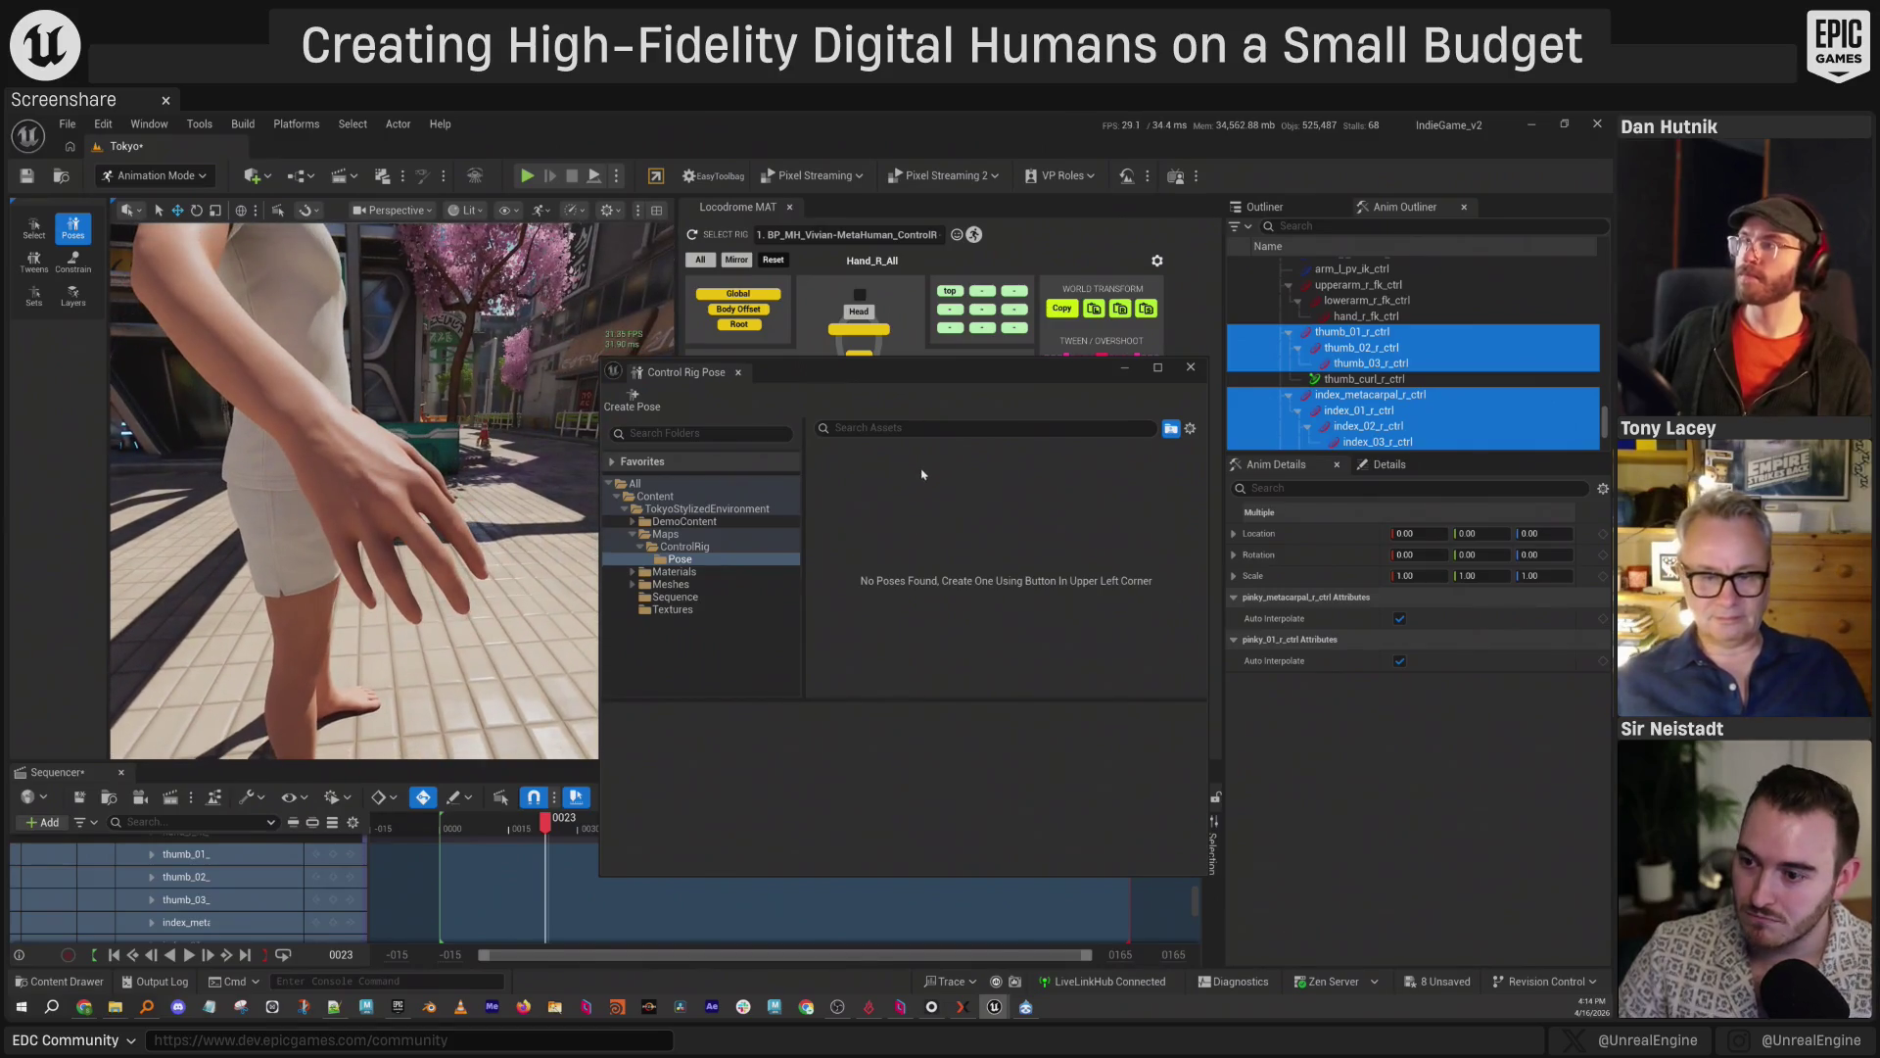
Create a pose asset named Default and capture a close-up hand thumbnail.
left_click(632, 400)
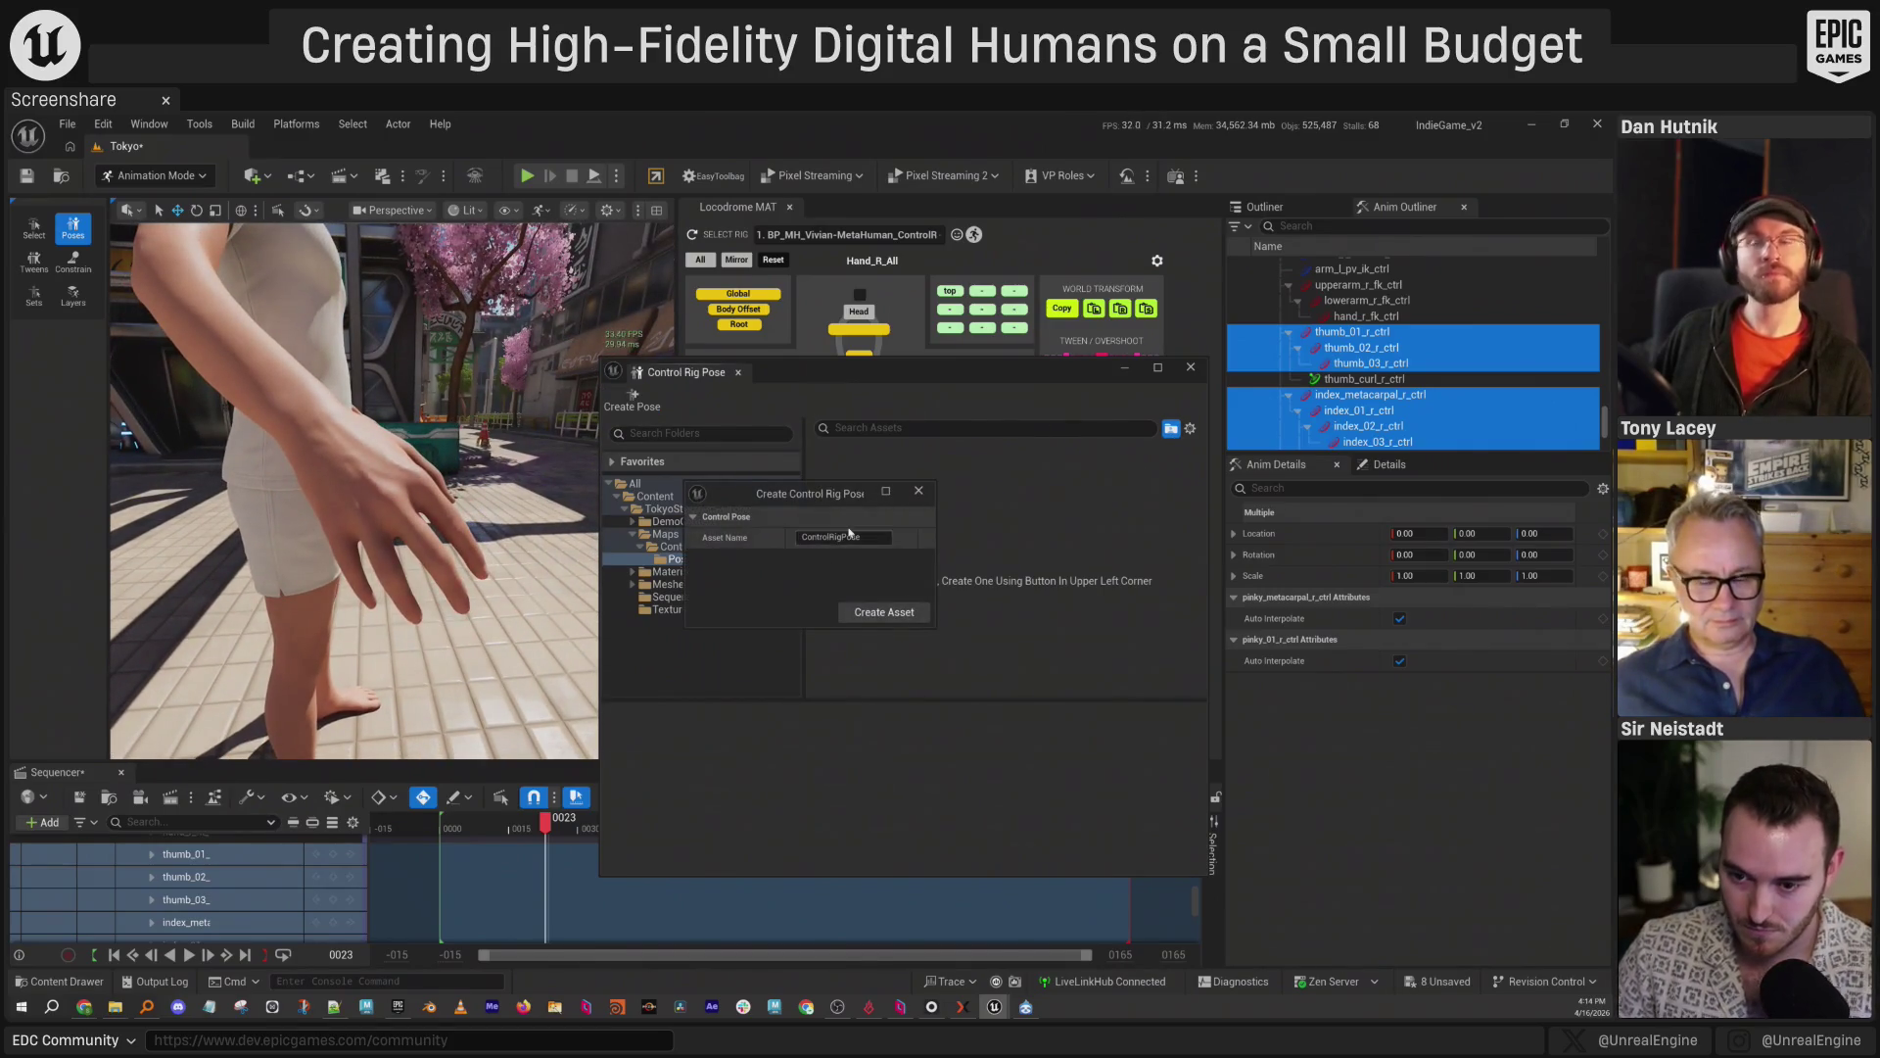
left_click(728, 520)
left_click(843, 537)
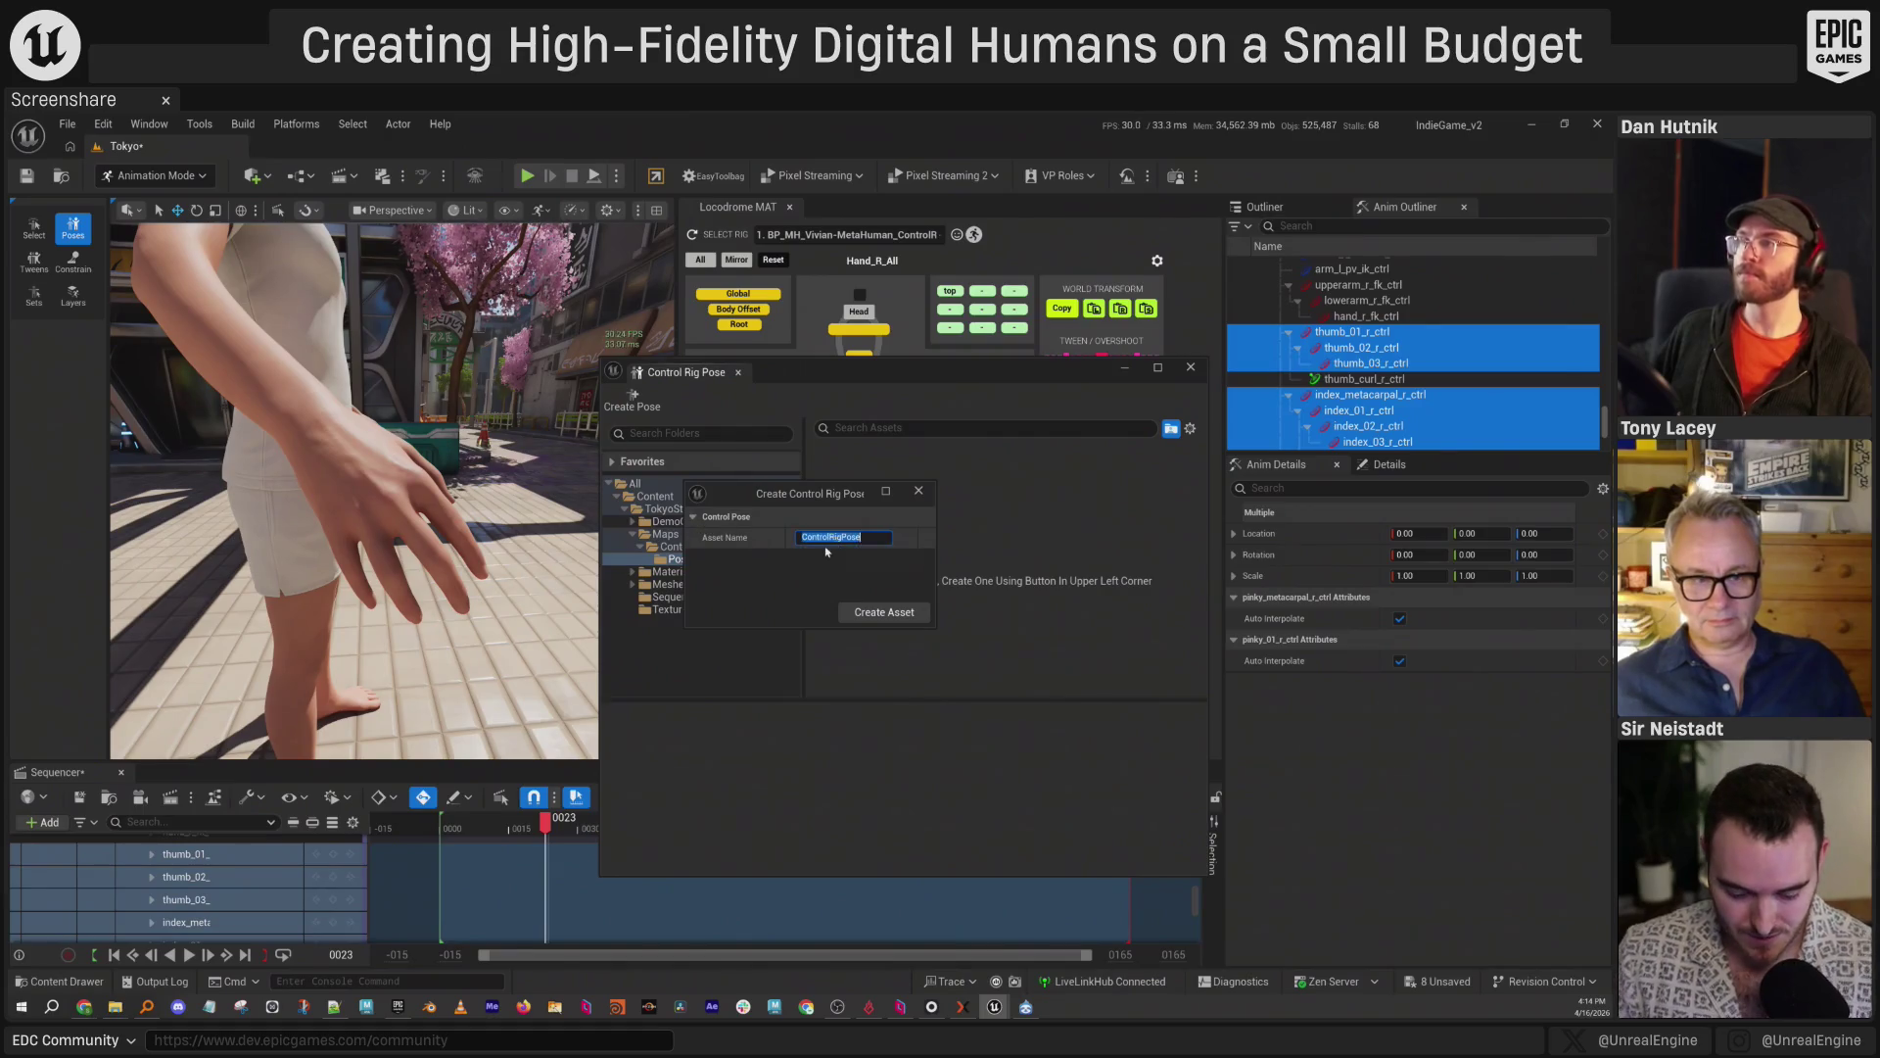
type("Default")
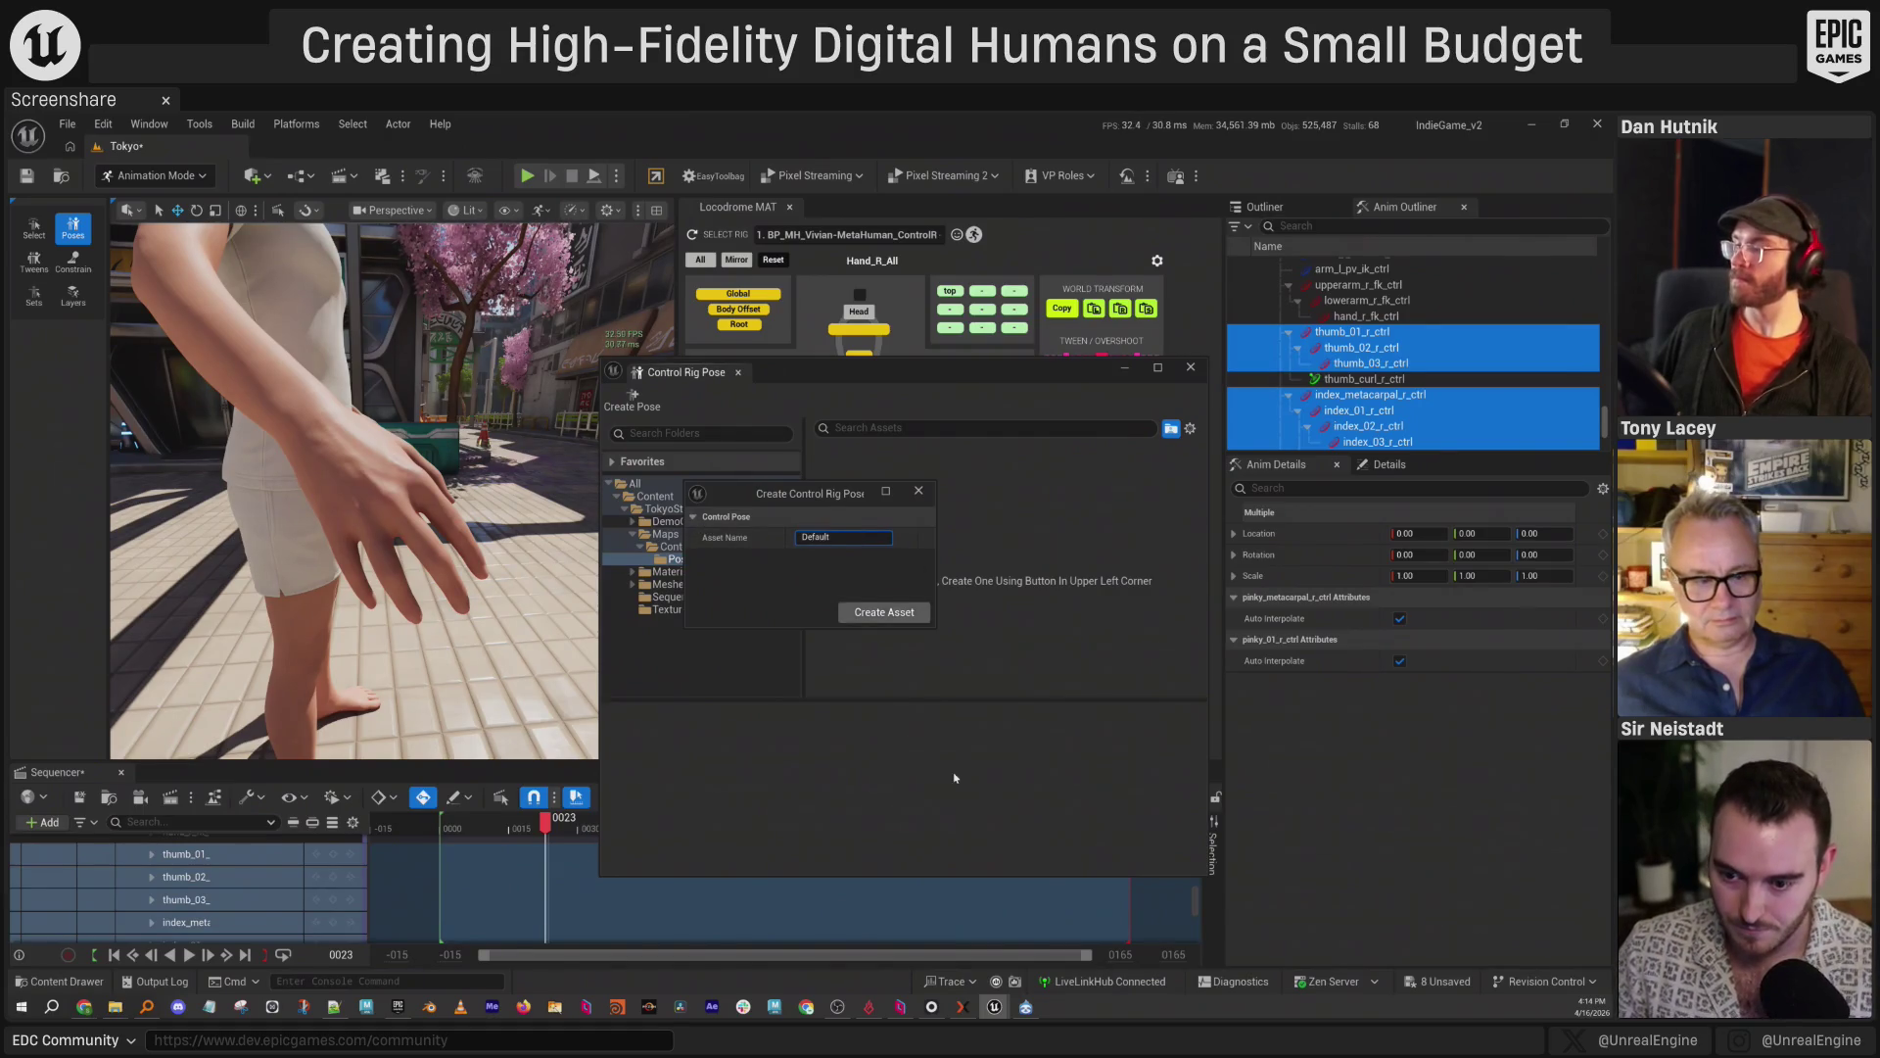
left_click(895, 617)
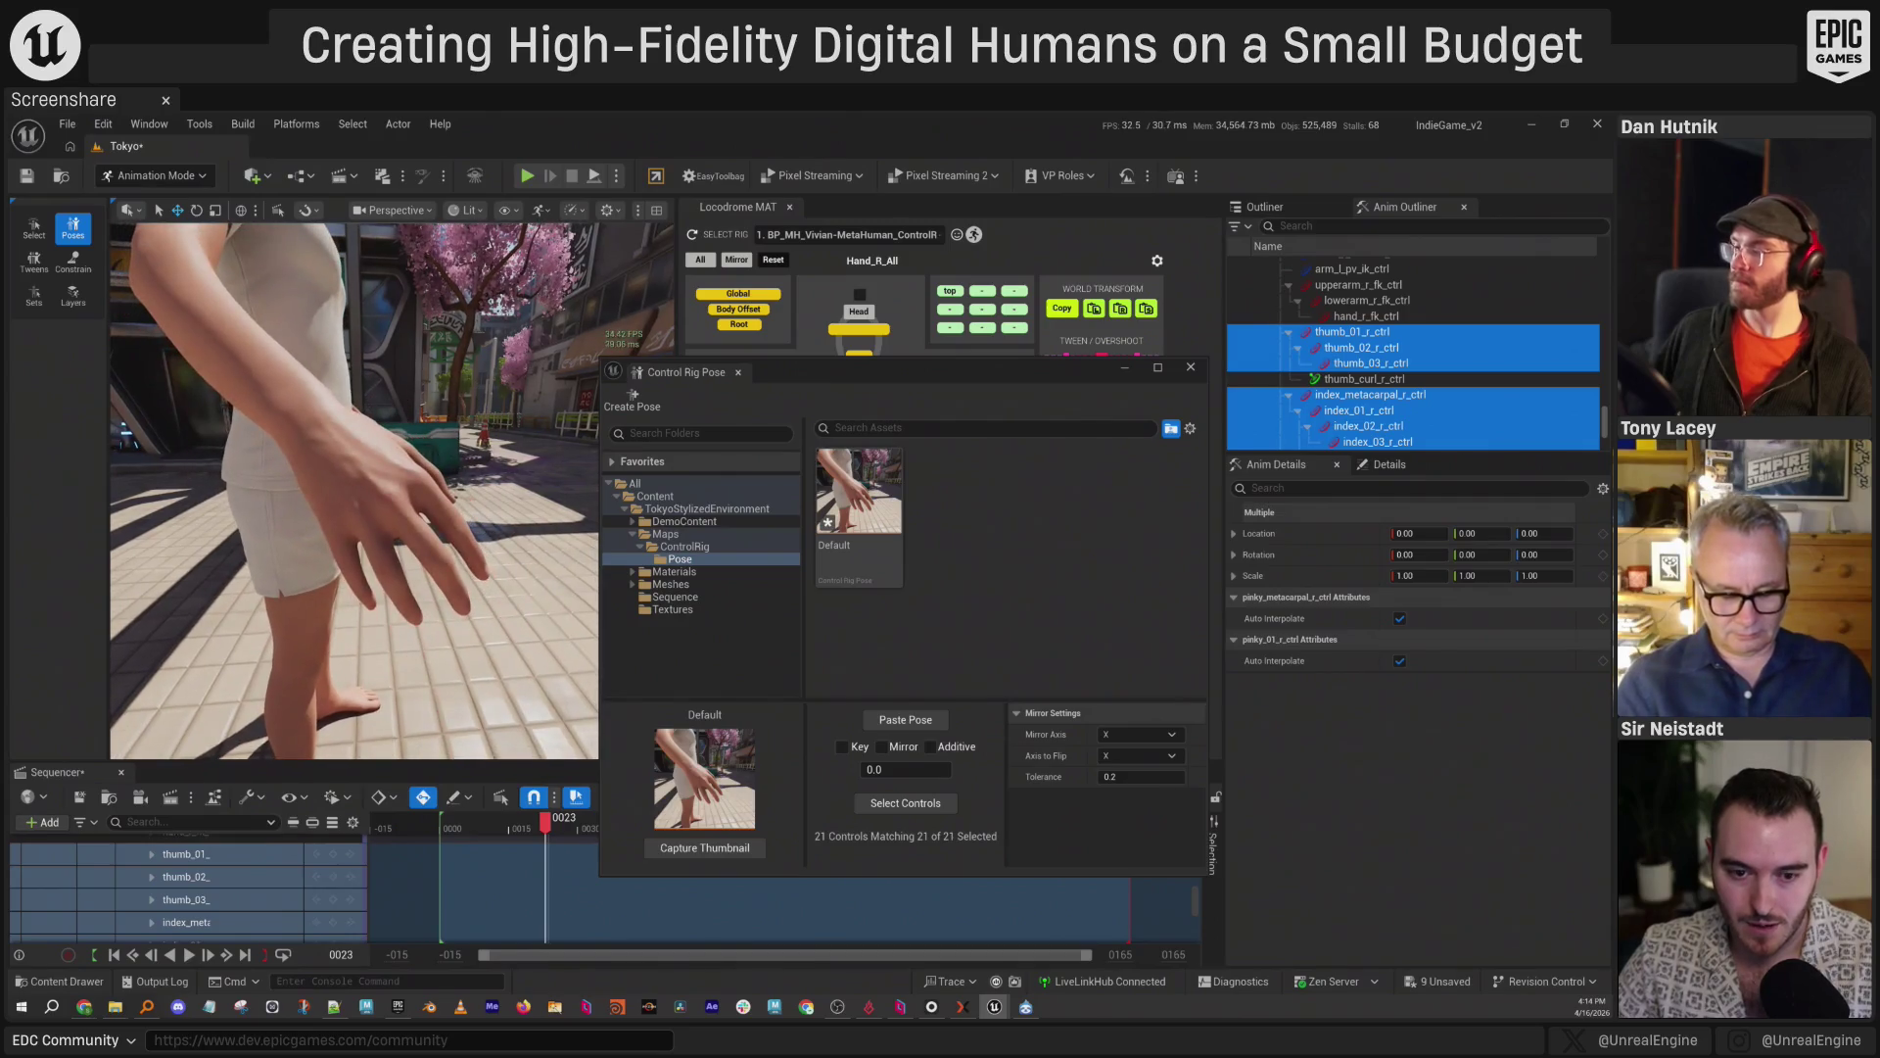
left_click(705, 848)
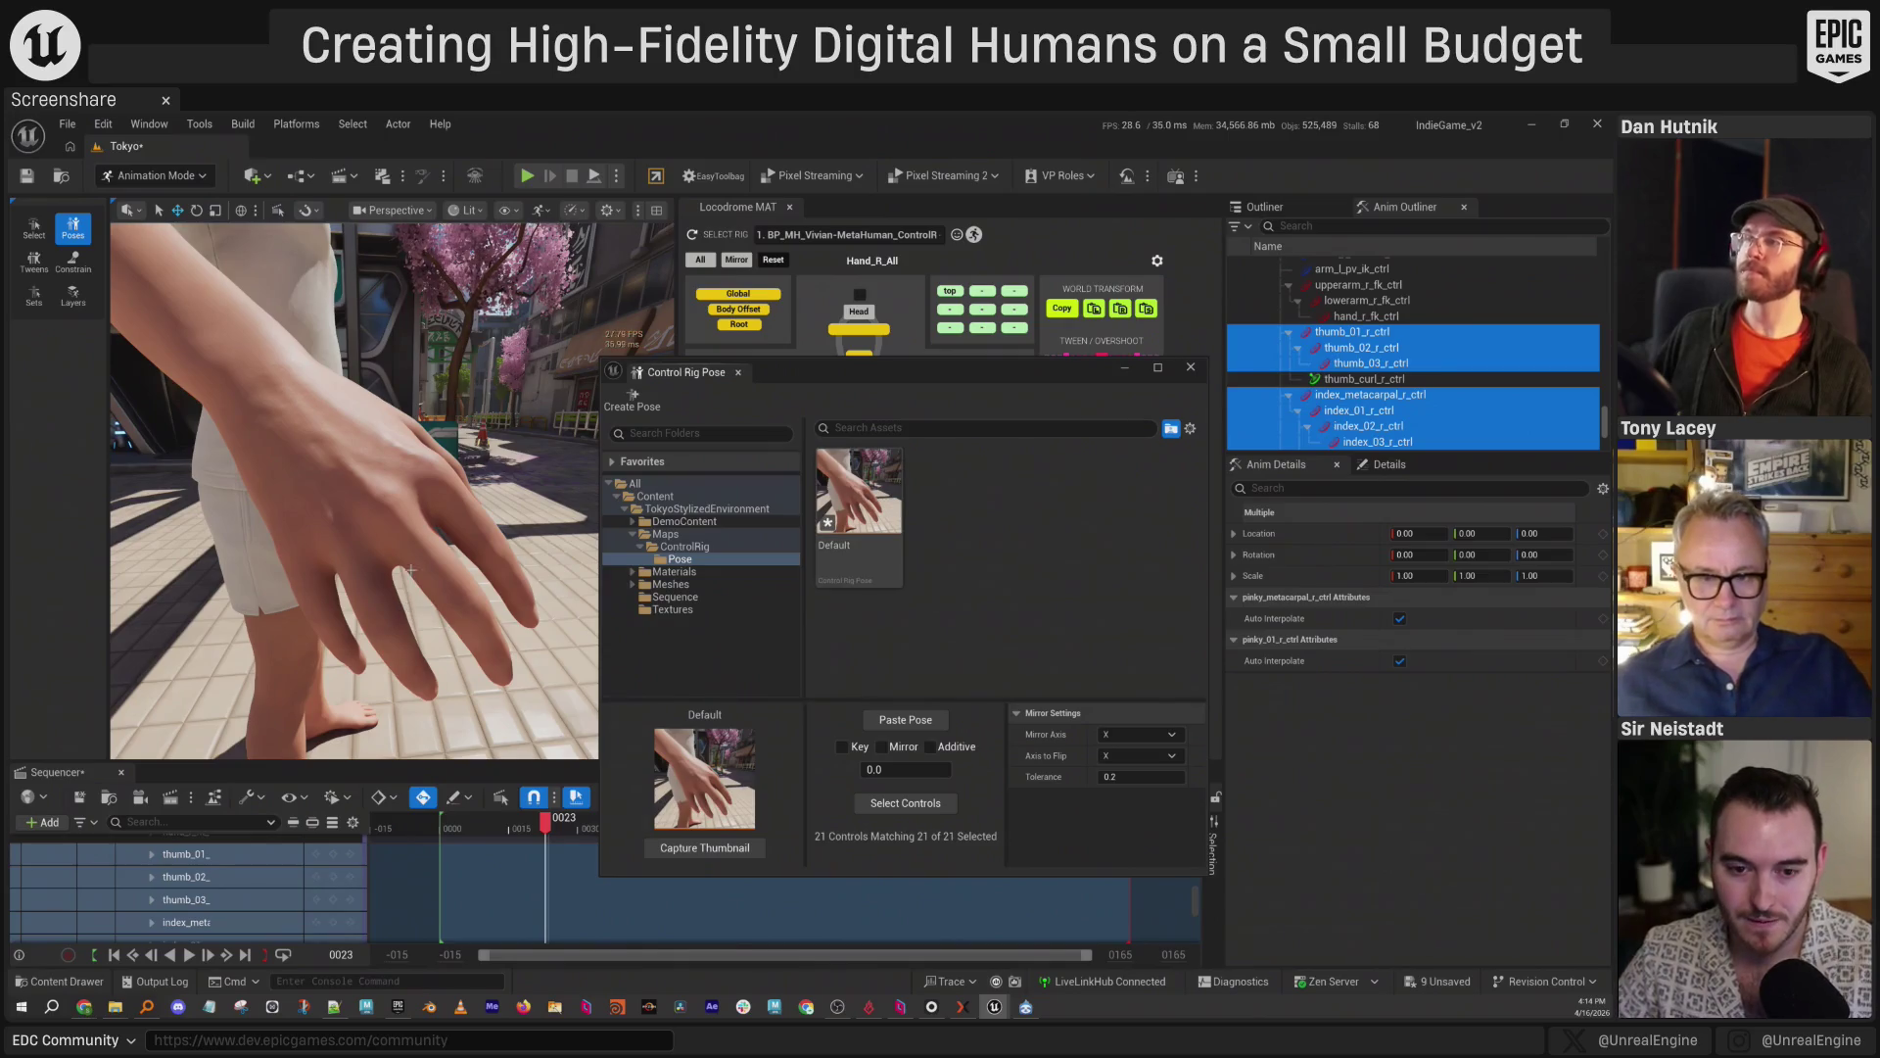
left_click_drag(410, 569, 463, 543)
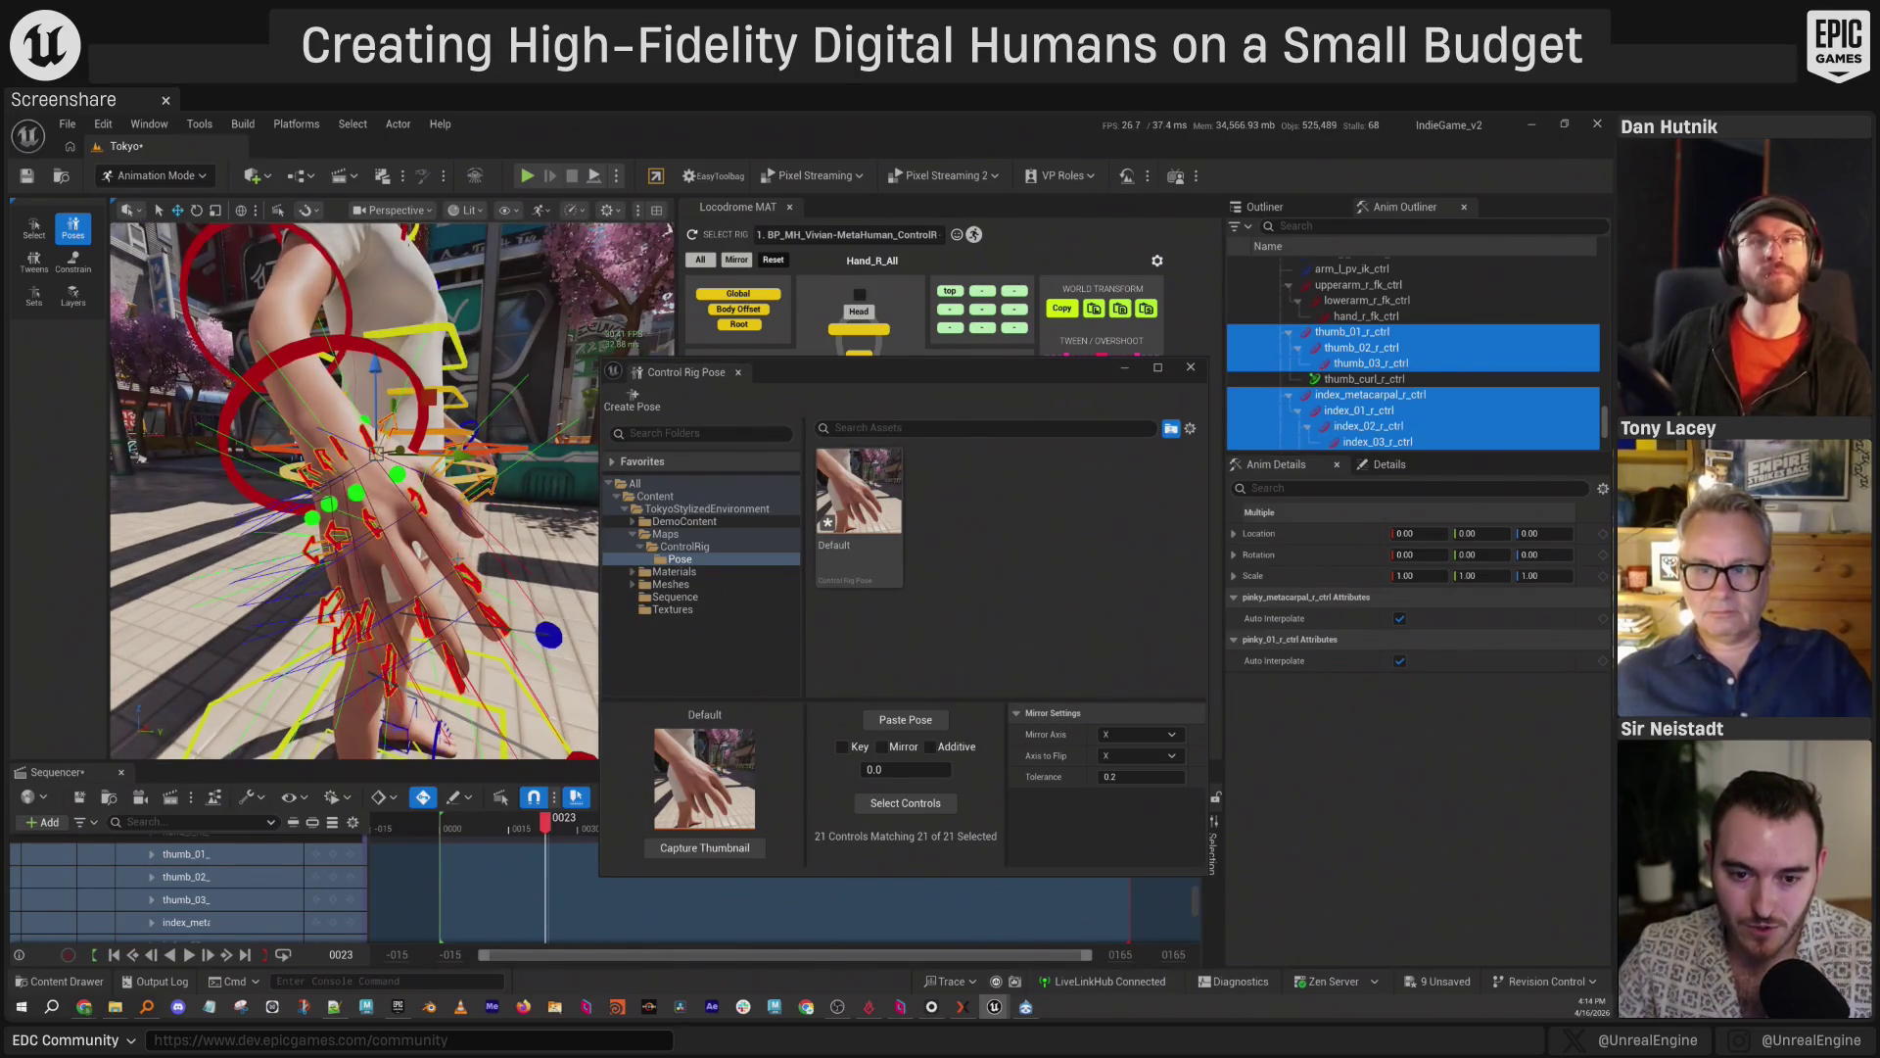
Curl the right pinky, ring and middle fingers toward the palm with the rotate gizmo.
left_click(423, 509)
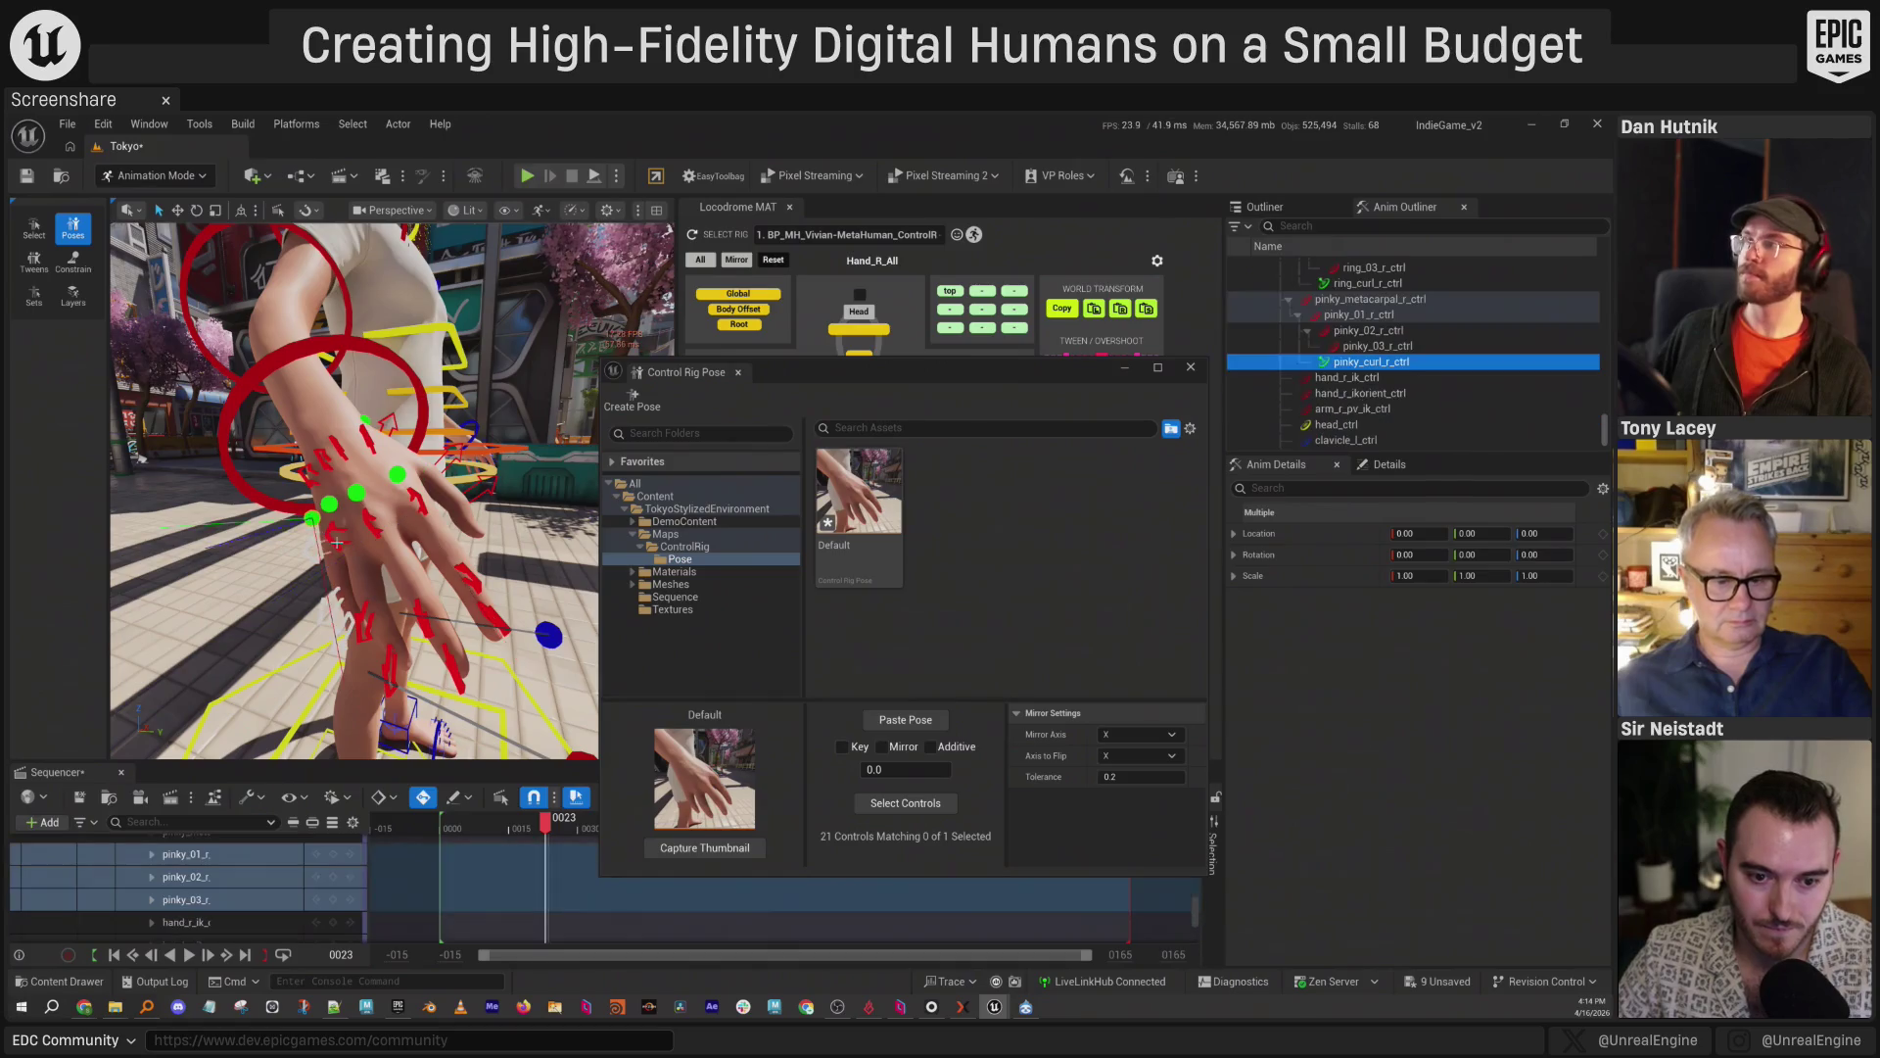
left_click(284, 566)
key("e")
mouse_move(283, 568)
left_mouse_down()
mouse_move(353, 550)
mouse_move(381, 475)
left_mouse_up()
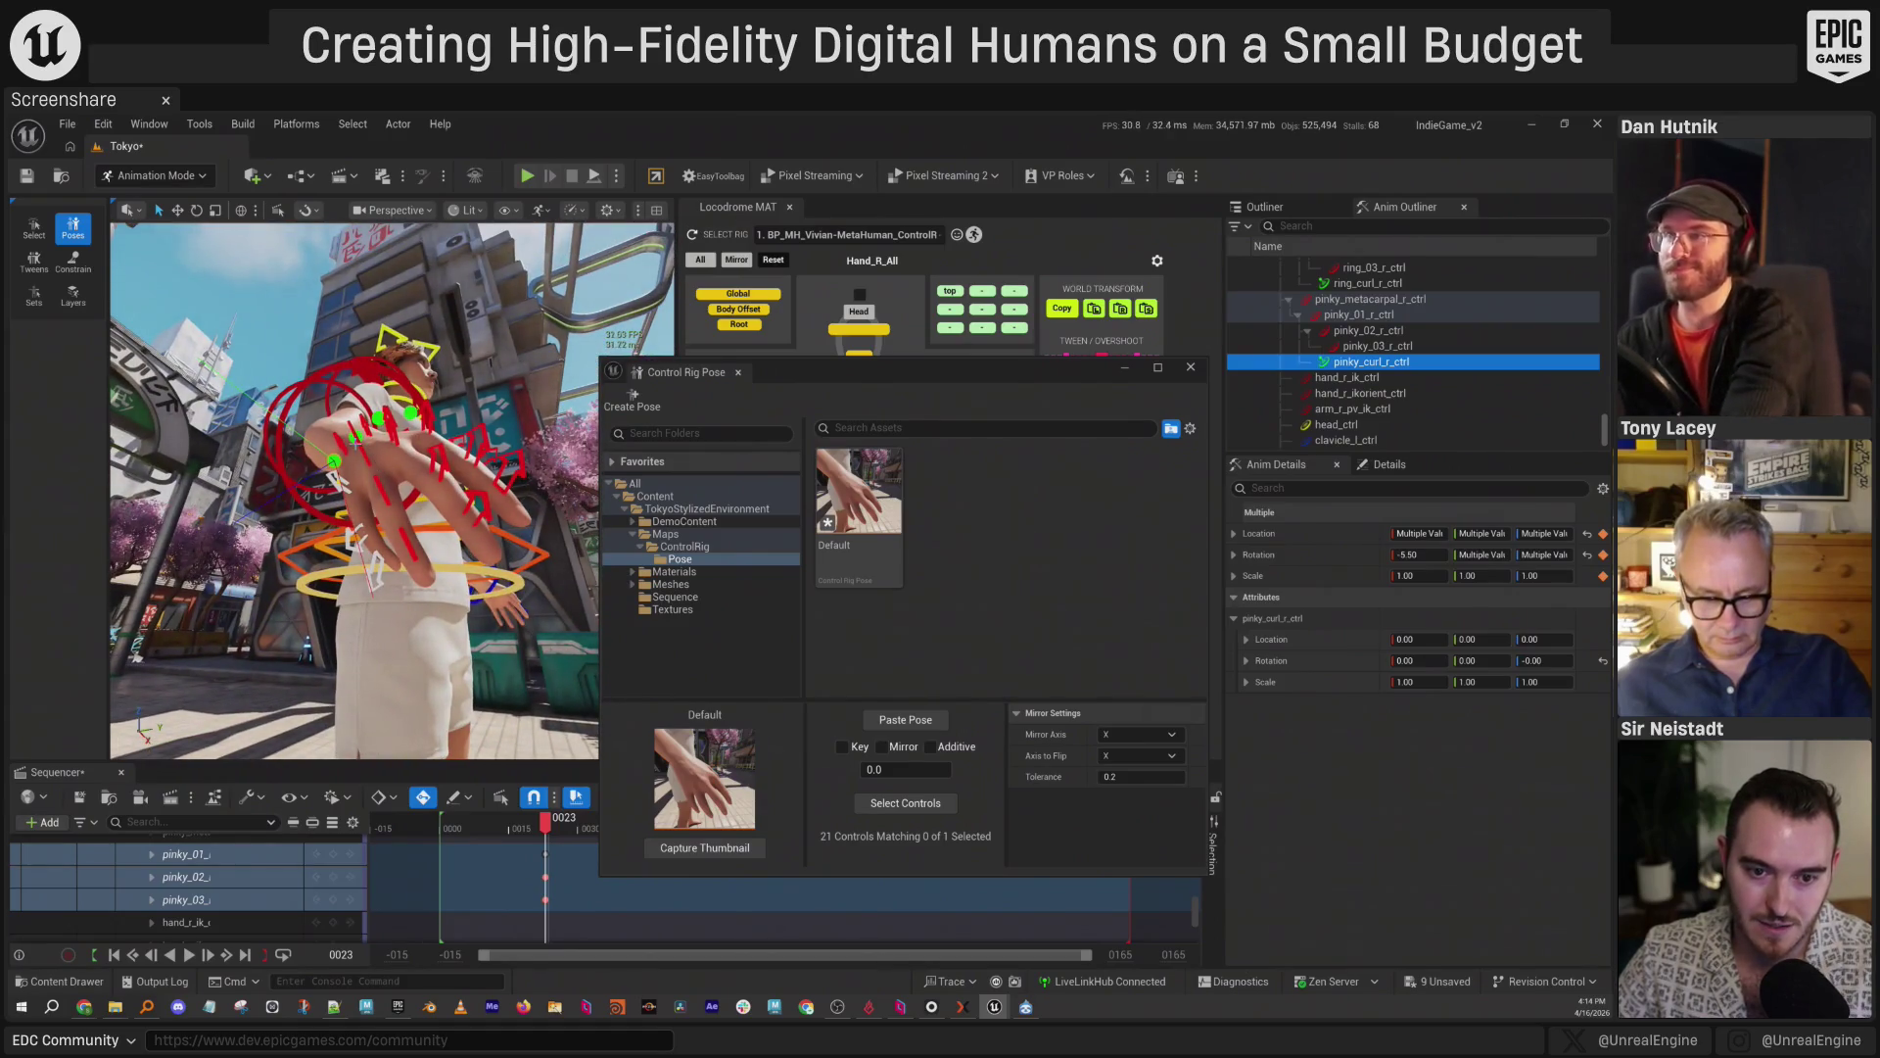
left_click(354, 448, "ctrl")
left_click(382, 419, "ctrl")
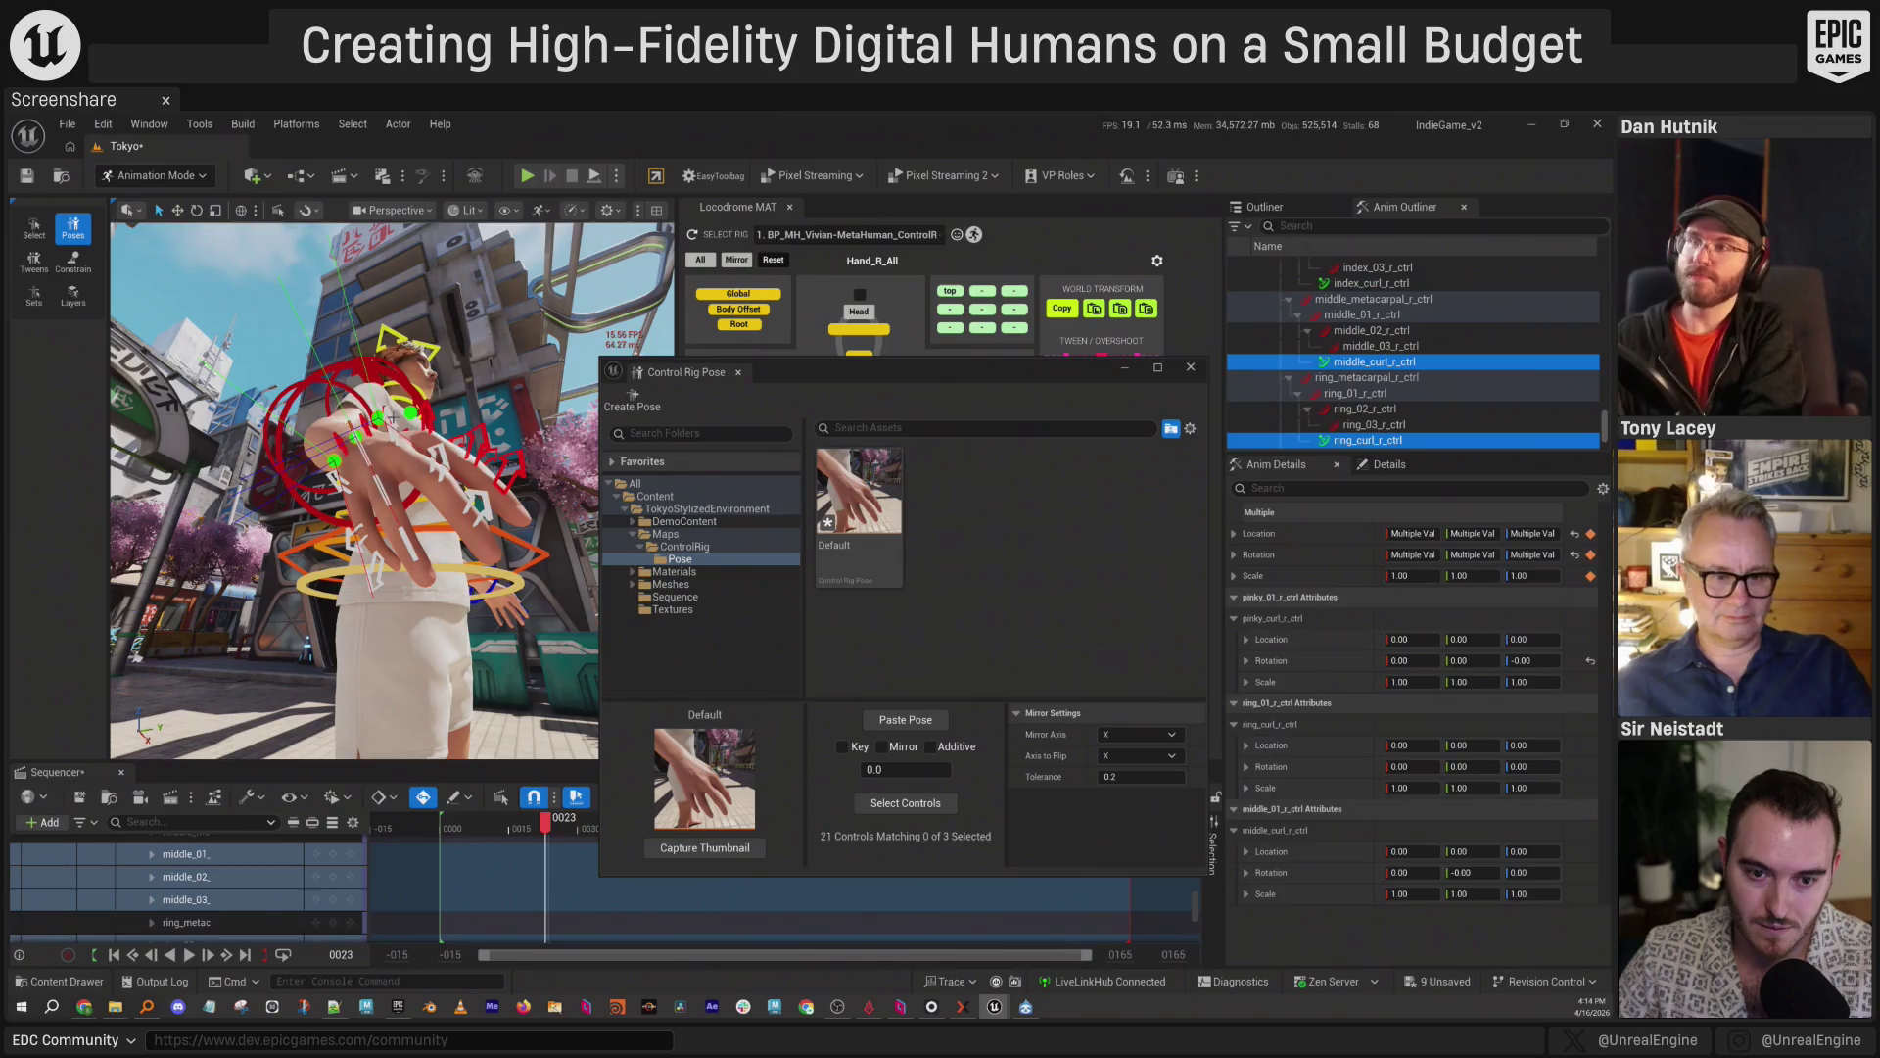
mouse_move(348, 418)
left_mouse_down()
mouse_move(390, 501)
mouse_move(509, 507)
mouse_move(436, 511)
left_mouse_up()
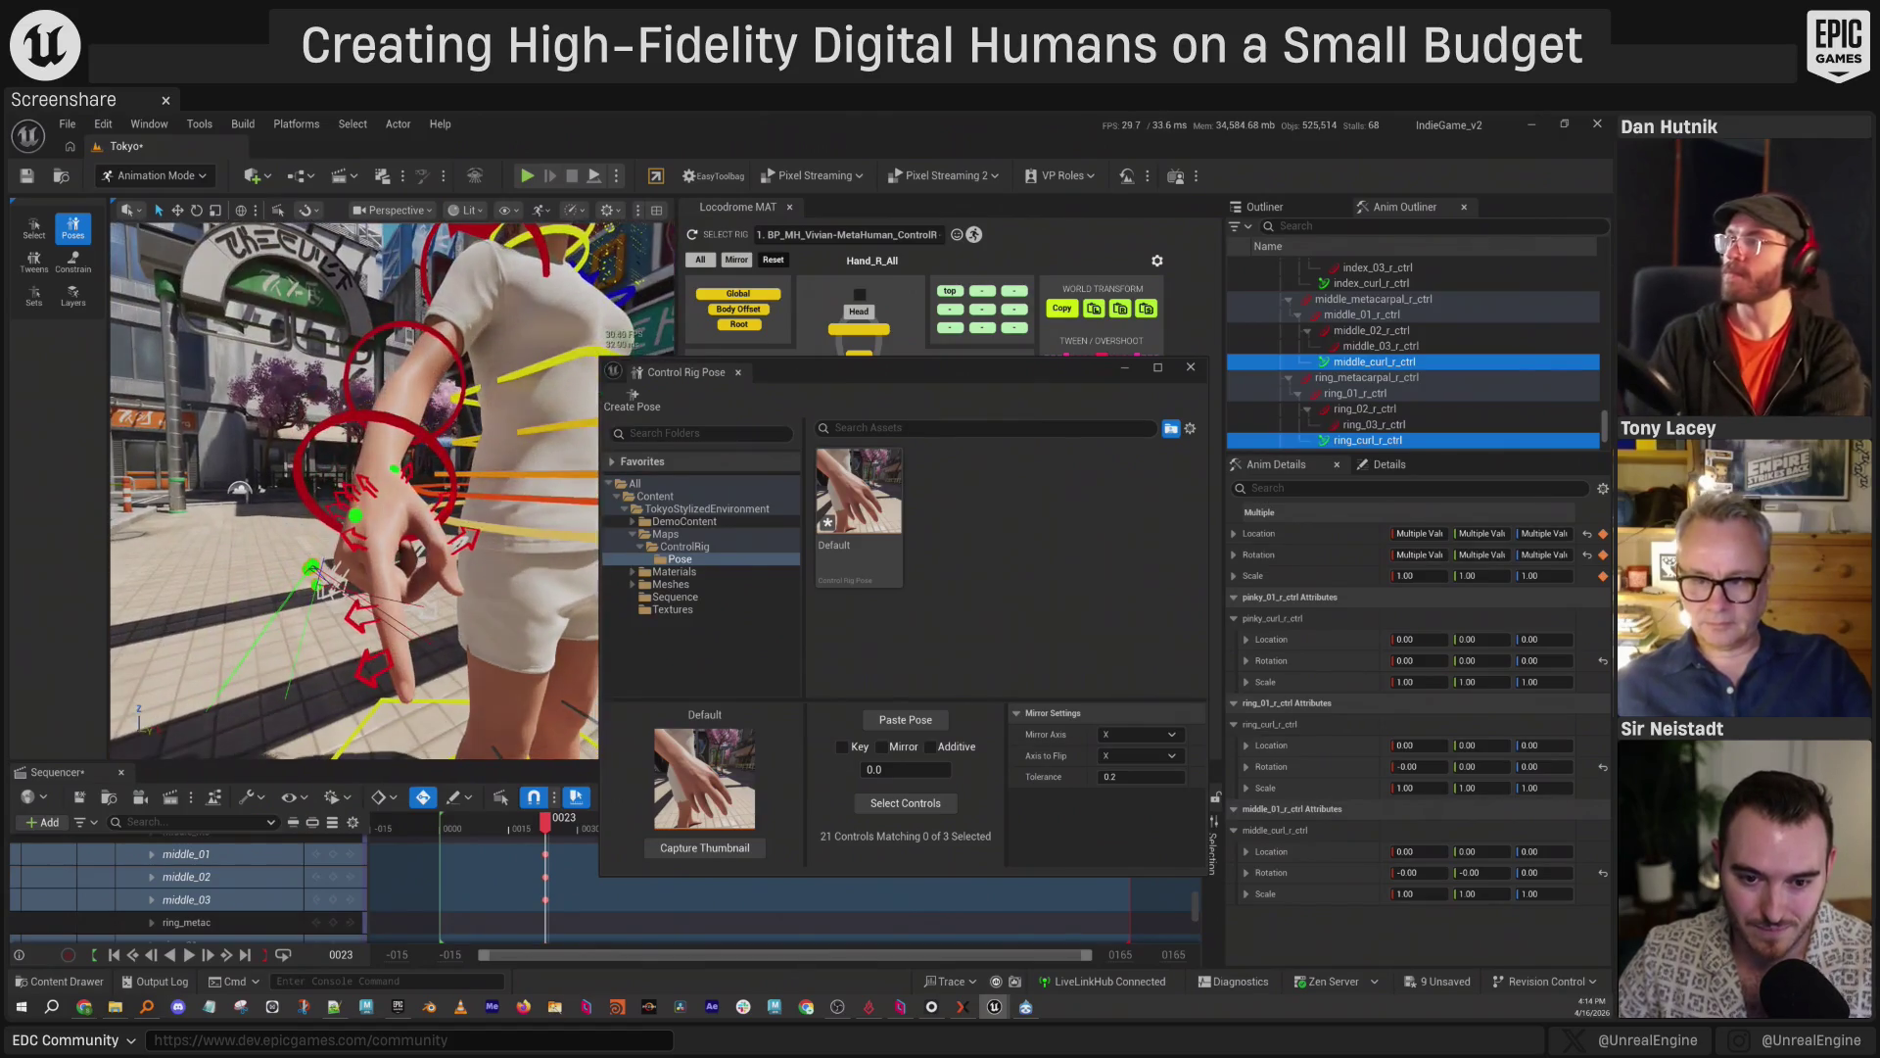
Rotate the thumb into place and bend the middle finger's second joint into a pointing hand.
left_click(418, 478)
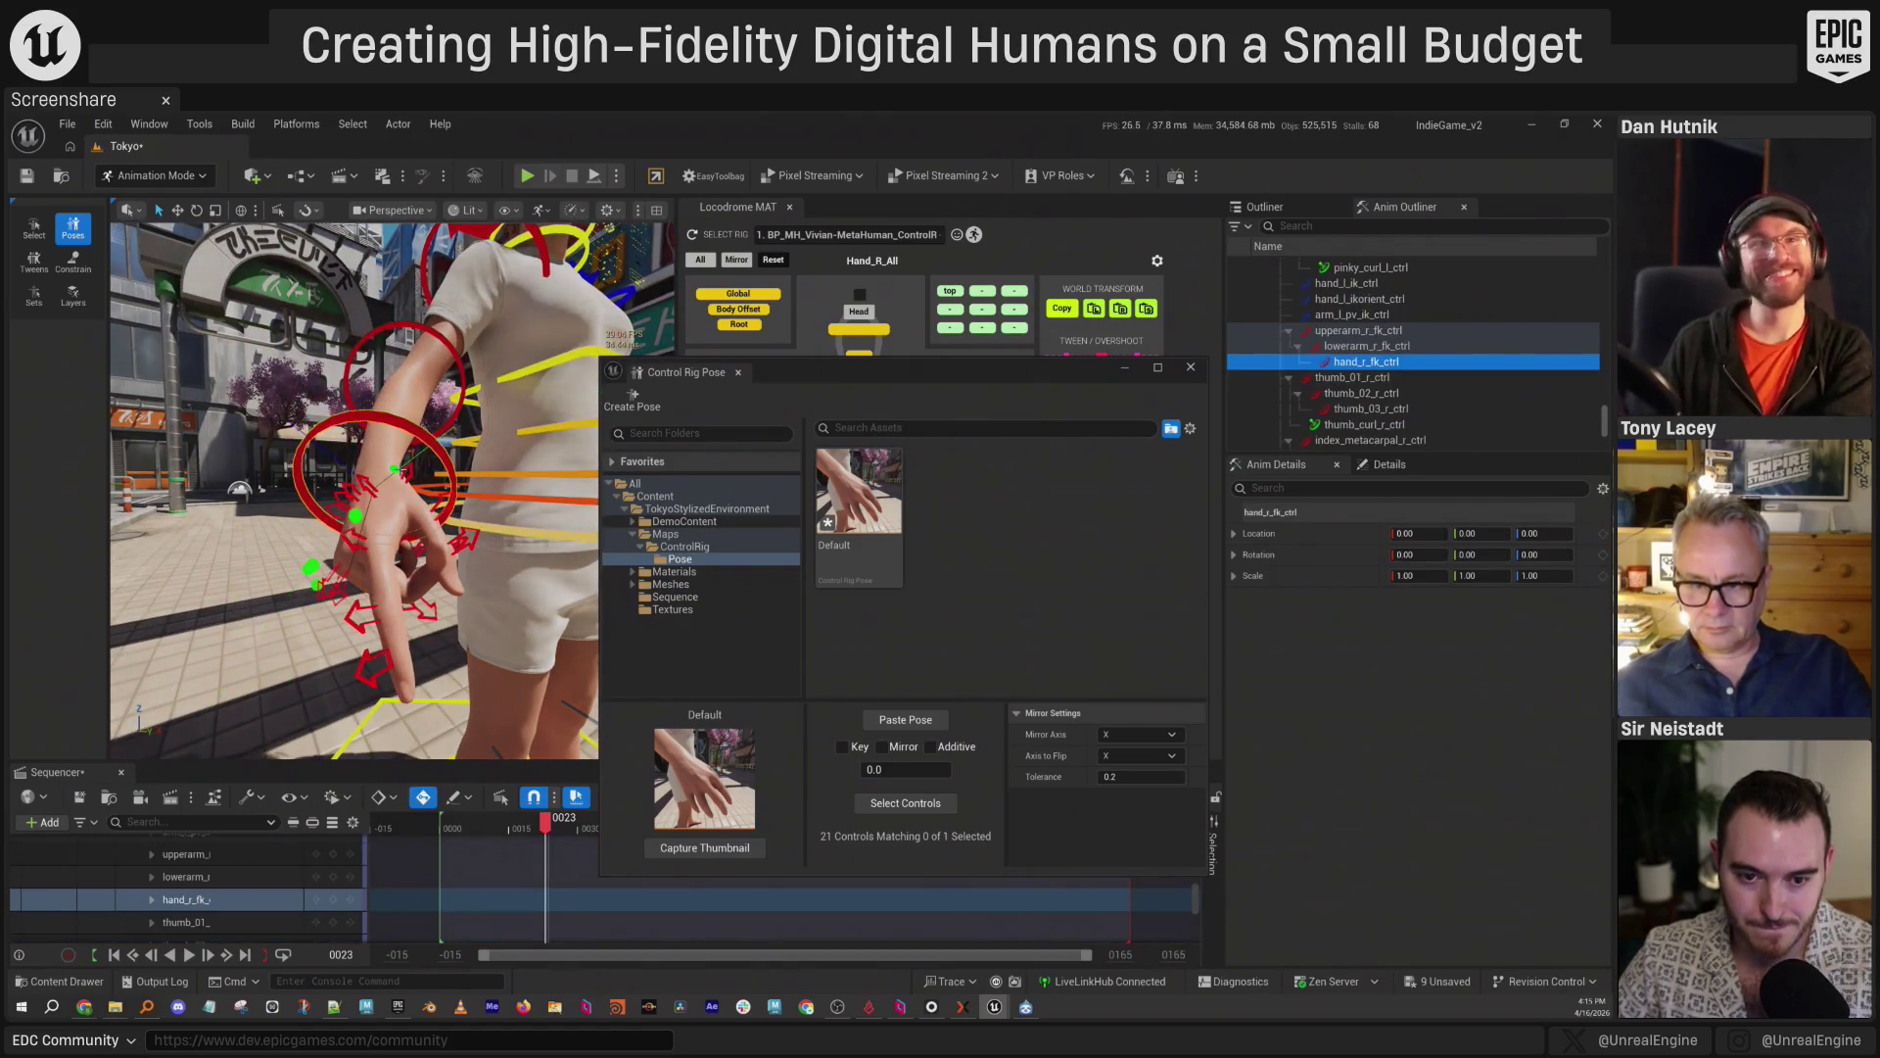
left_click(396, 472)
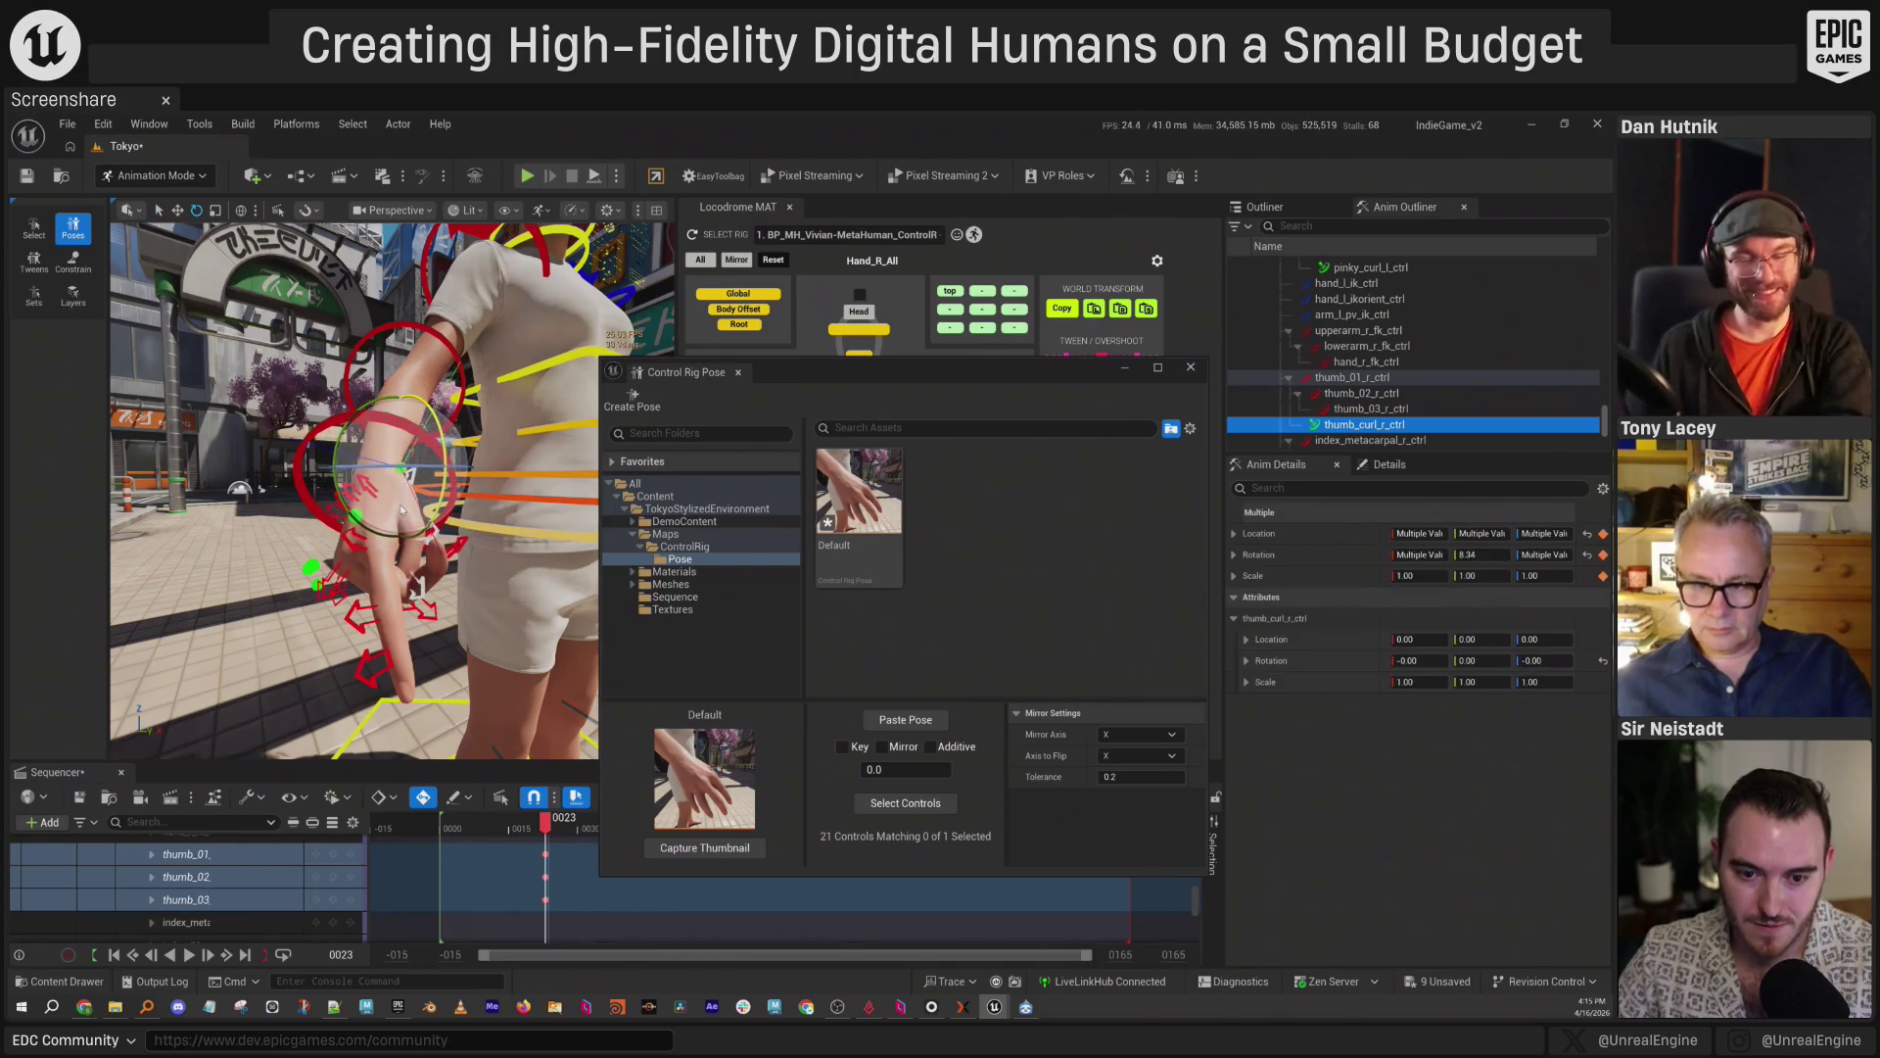
left_click_drag(401, 509, 439, 573)
left_click(416, 563)
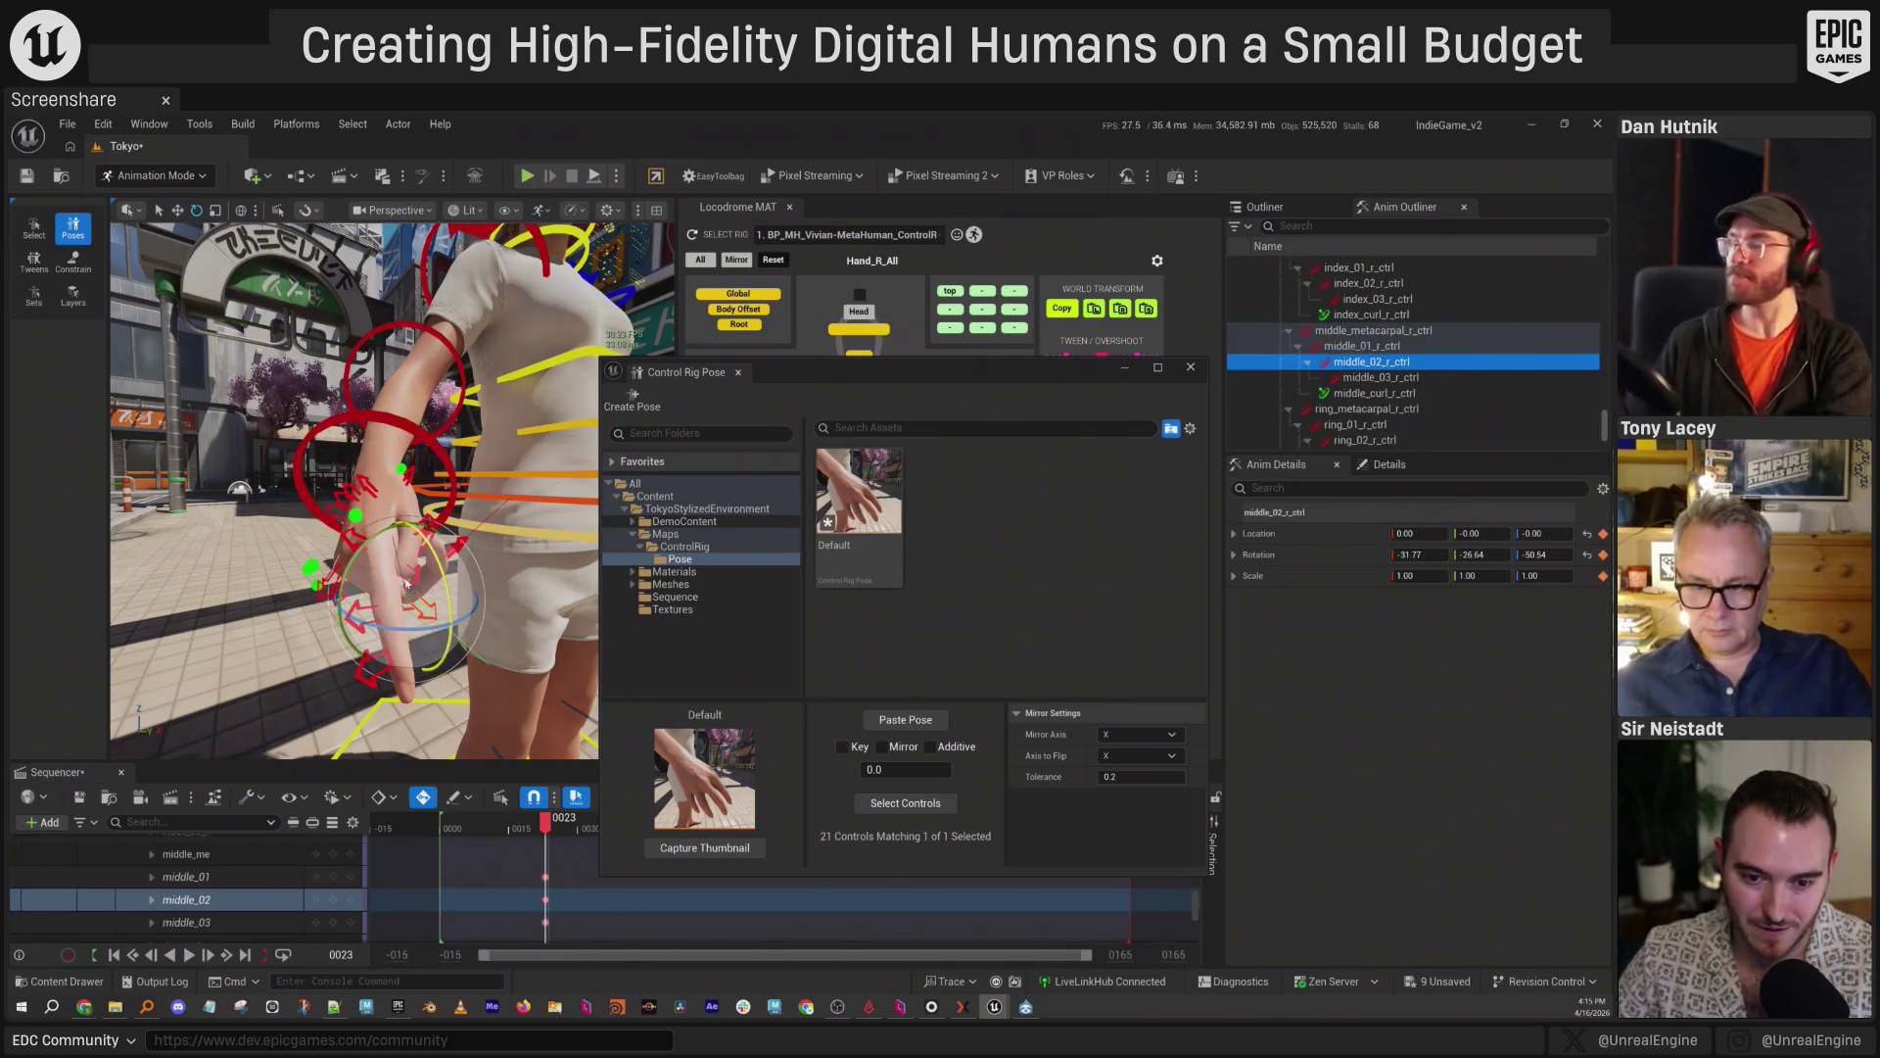
mouse_move(418, 535)
left_mouse_down()
mouse_move(394, 621)
mouse_move(300, 598)
mouse_move(395, 582)
left_mouse_up()
left_click_drag(983, 371, 1260, 669)
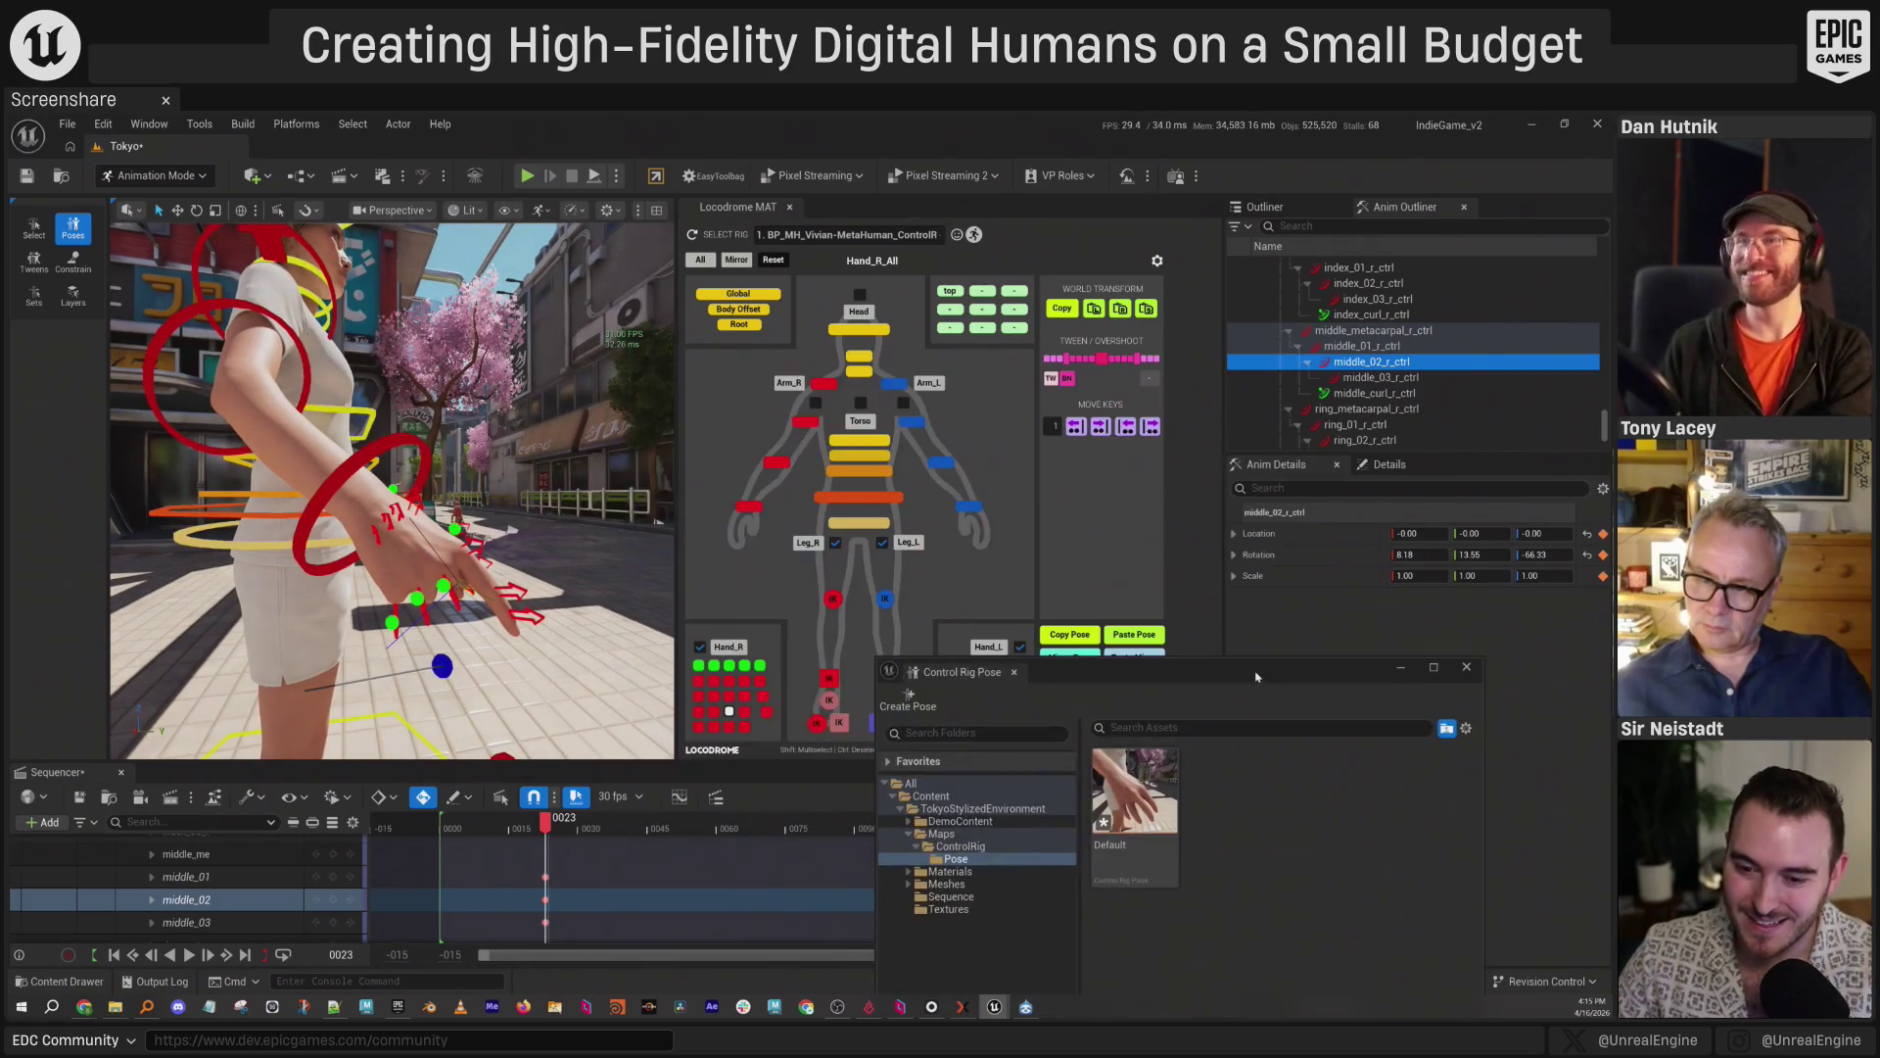
Save the selected right-hand controls as a new pose asset named Point_01.
left_click(728, 647)
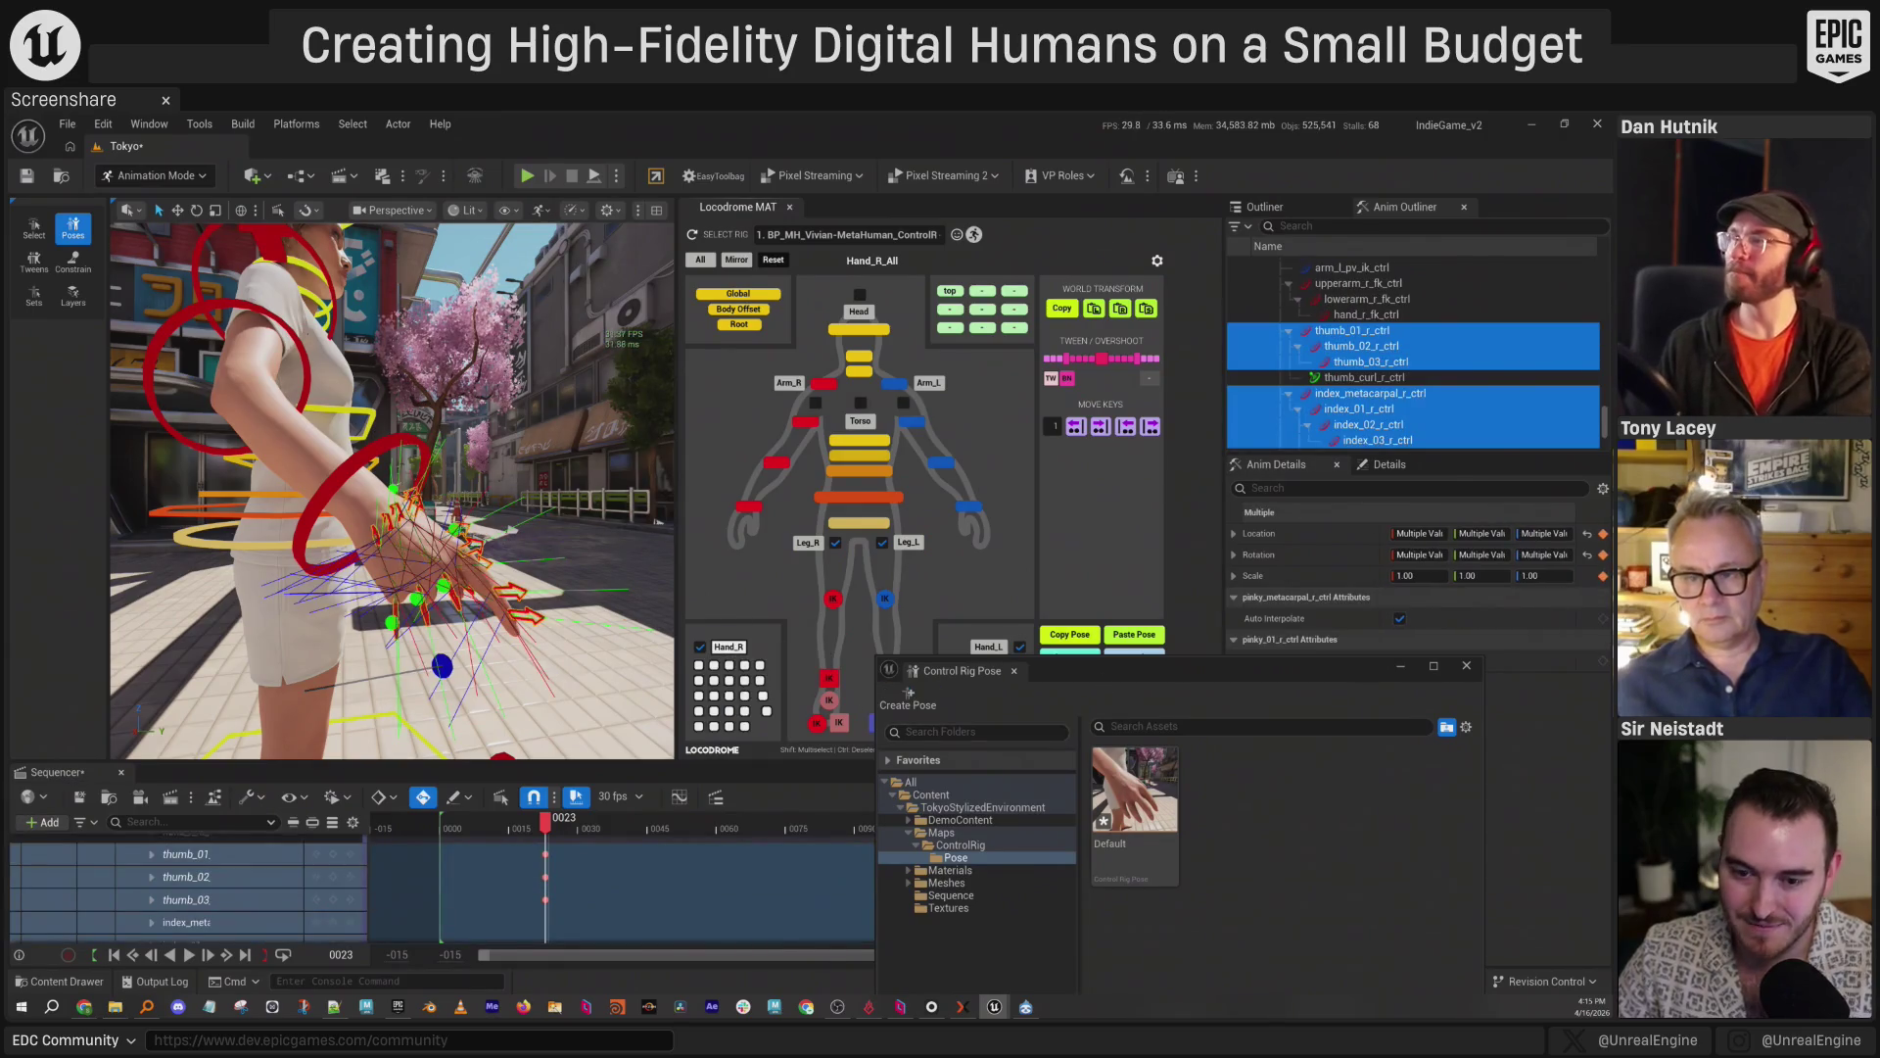
left_click_drag(1020, 670, 593, 407)
left_click(486, 434)
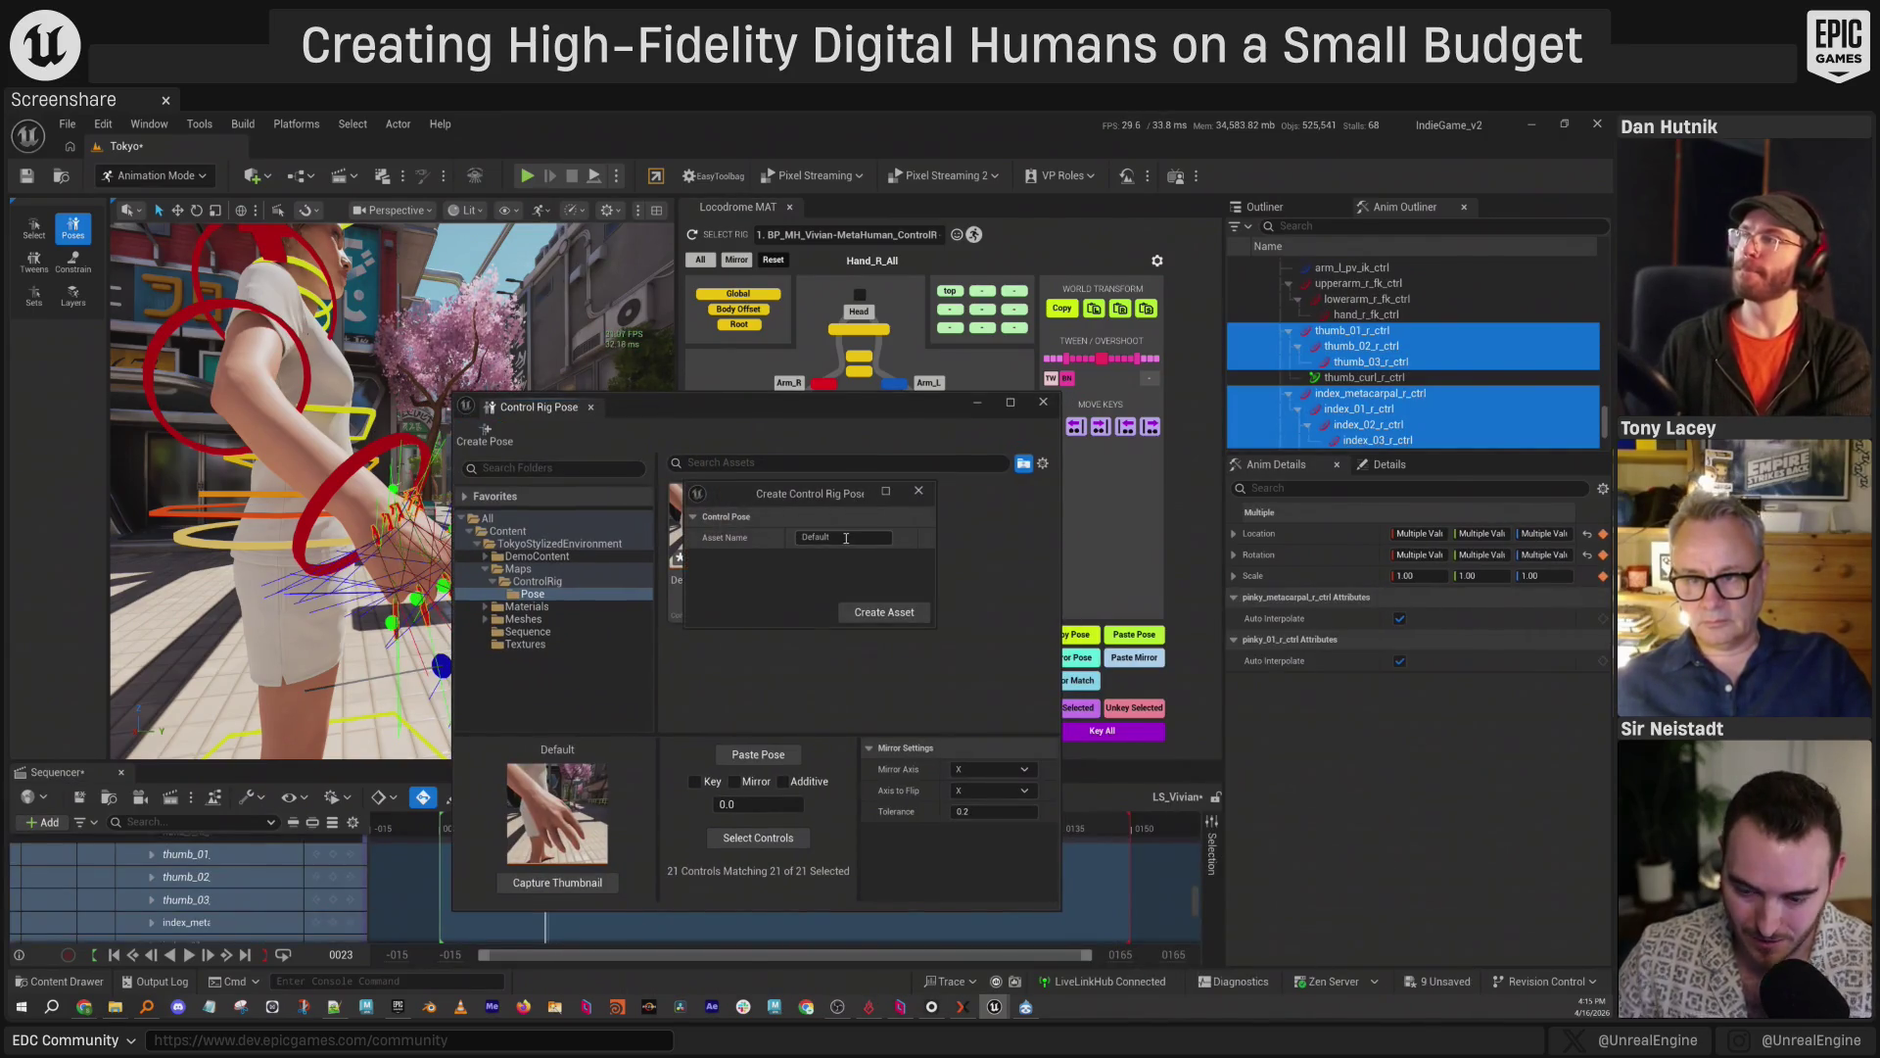
type("_1")
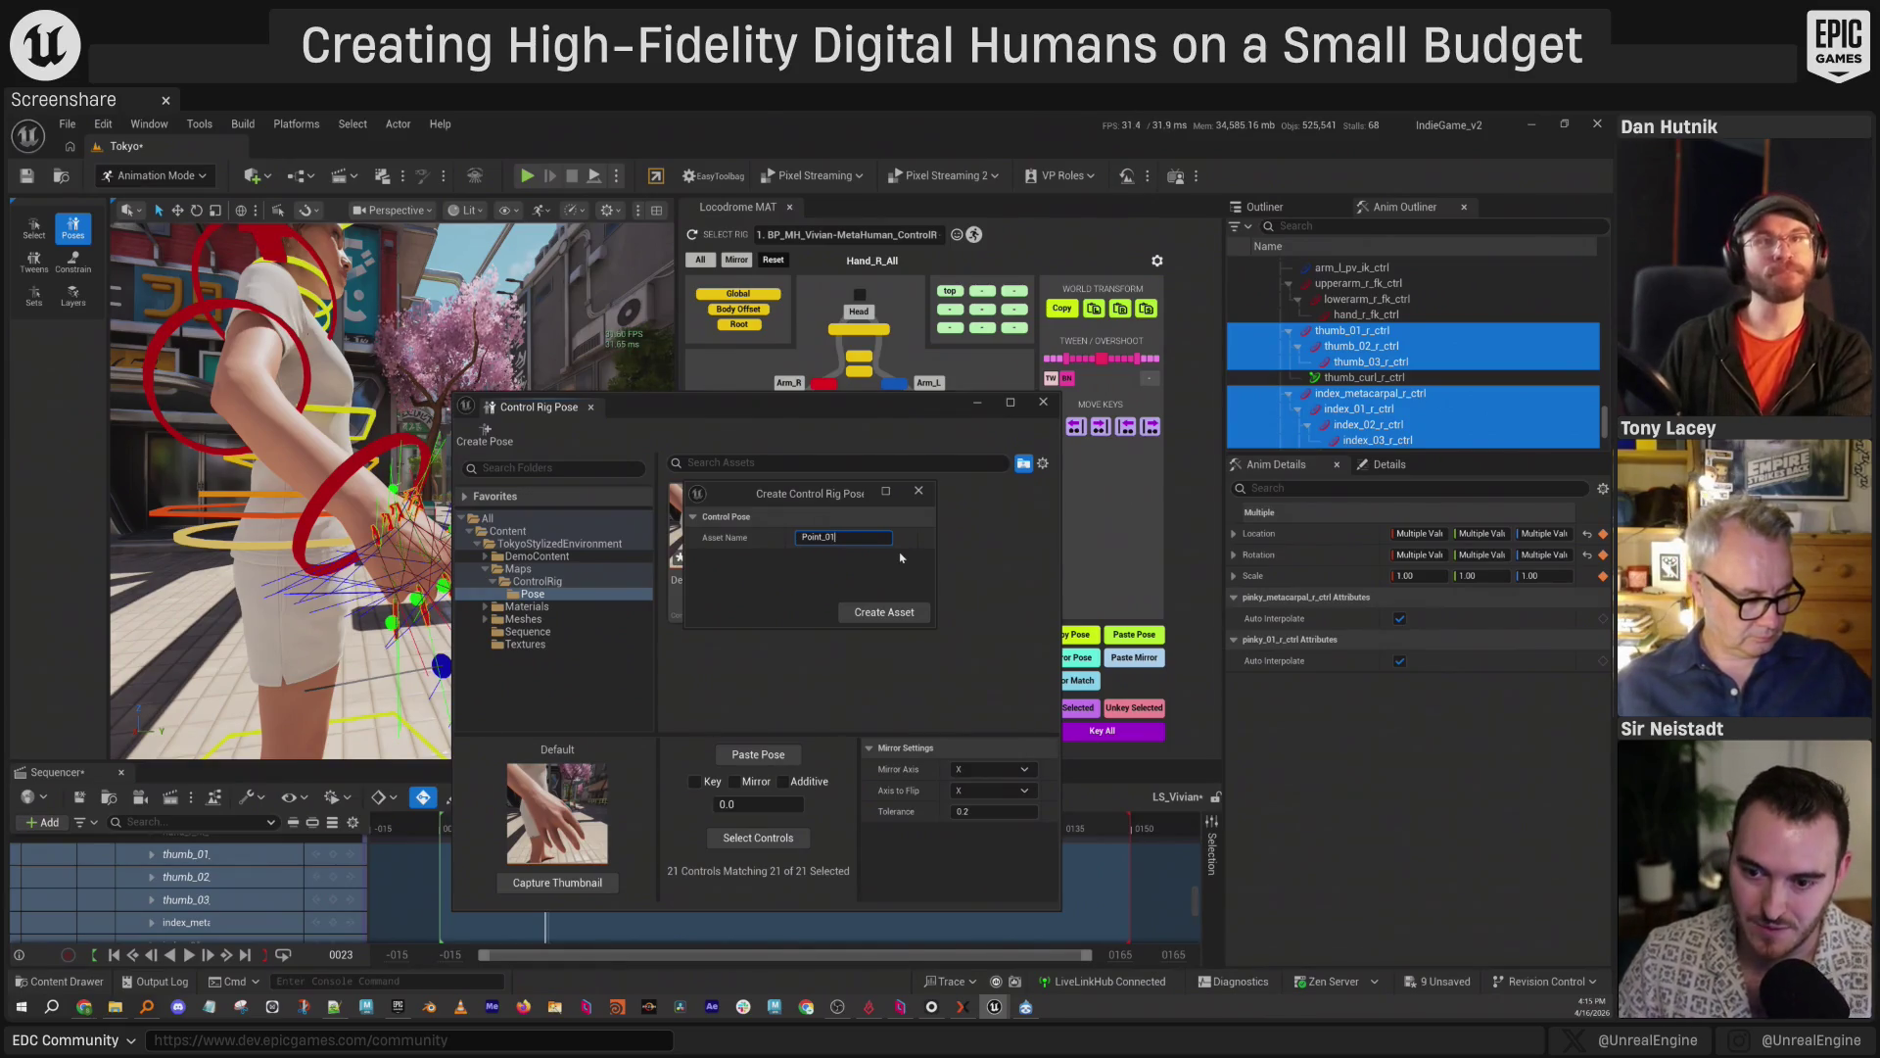
left_click(884, 613)
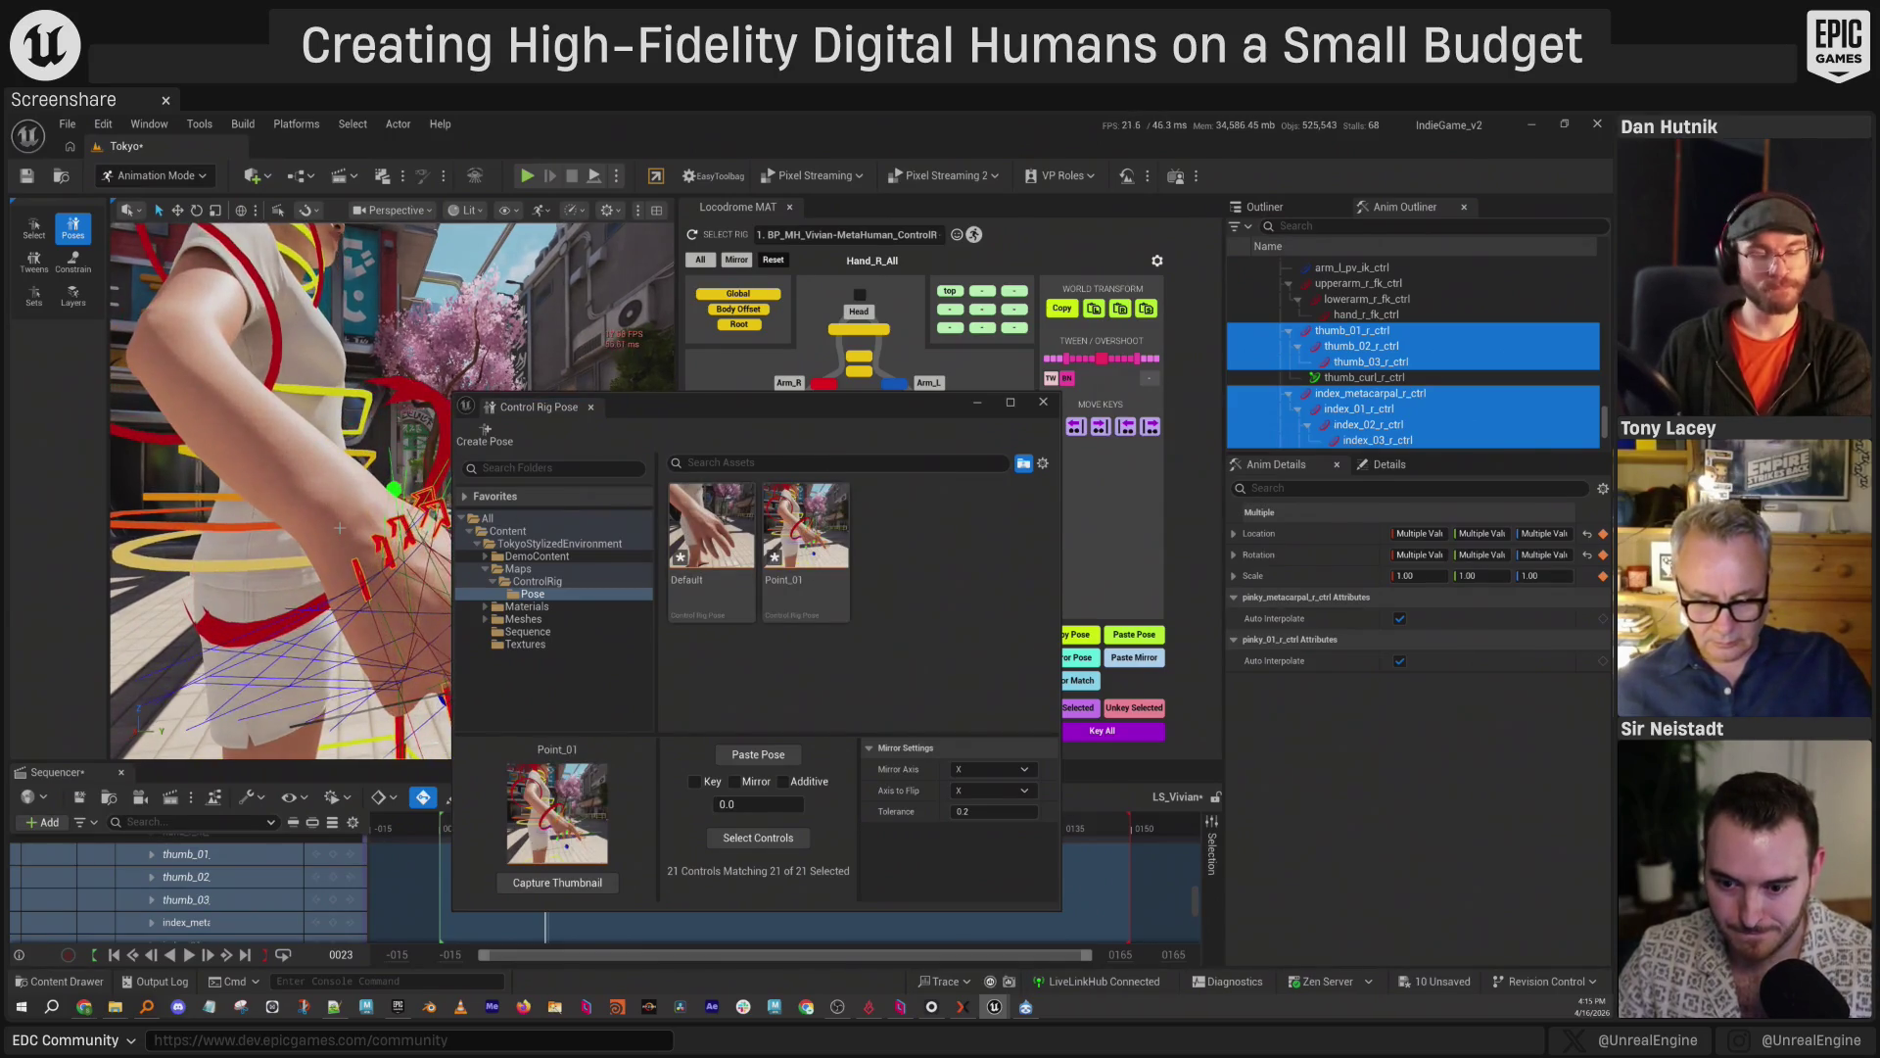
Capture Point_01's thumbnail, move the timeline to frame 0043, and hide the control rig gizmos.
left_click(557, 883)
left_click_drag(700, 401, 1059, 356)
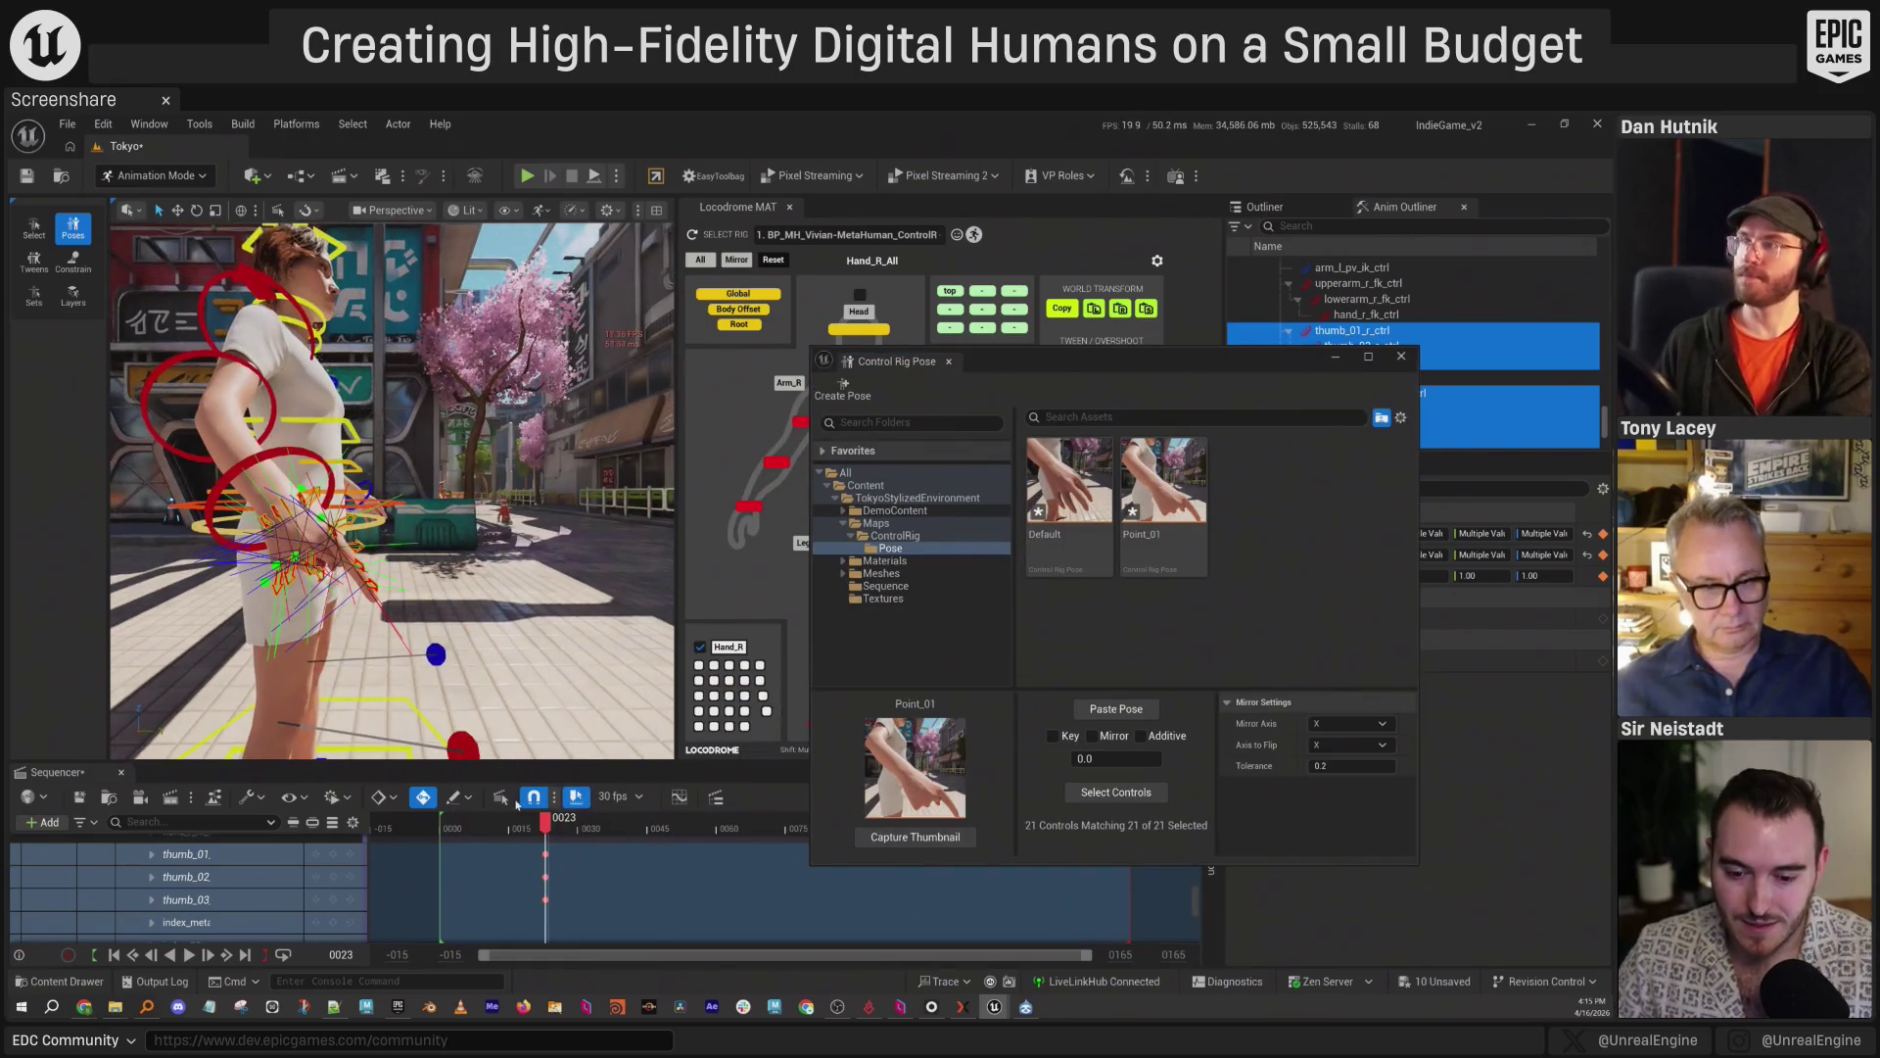
left_click_drag(578, 830, 637, 828)
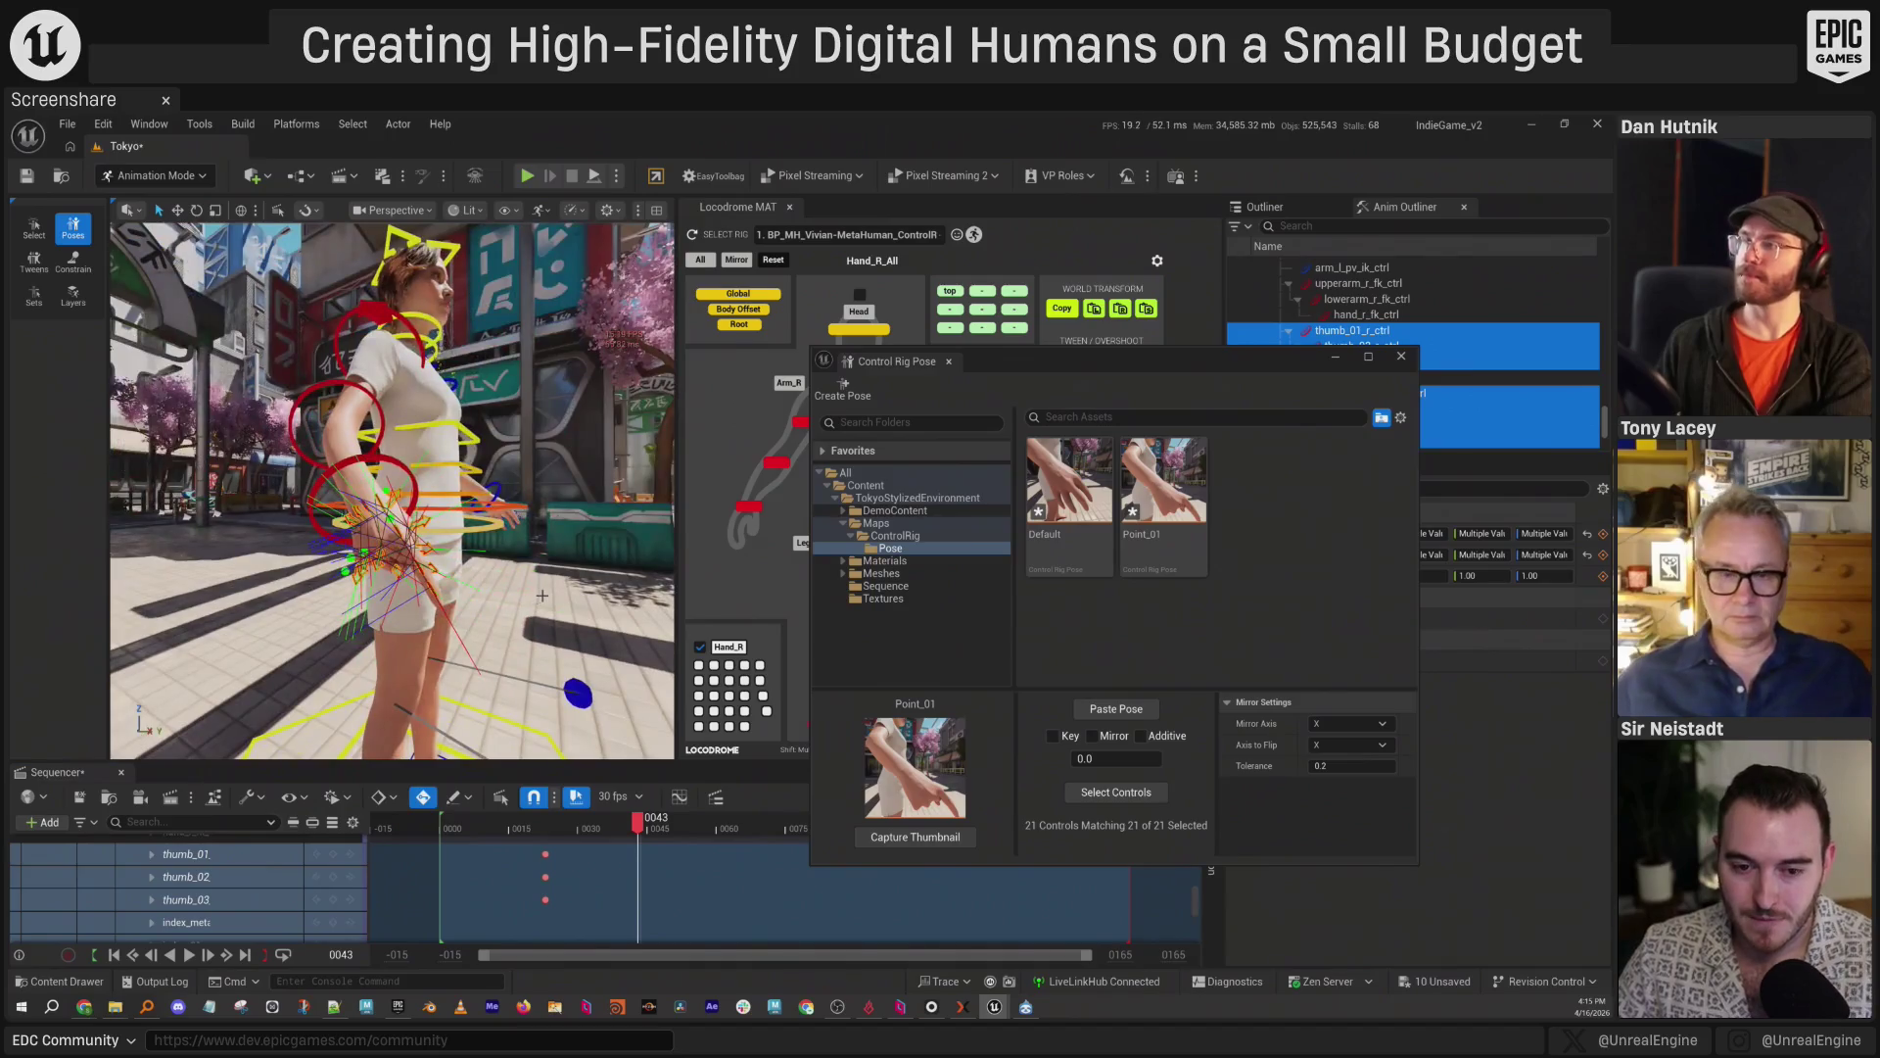
key("t")
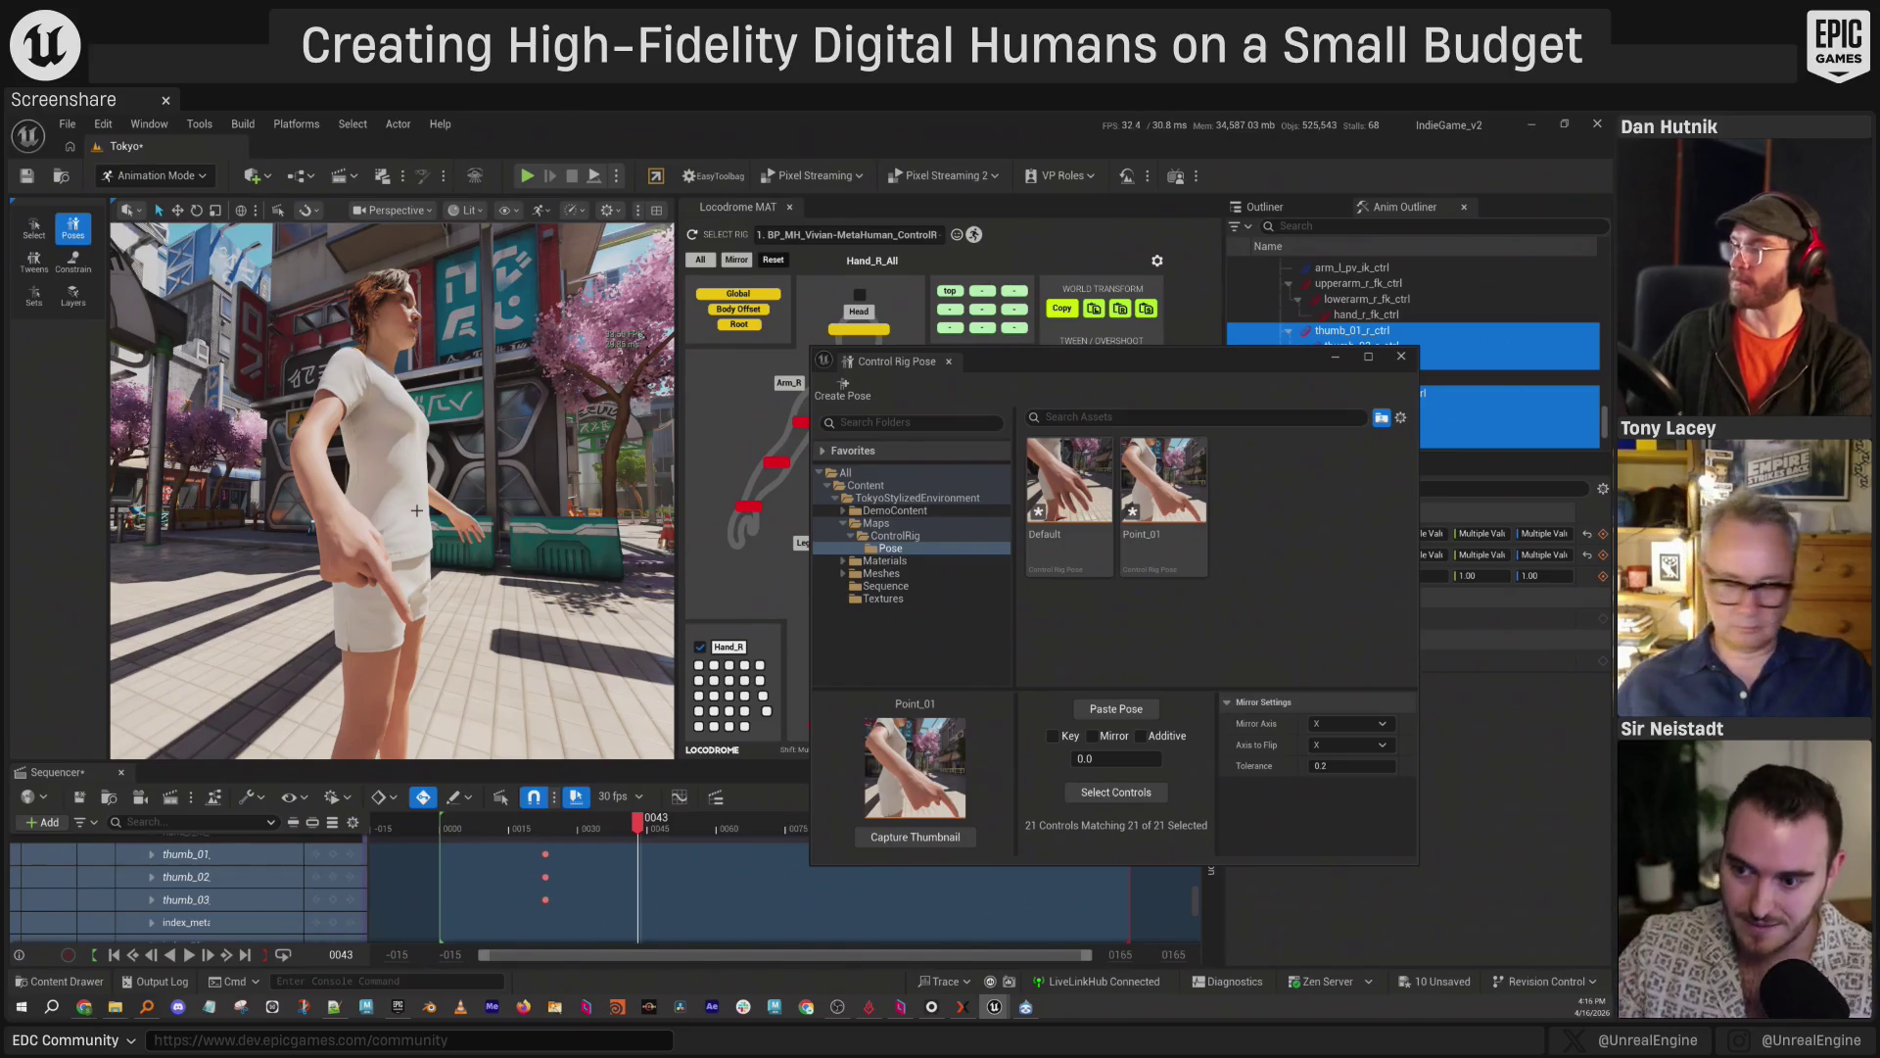
Dolly the camera in closer to Vivian with the control rig gizmos hidden.
mouse_move(417, 510)
left_mouse_down()
mouse_move(376, 469)
mouse_move(441, 511)
left_mouse_up()
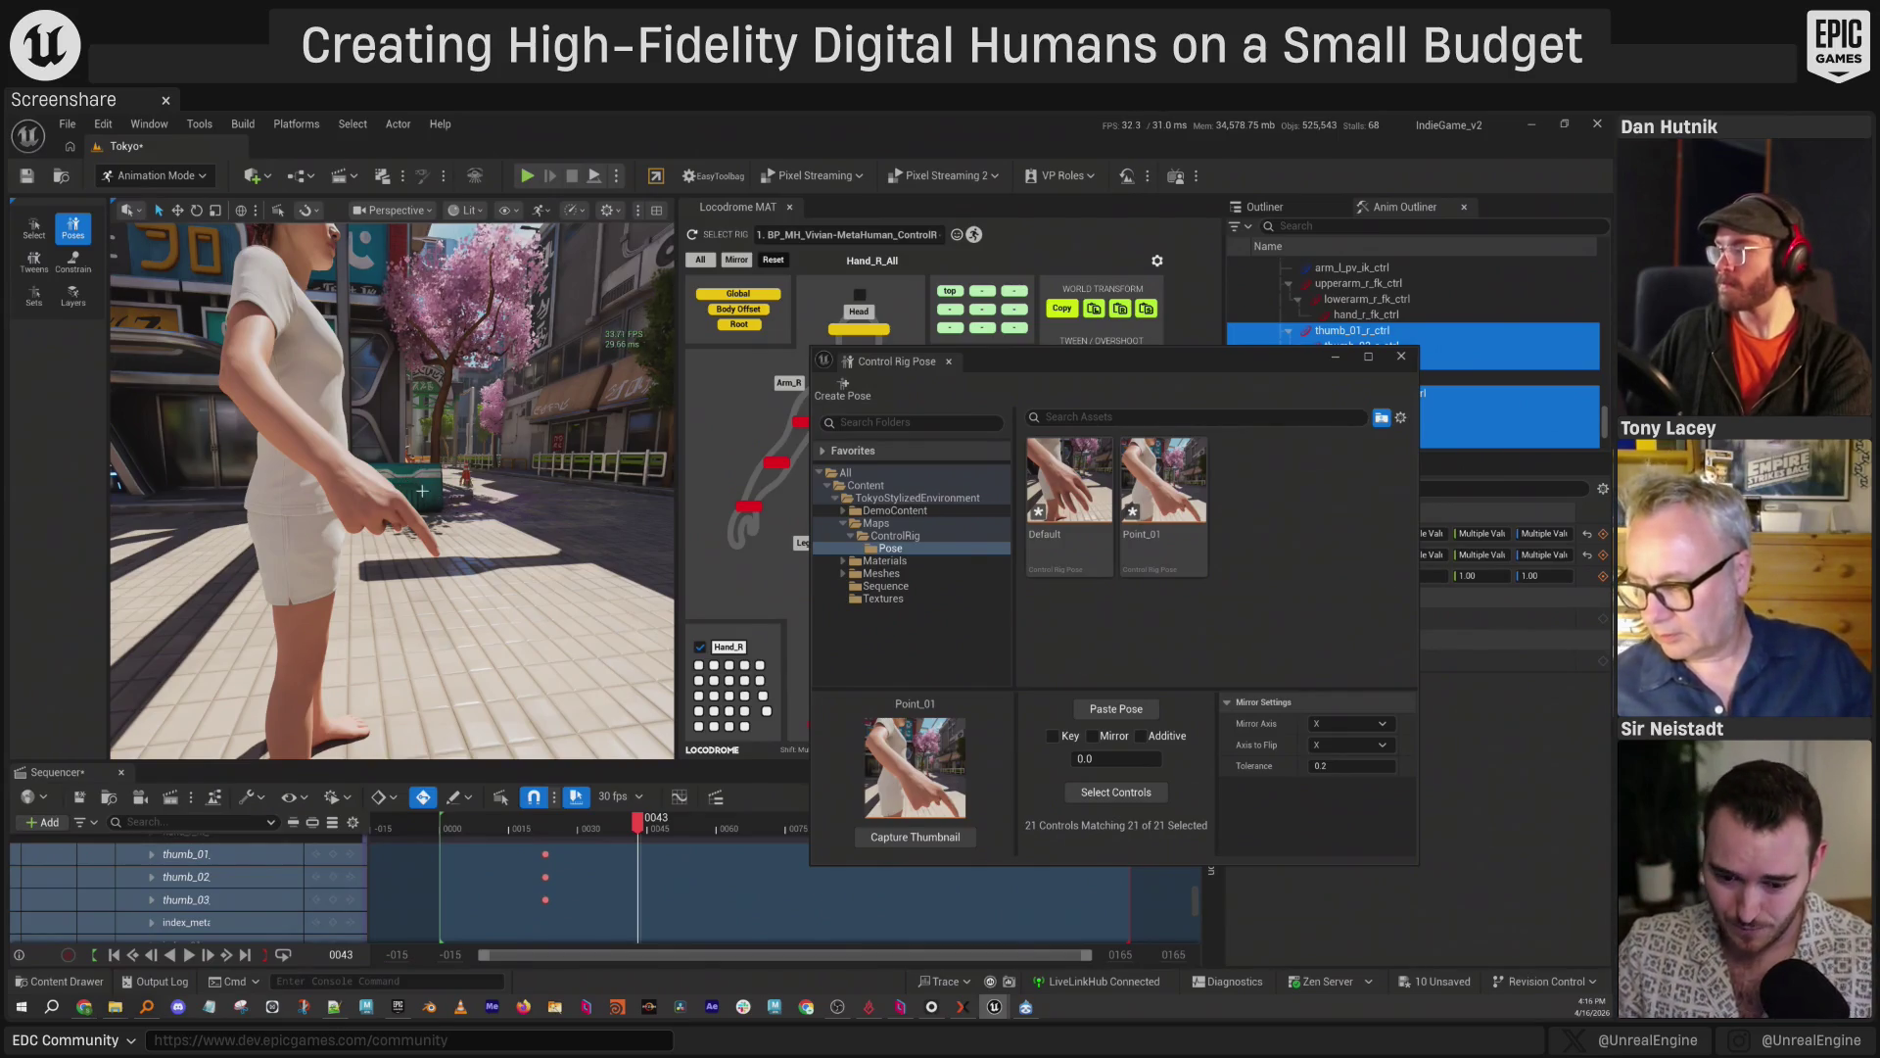
Paste the Default hand pose at frame 43 and preview partial blends toward Point_01.
left_click_drag(1155, 365, 1164, 376)
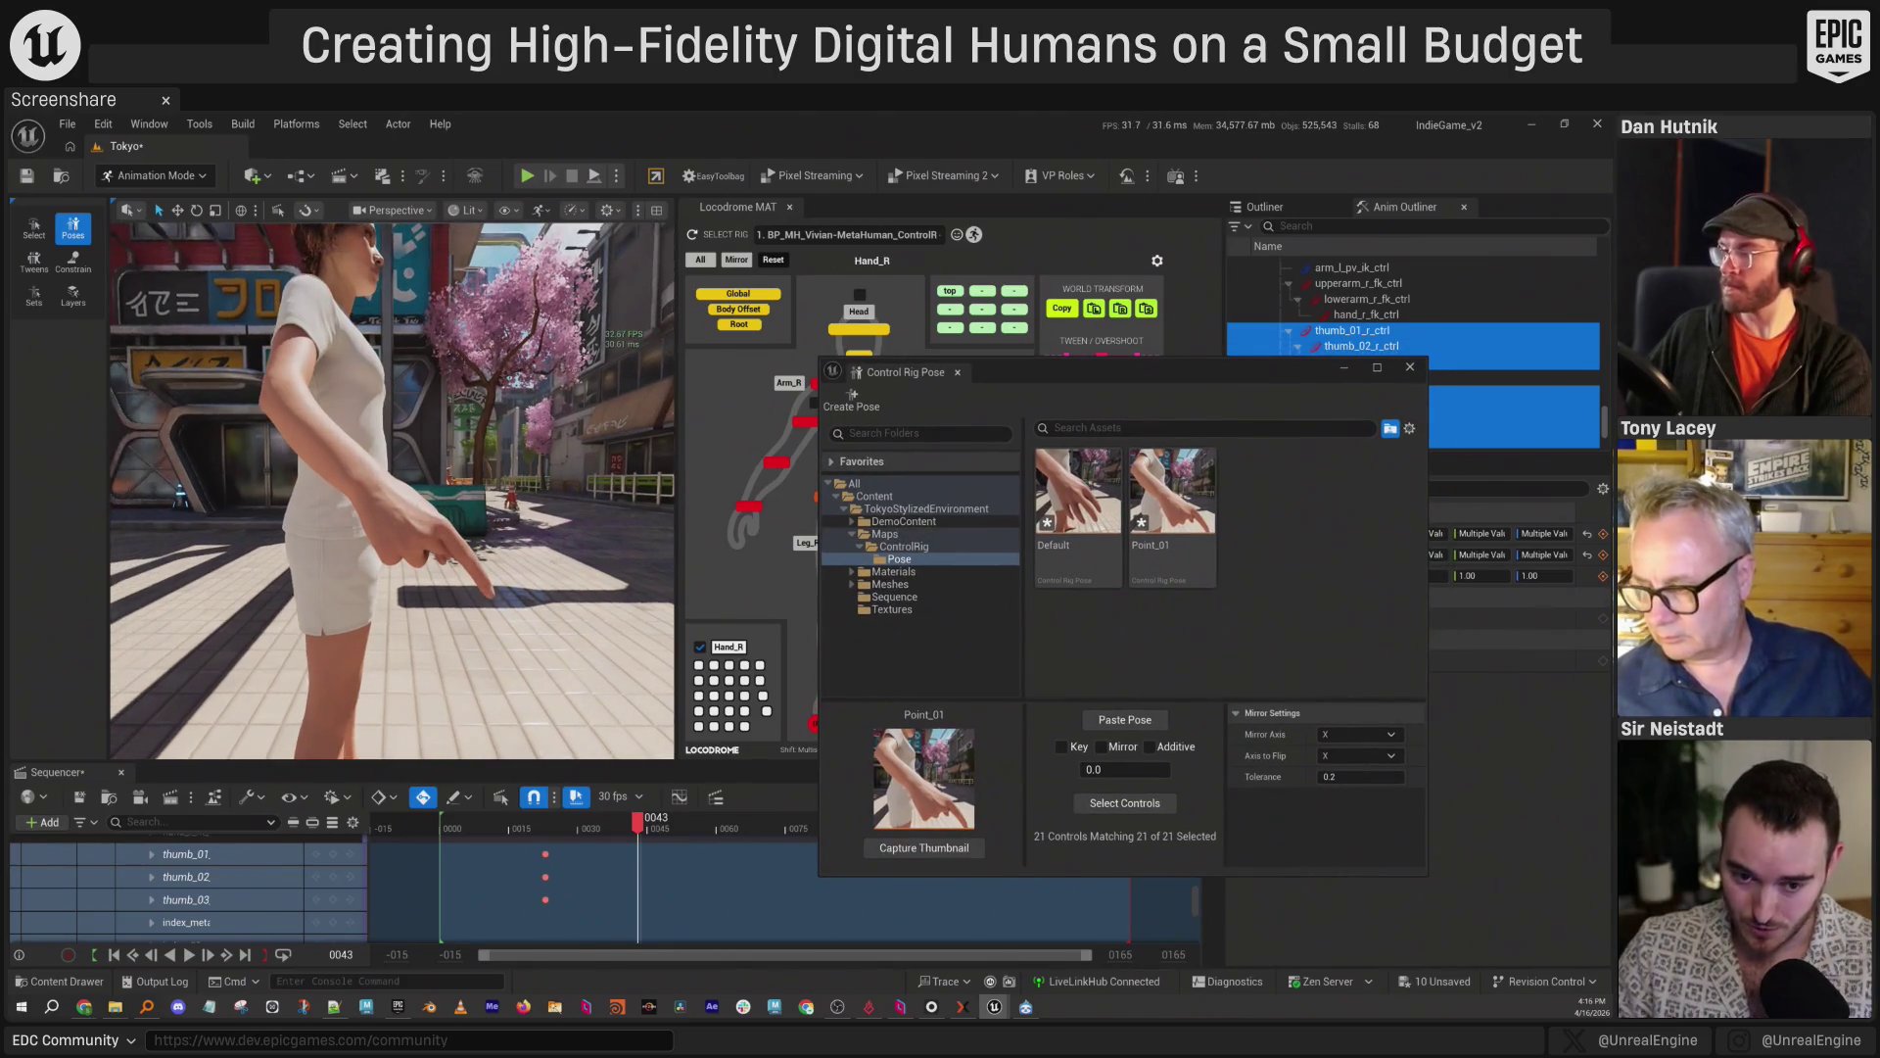
double_click(1081, 499)
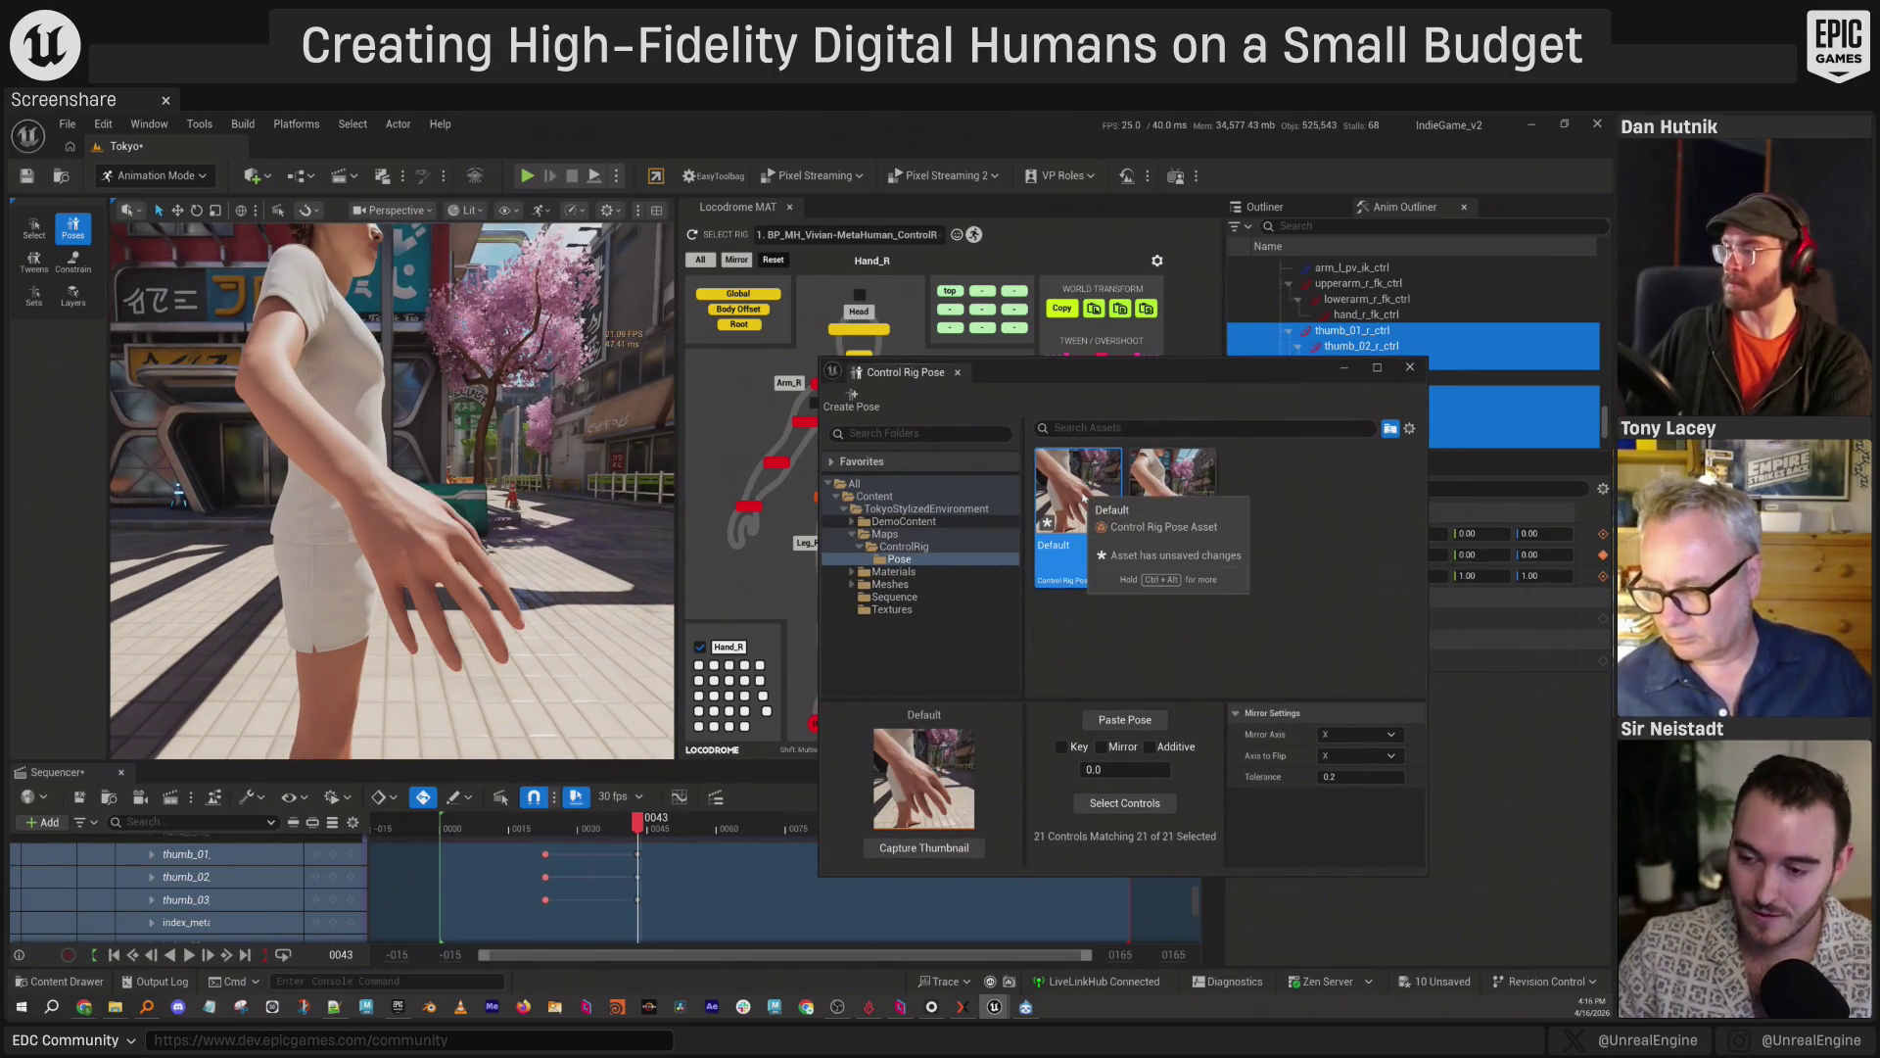
left_click(1164, 502)
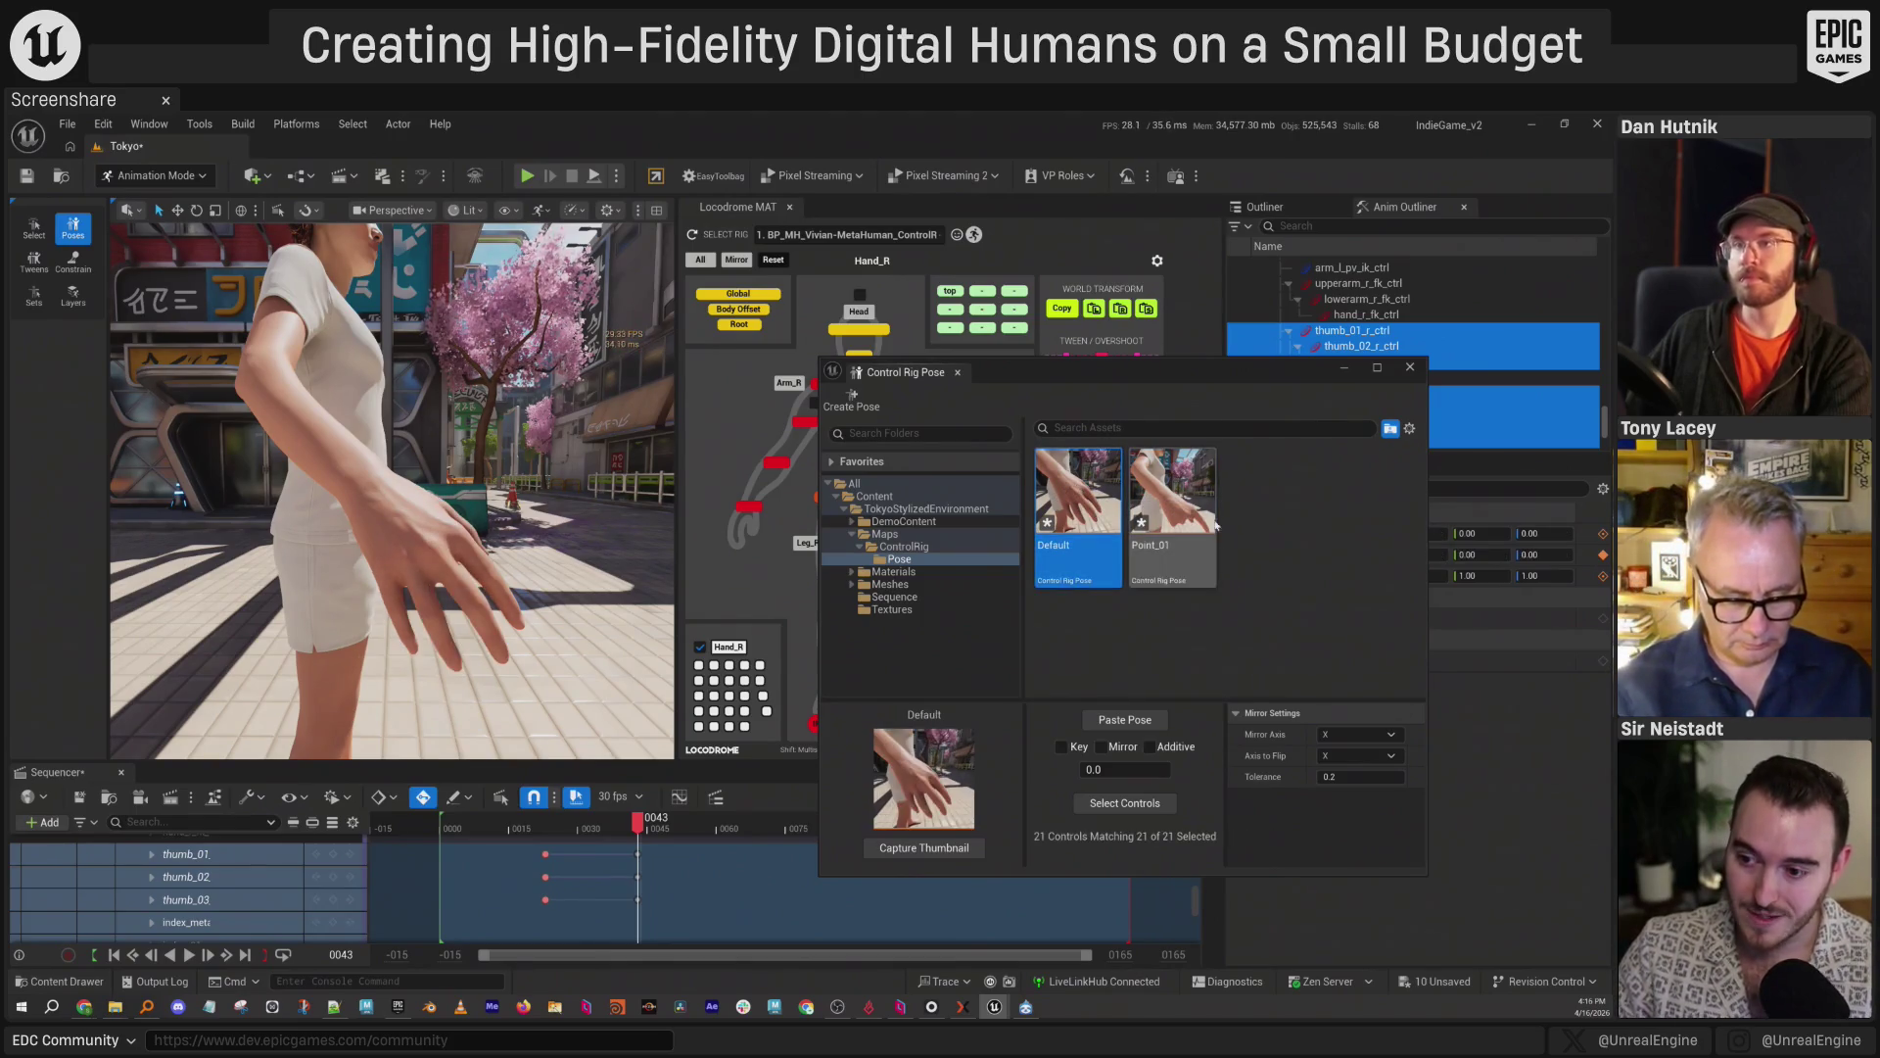
left_click_drag(1099, 769, 1134, 769)
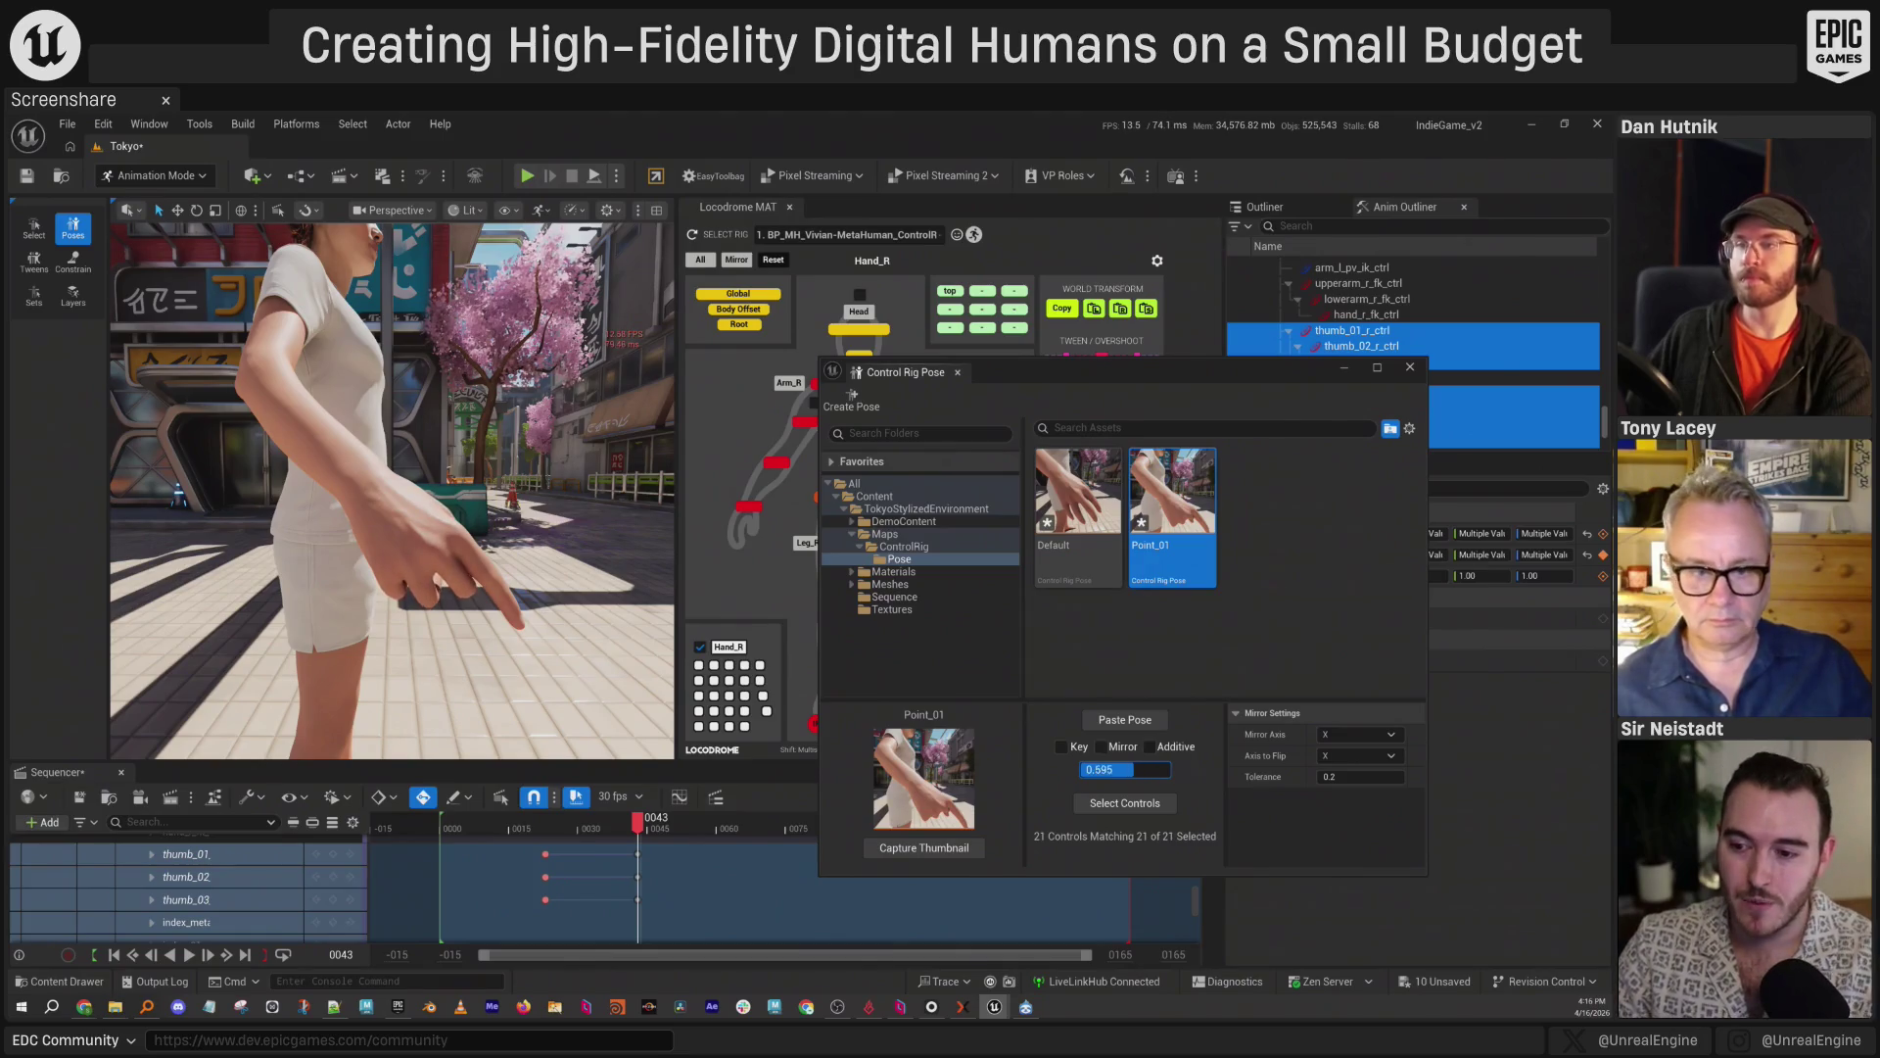
type("0")
left_click(1077, 499)
left_click(1149, 578)
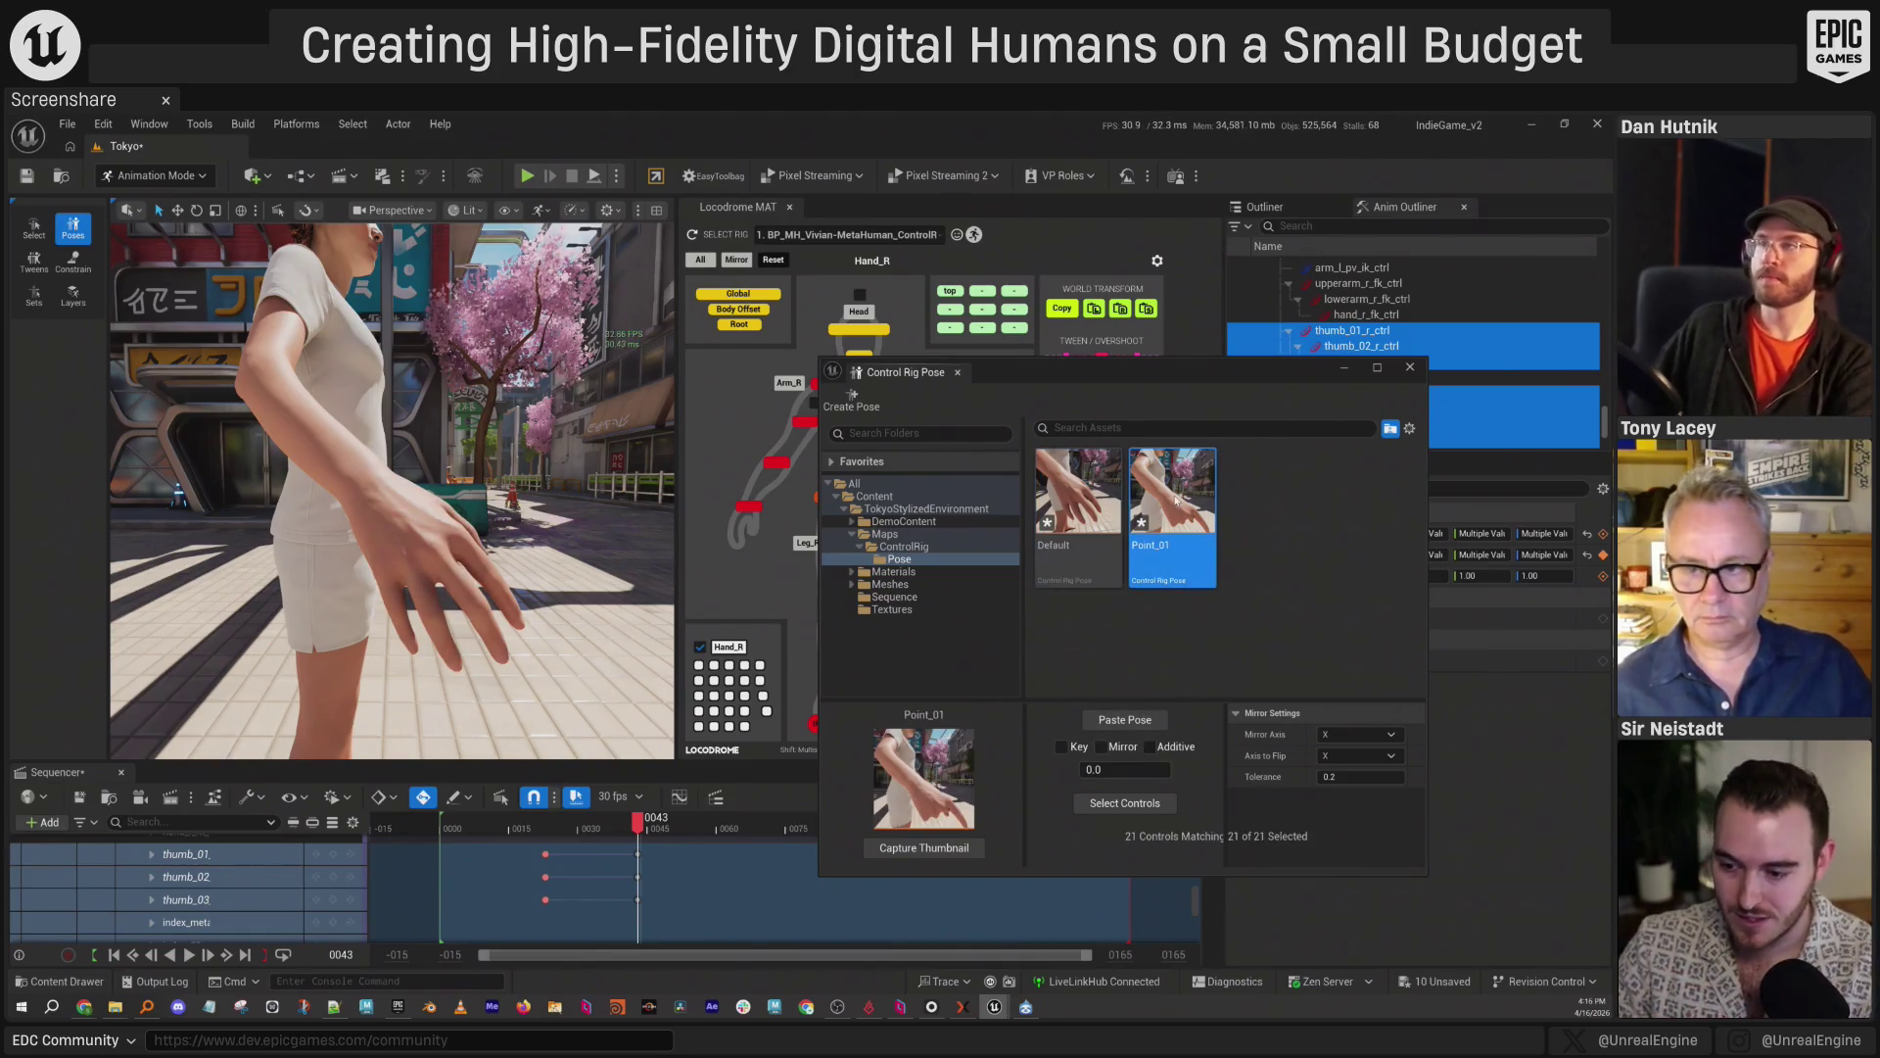
left_click(1156, 722)
Blend slightly toward Default, then at frame 0056 blend the hand back toward Point_01.
left_click(1096, 553)
left_click_drag(1097, 769, 1103, 769)
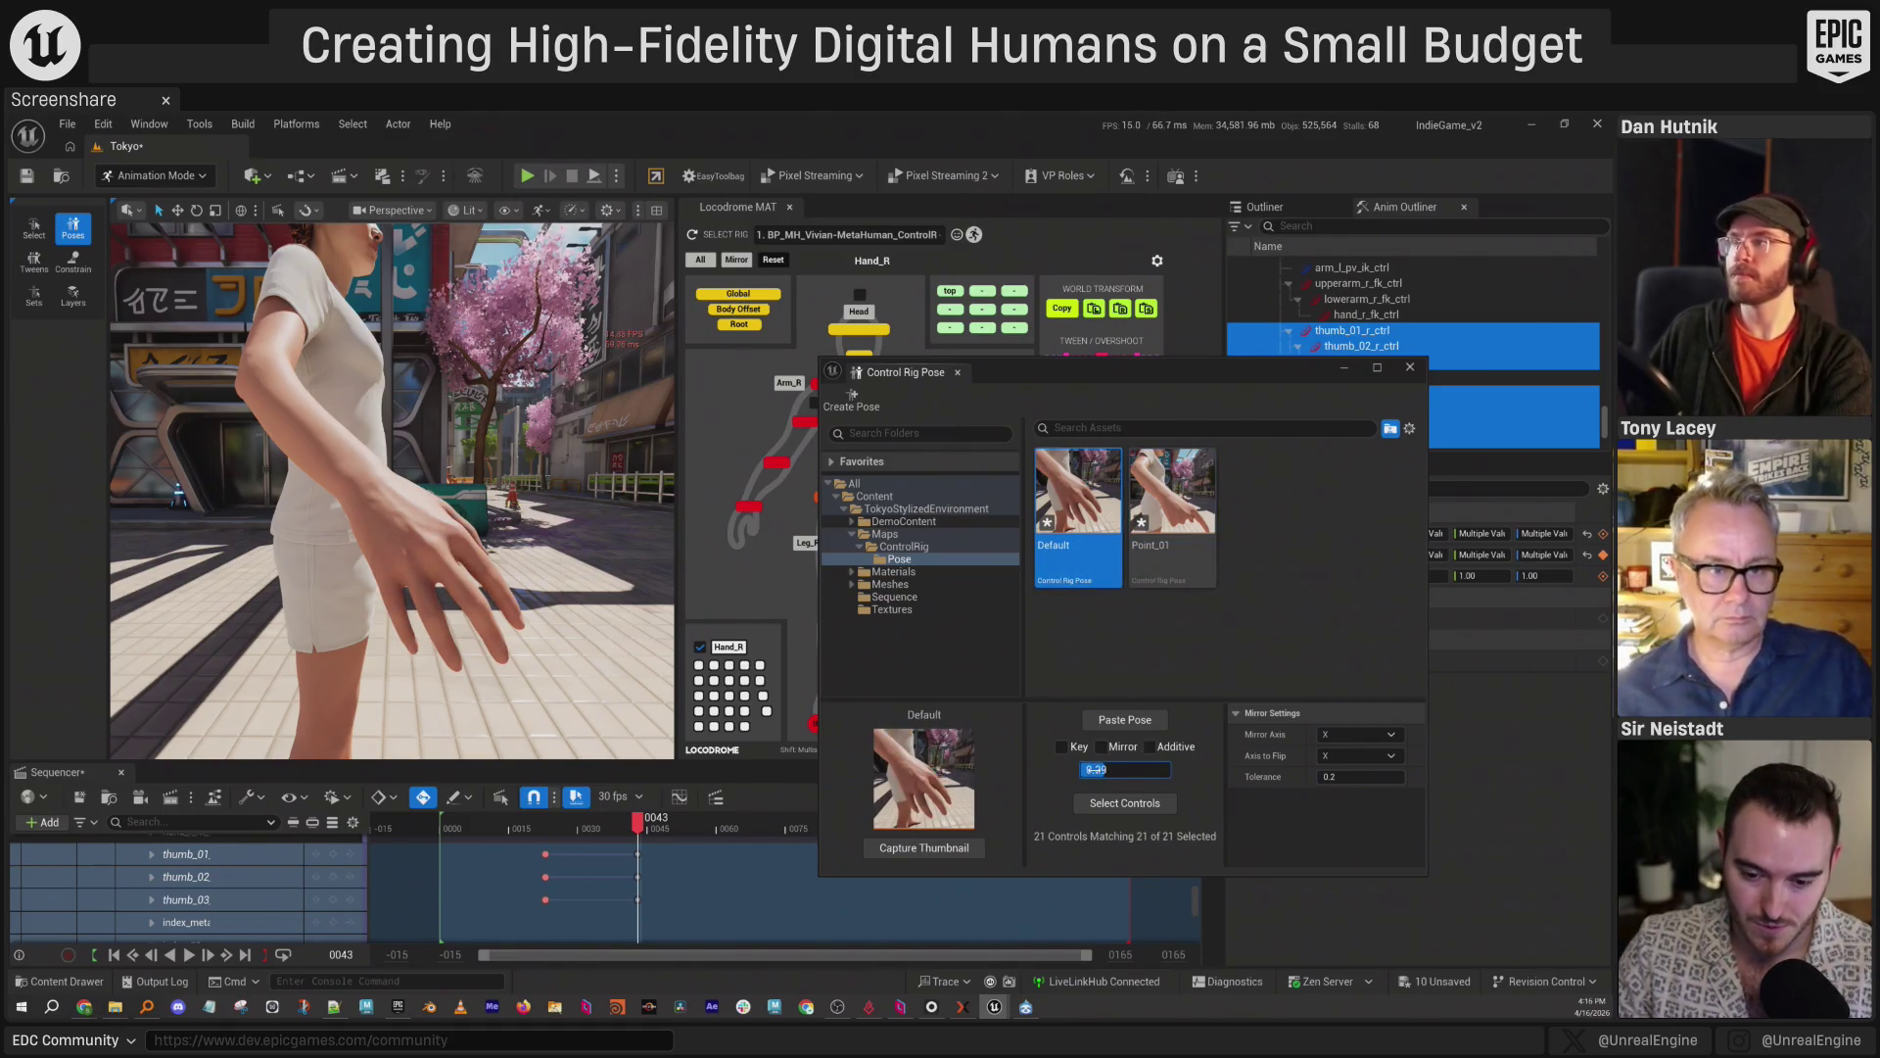
key("space")
left_click(1161, 548)
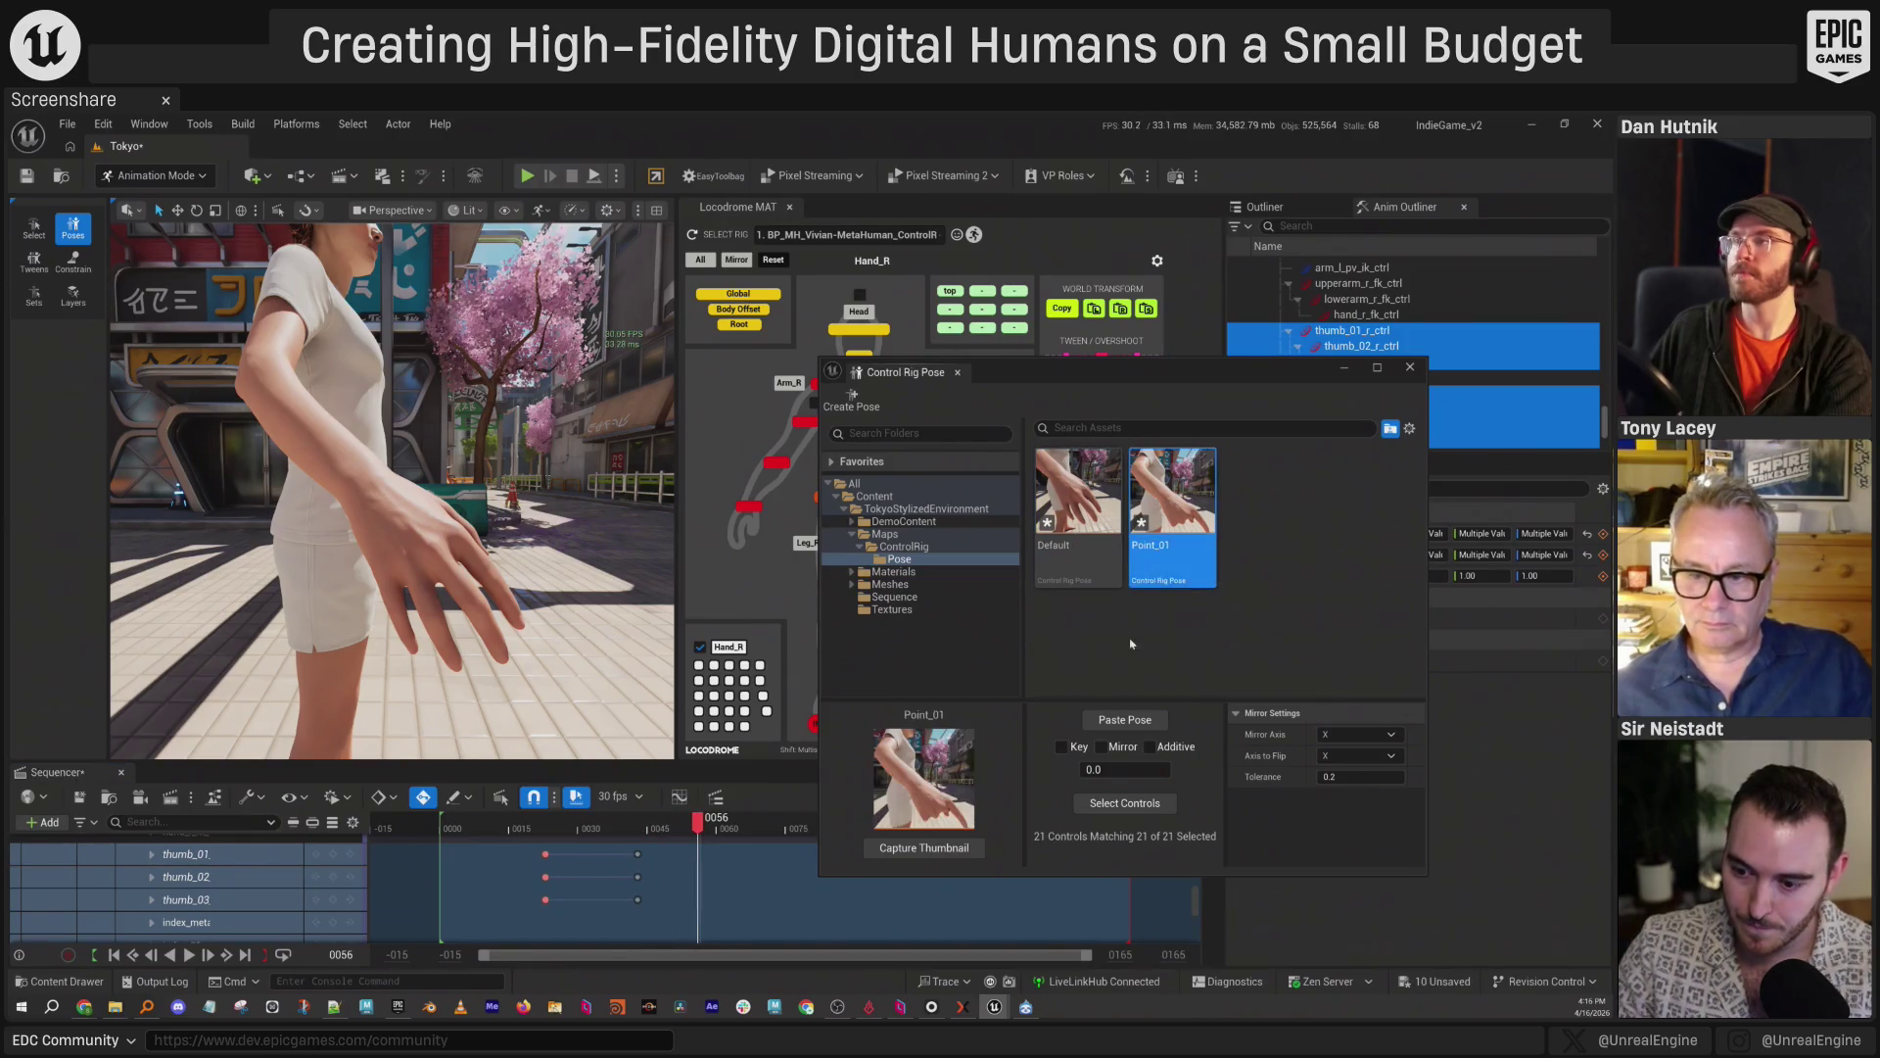
left_click_drag(1095, 769, 1123, 769)
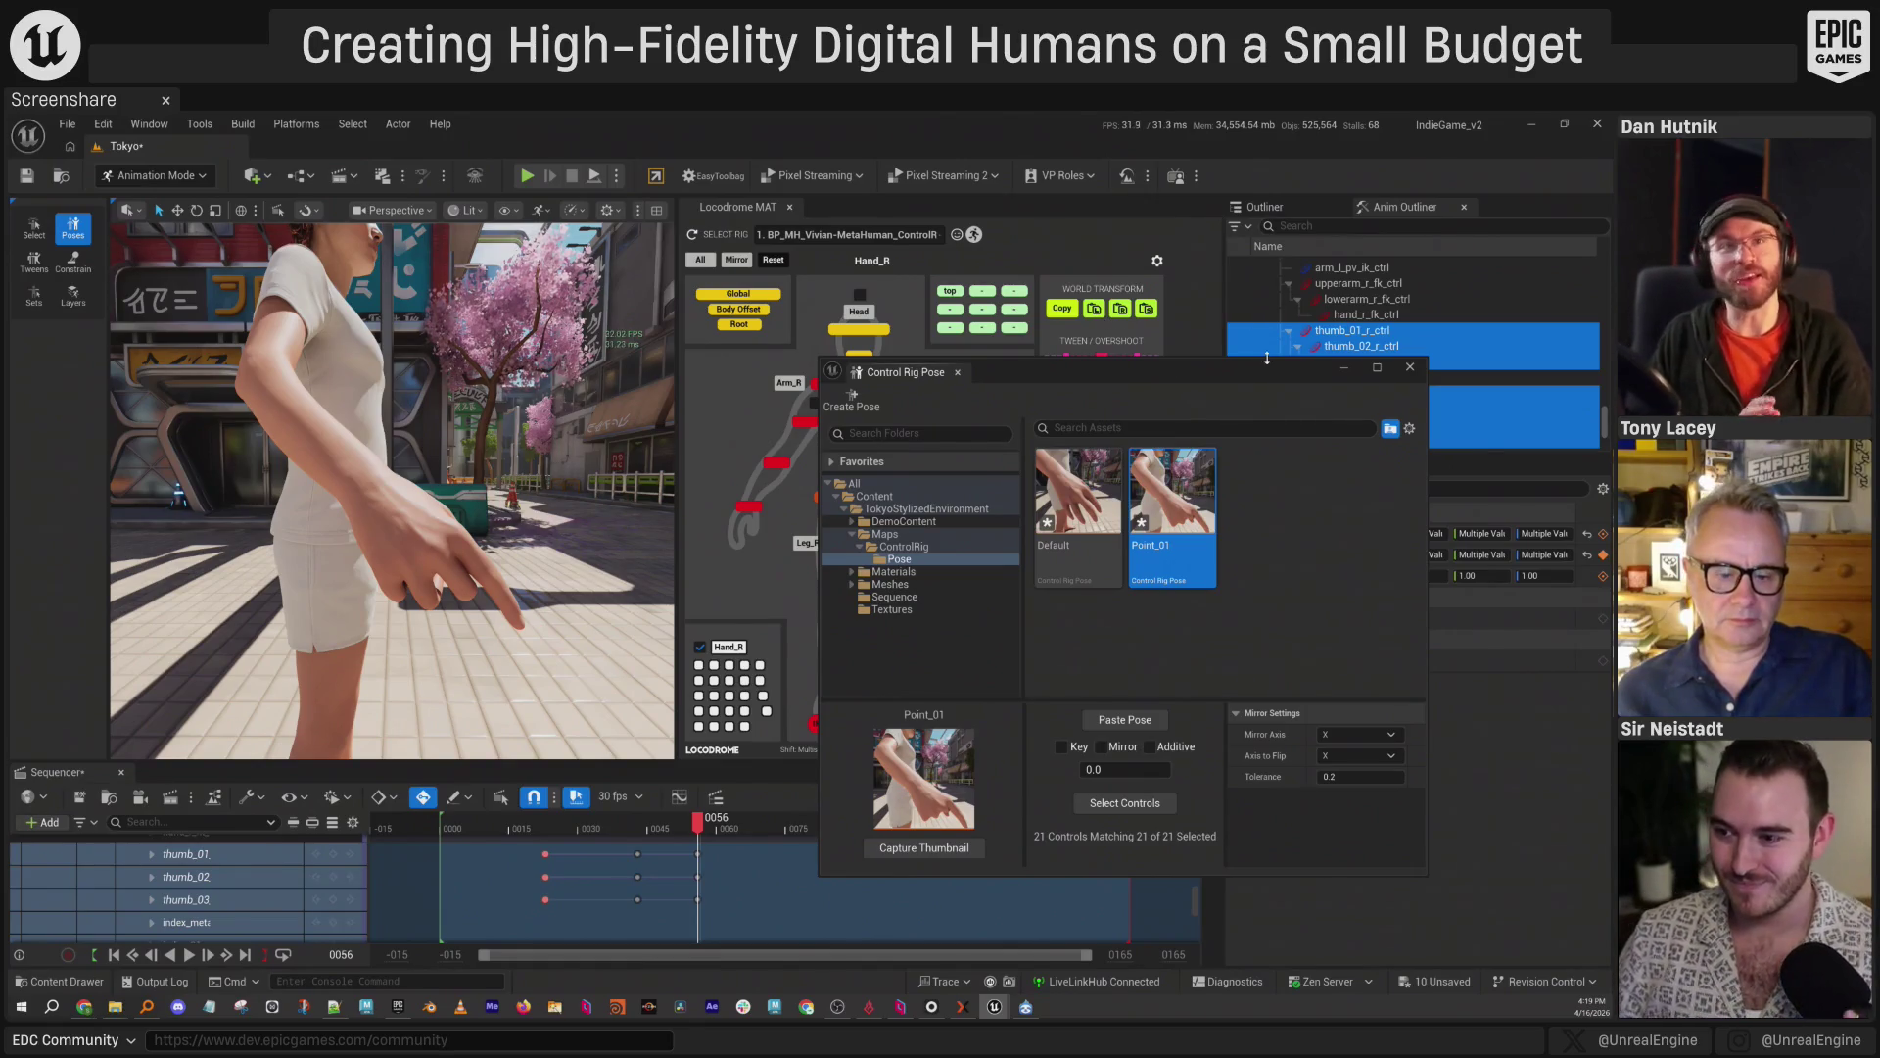
Close the pose library window and bring Rokoko Studio to the front.
mouse_move(1275, 374)
left_mouse_down()
mouse_move(1251, 377)
mouse_move(1269, 377)
left_mouse_up()
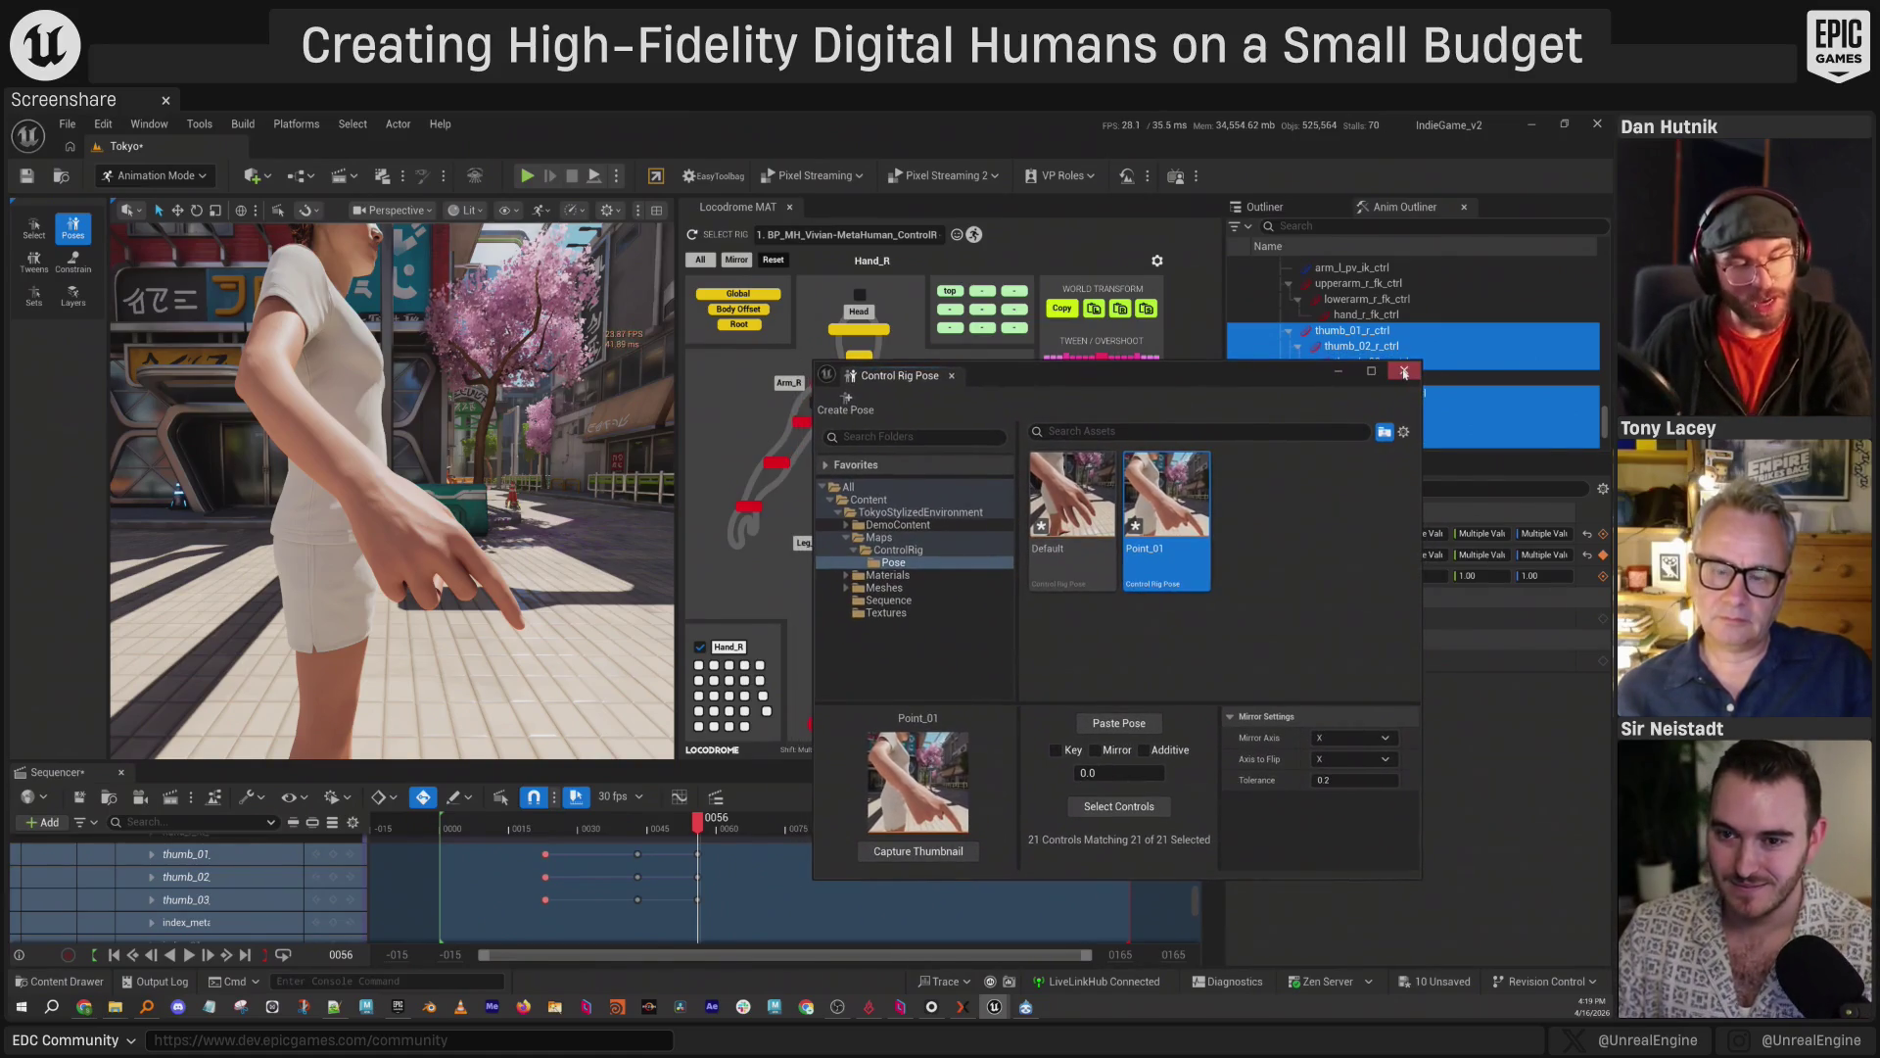
left_click(1405, 373)
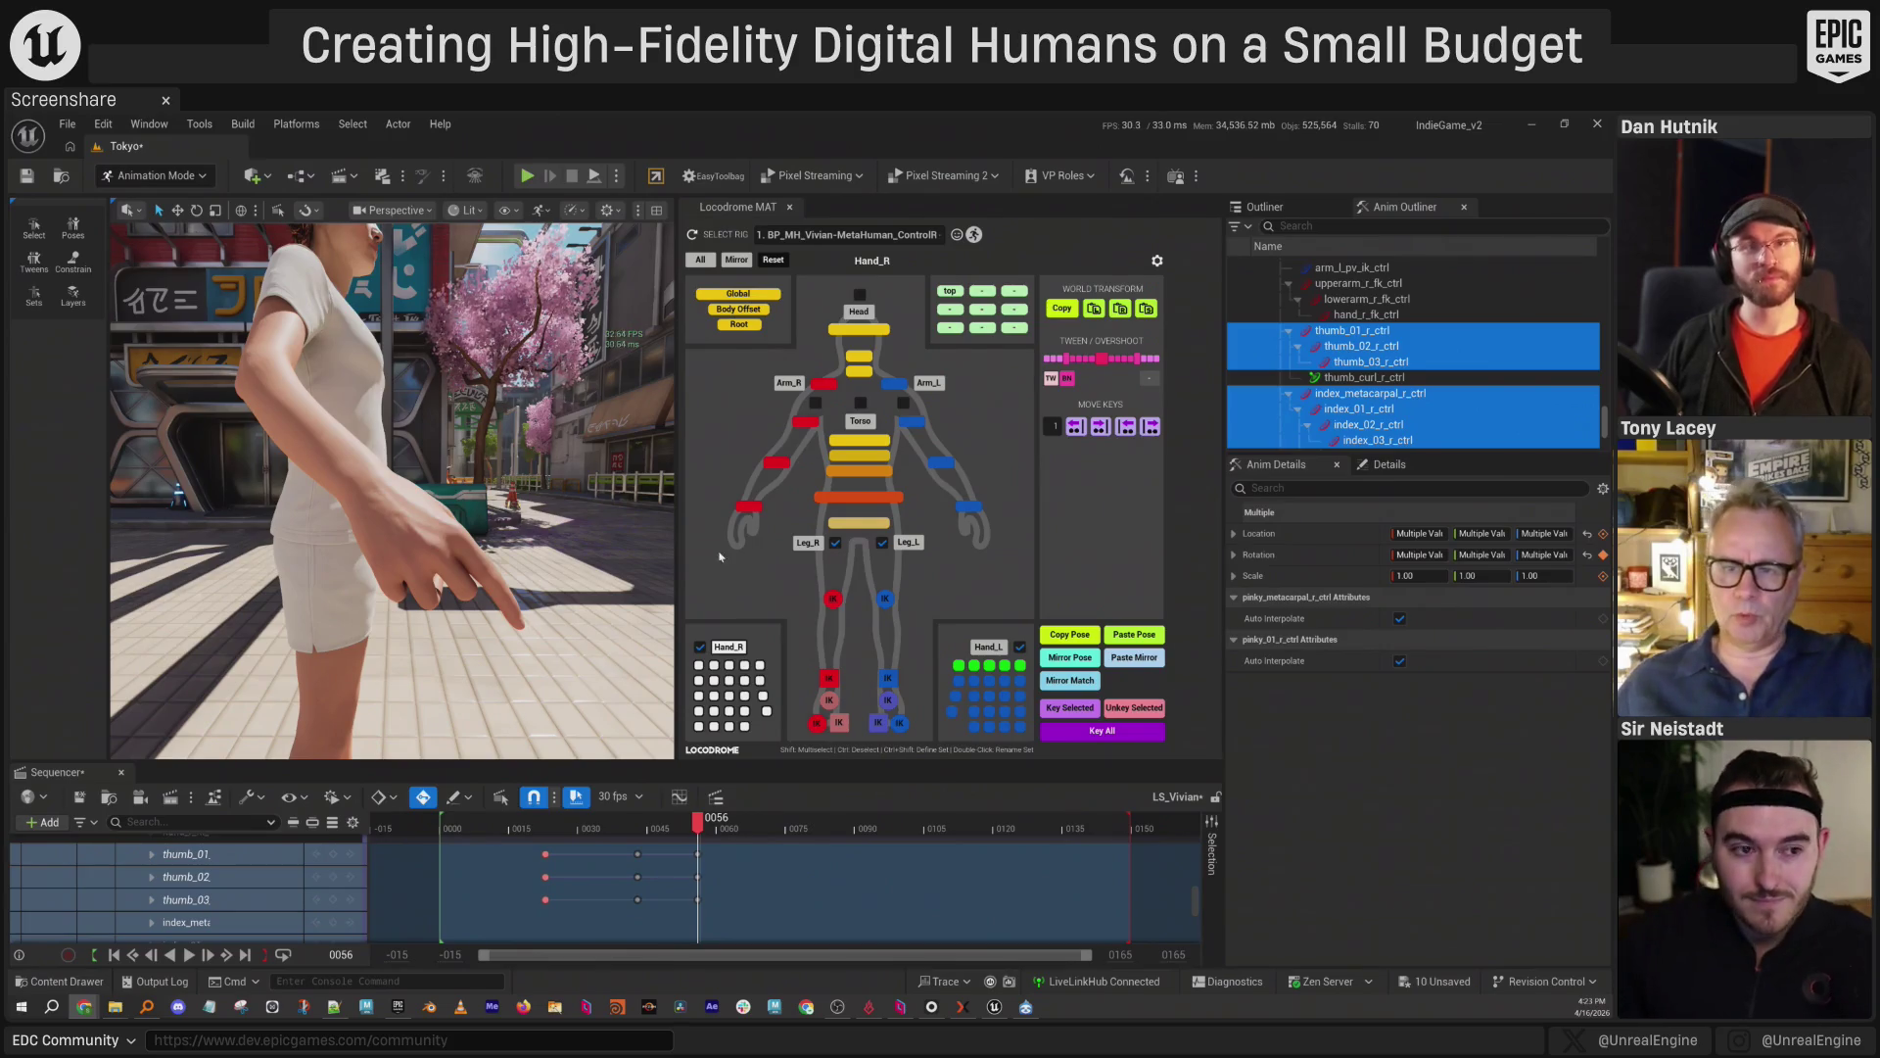
left_click(931, 1006)
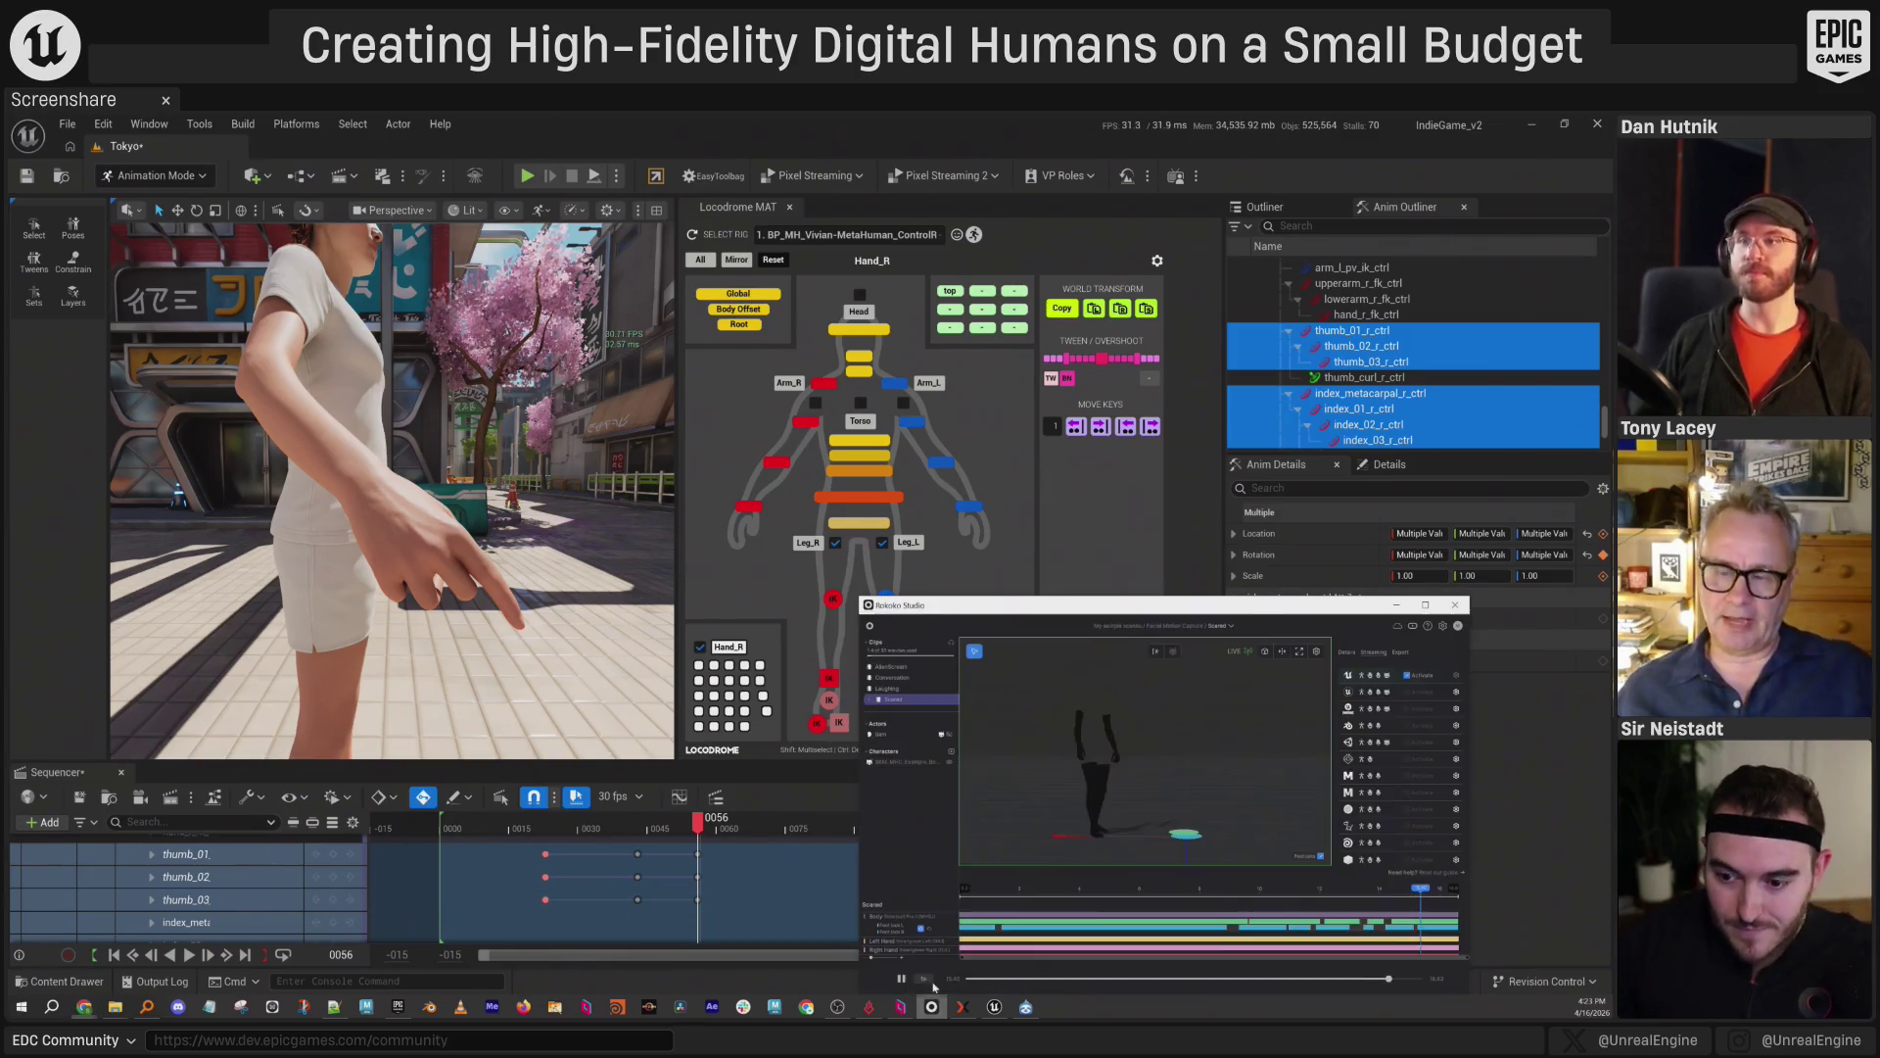
Open a saved scene from Rokoko Studio's Home > Projects list, then return to Unreal.
mouse_move(1038, 605)
left_mouse_down()
mouse_move(757, 565)
mouse_move(587, 410)
left_mouse_up()
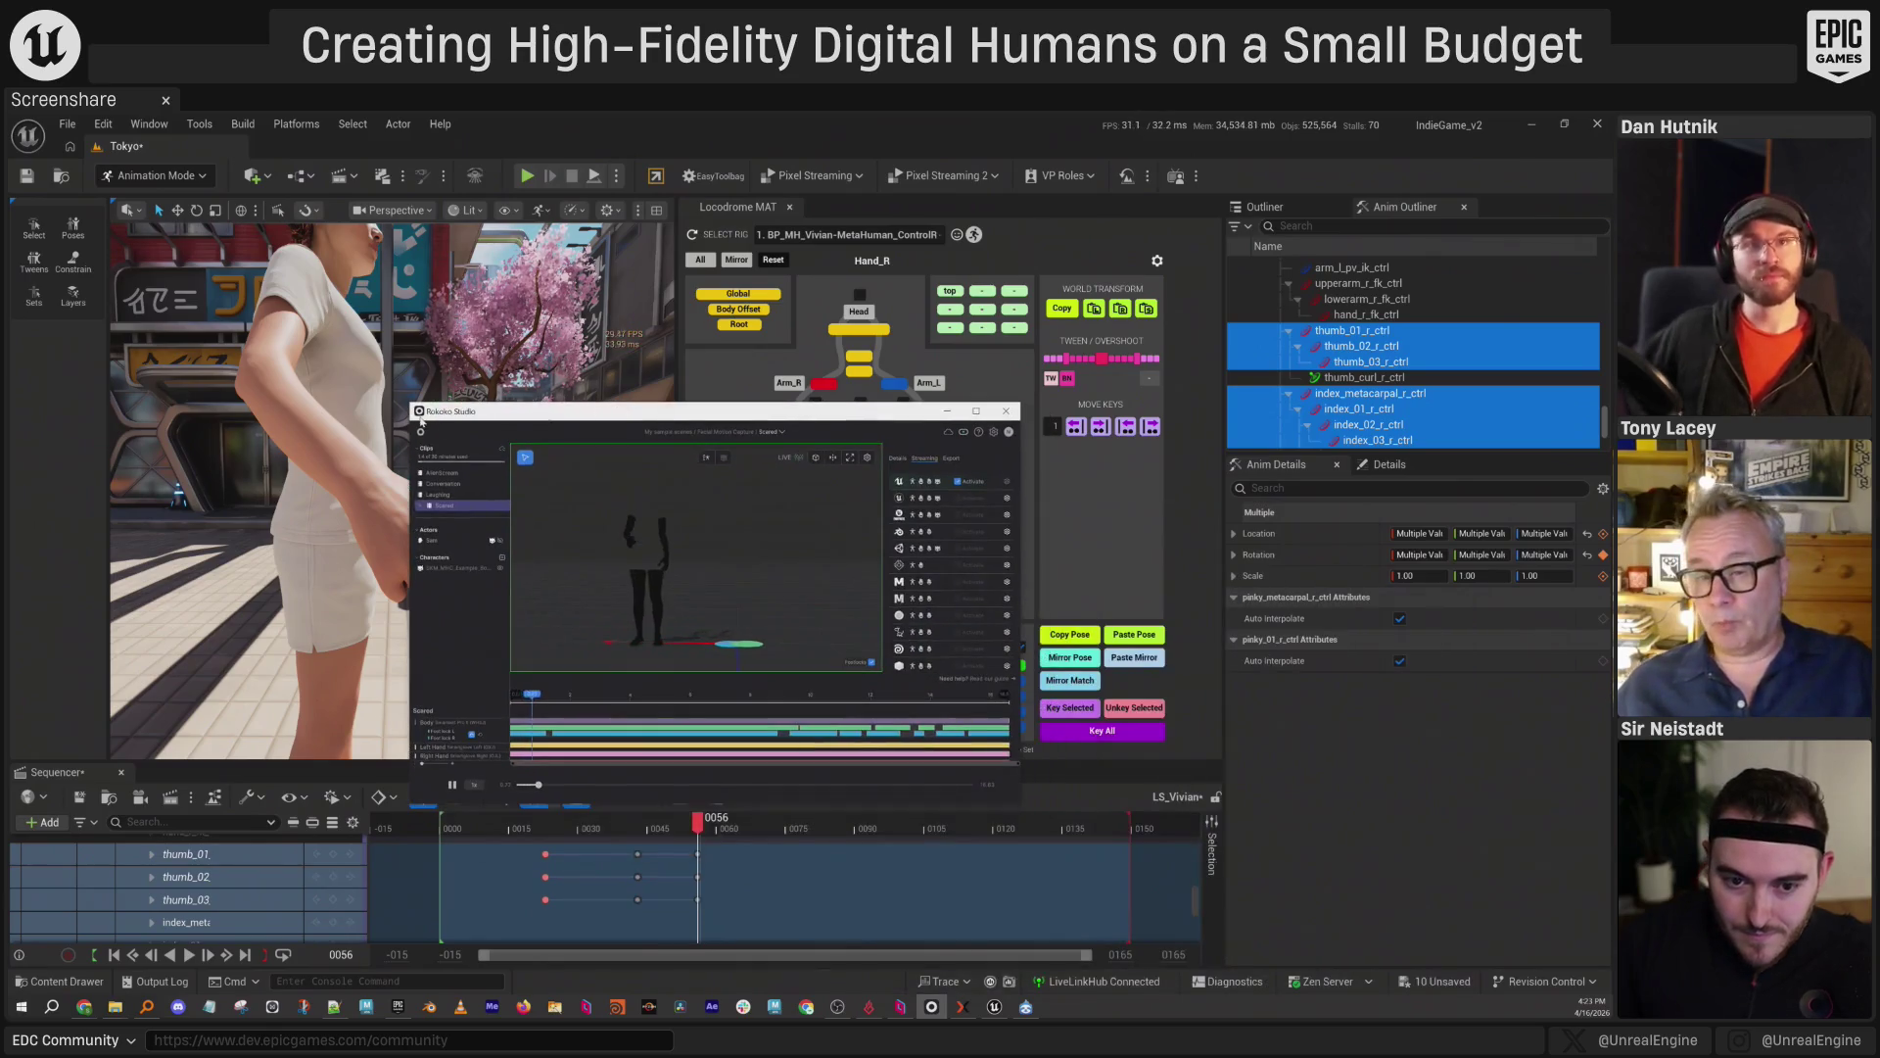
left_click(420, 431)
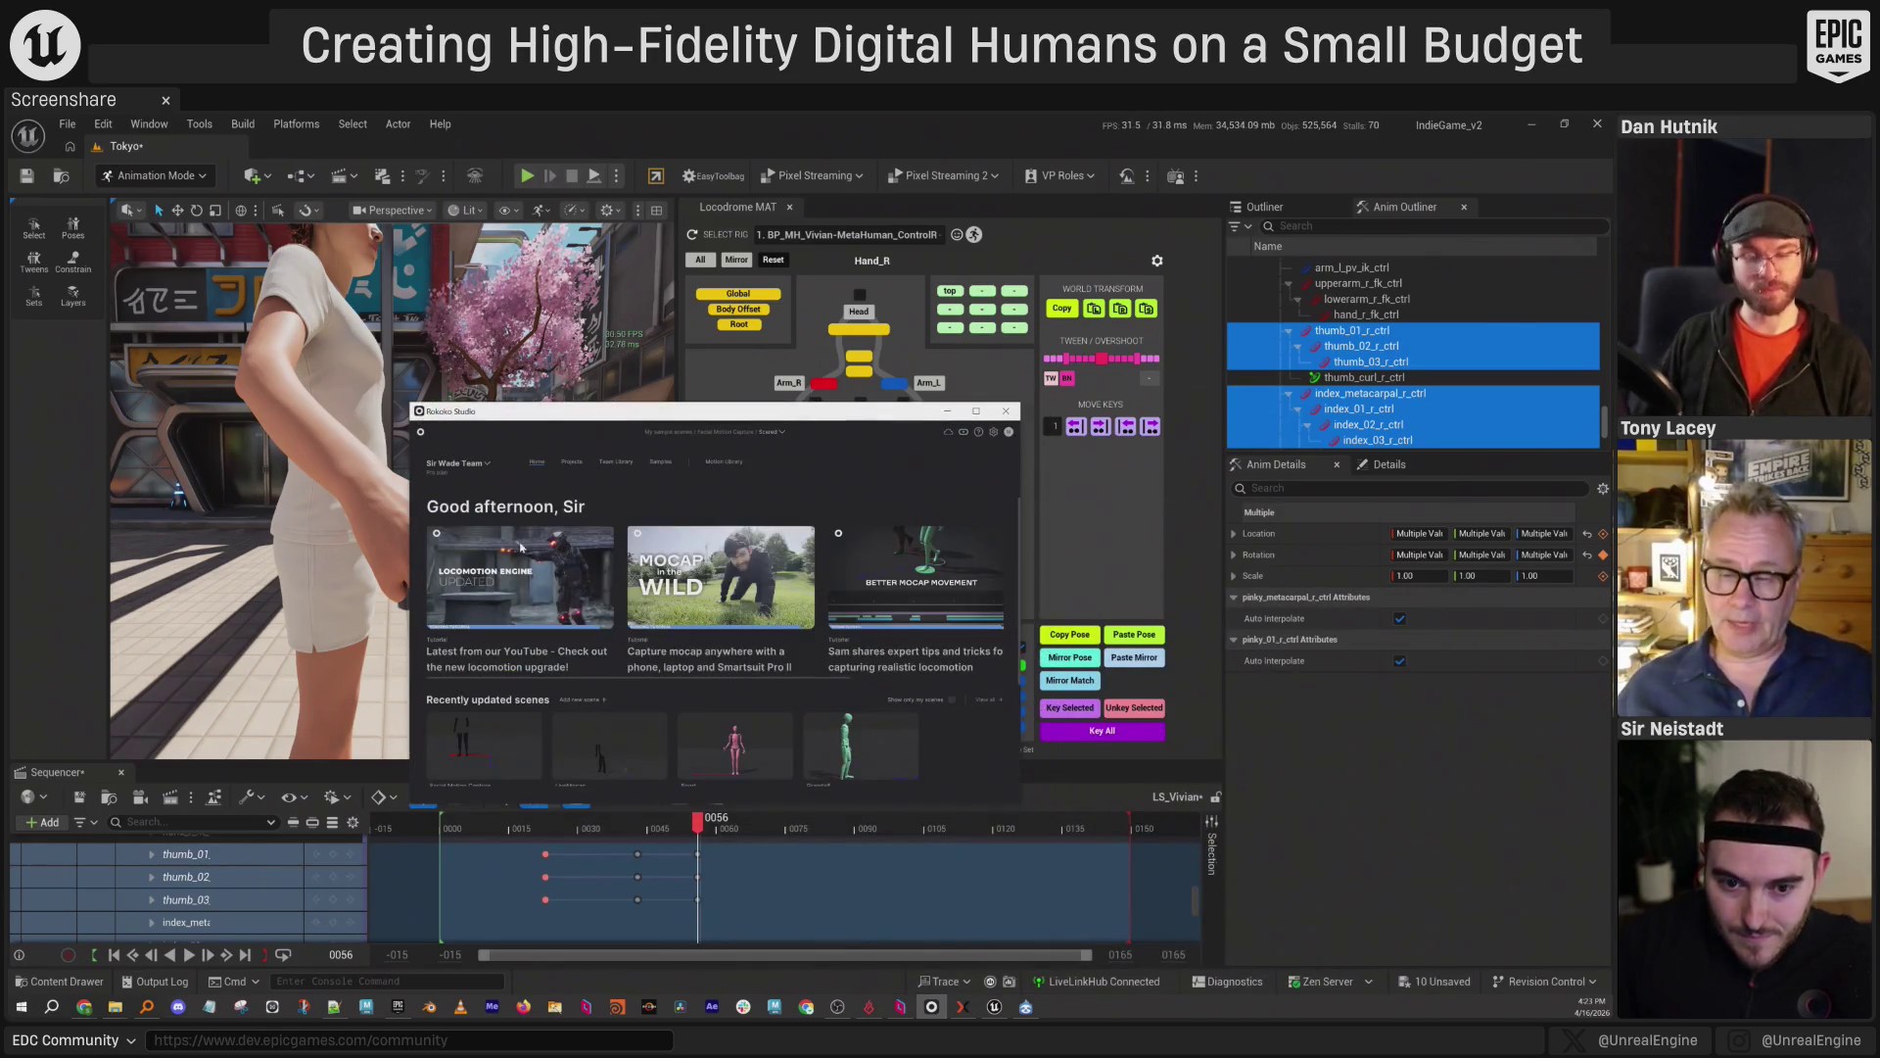
left_click(578, 466)
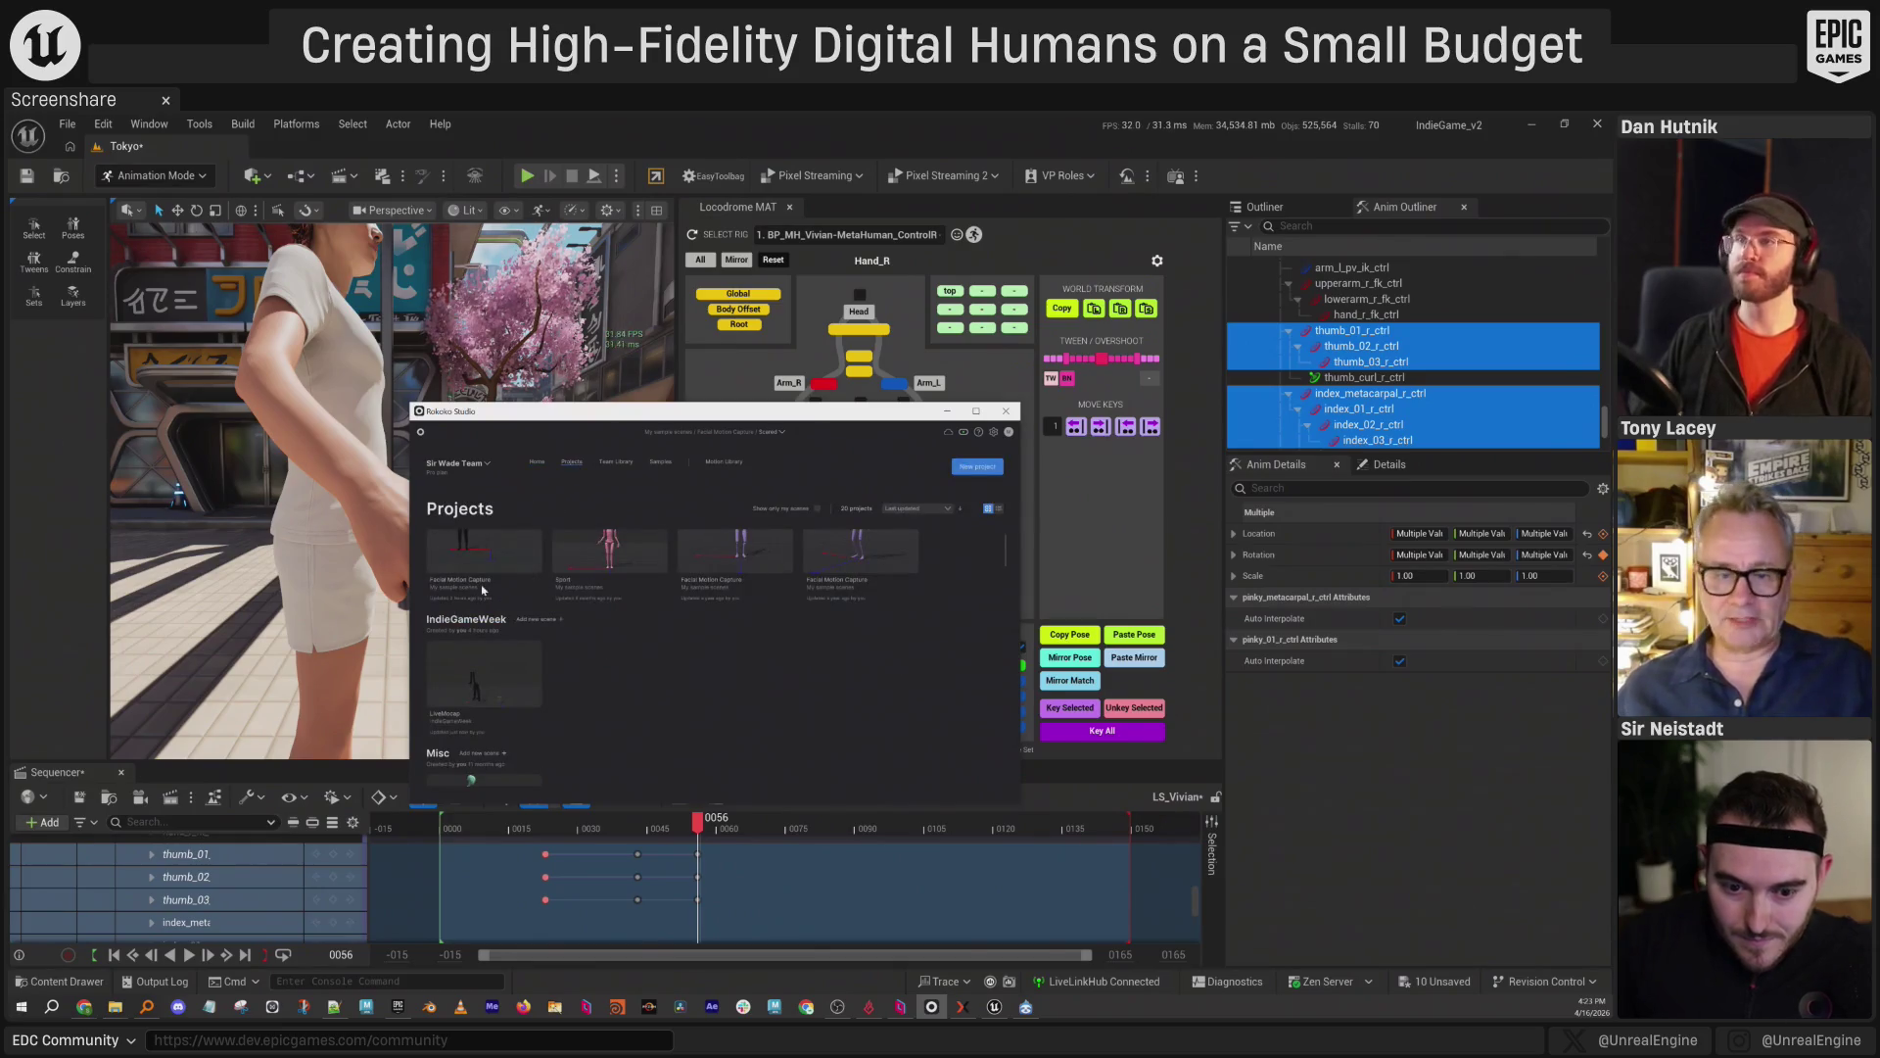
left_click(474, 677)
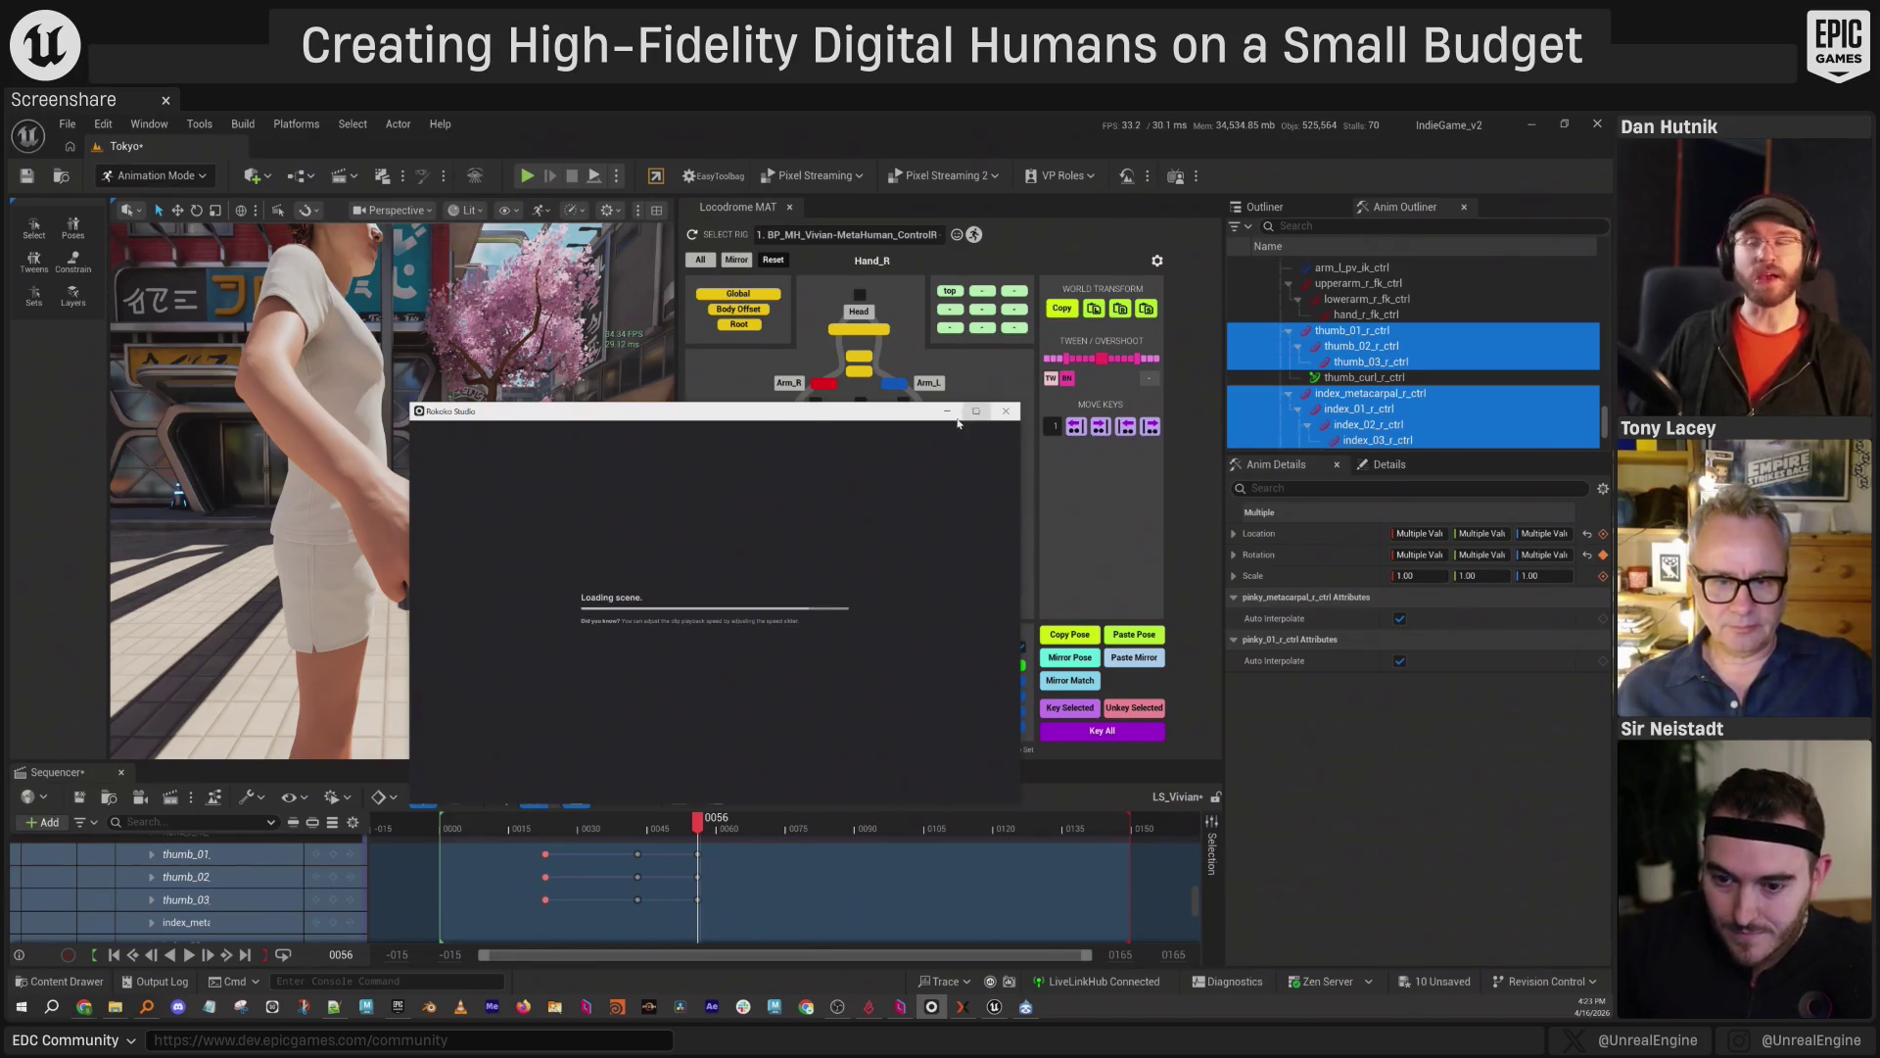
left_click_drag(827, 414, 591, 362)
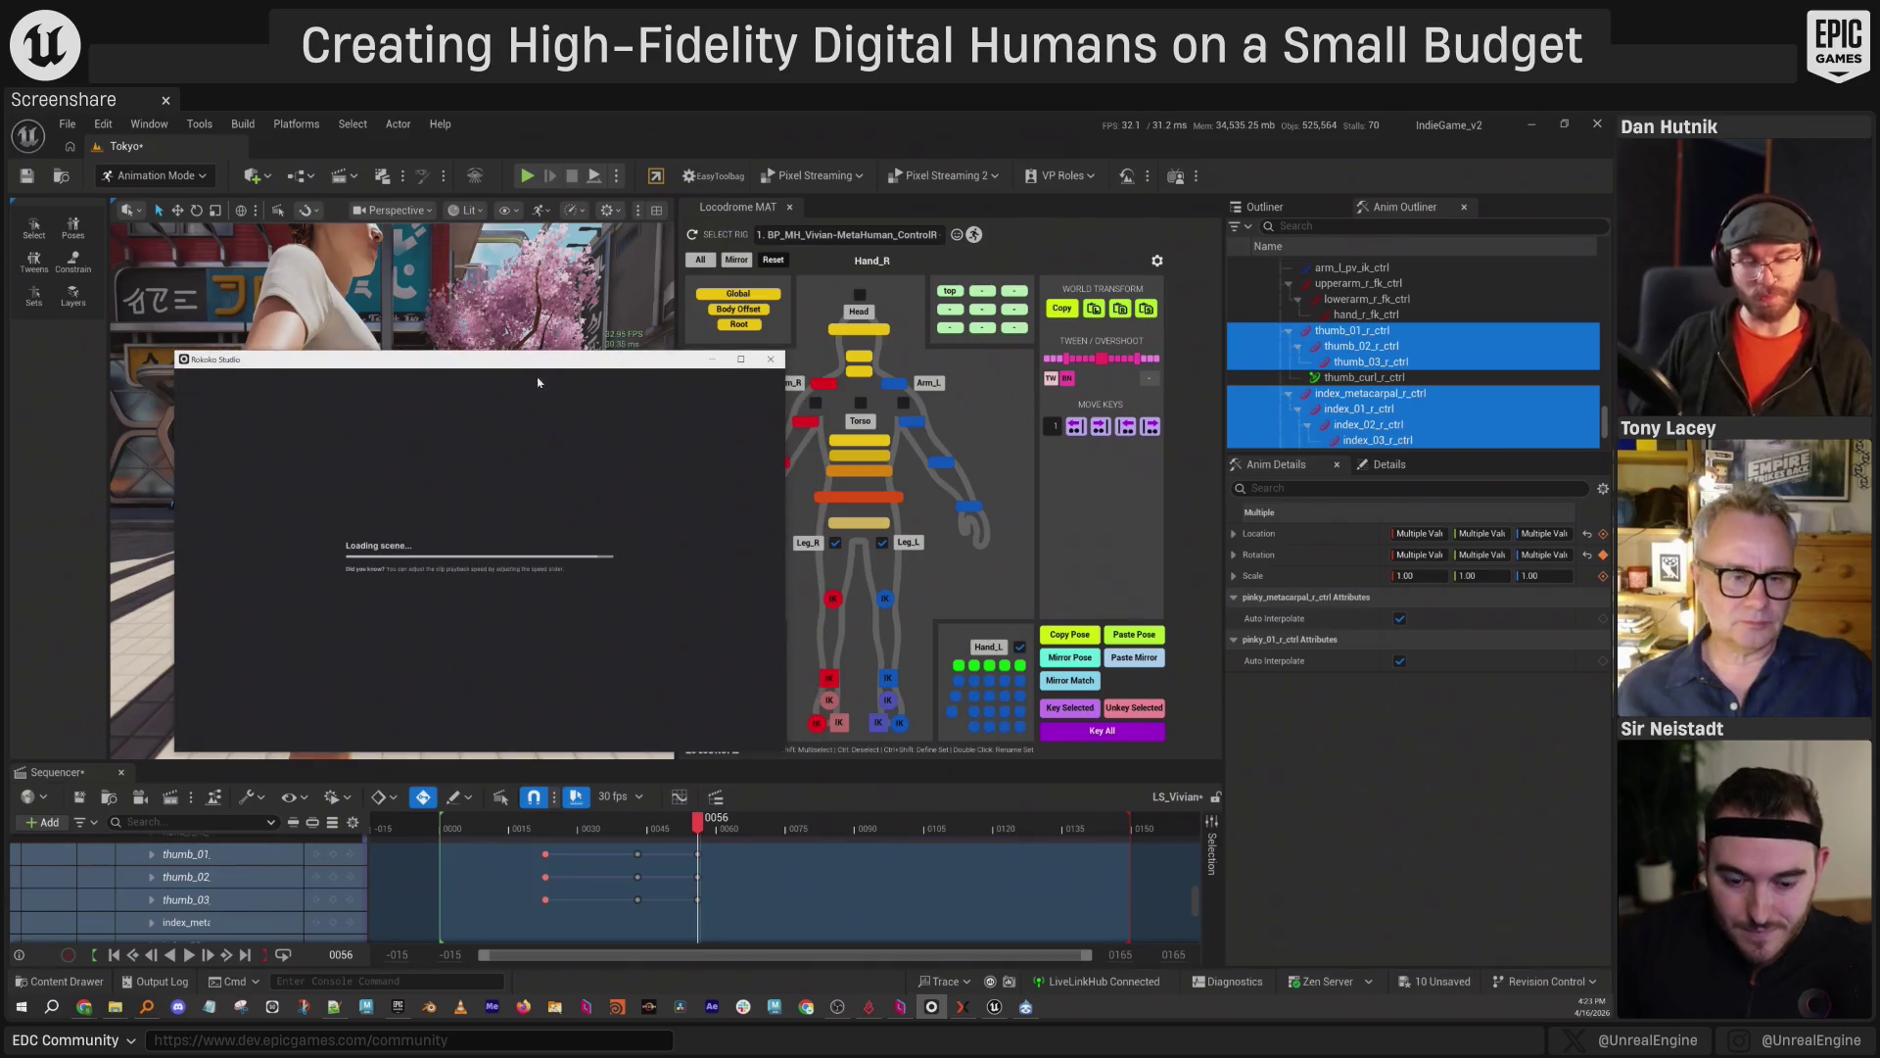
left_click(407, 425)
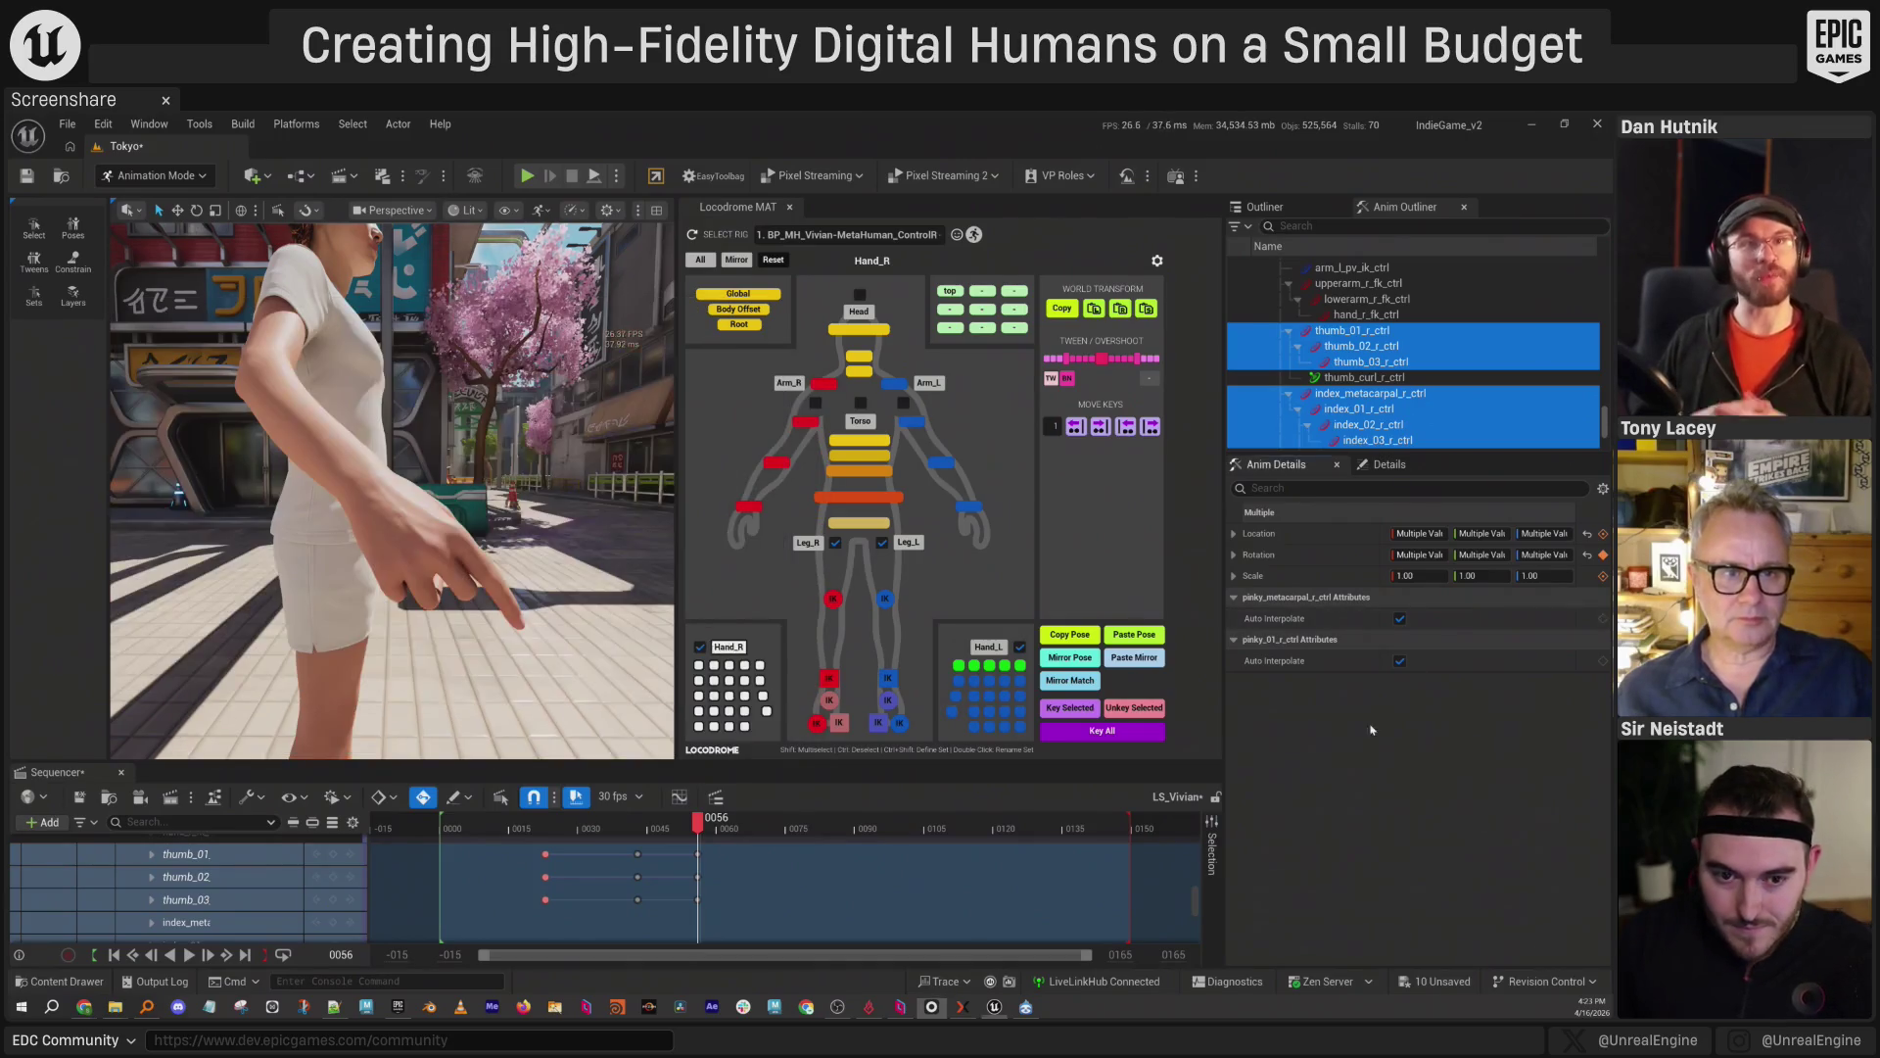
Set BP_MH_Vivian's Live Link Subject to the character SKM_MHC body stream, then place Rokoko alongside.
left_click(120, 774)
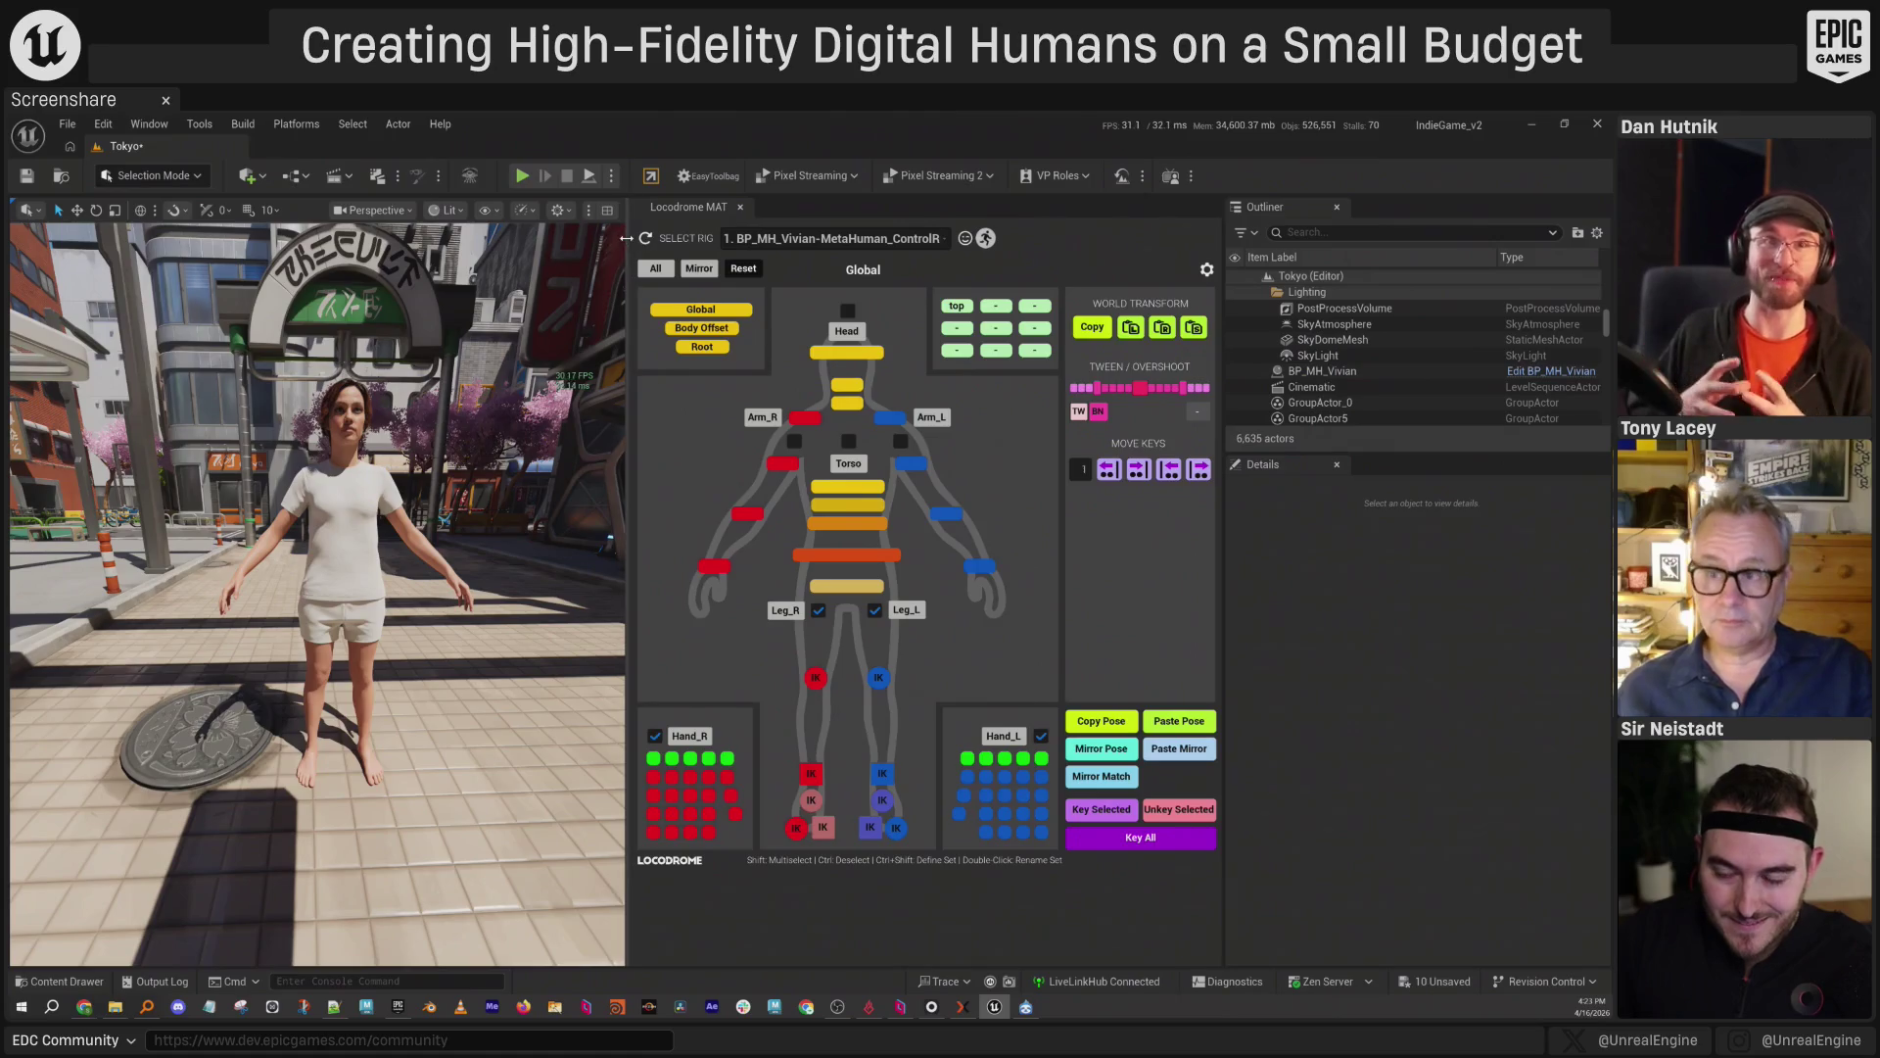
left_click_drag(628, 548, 892, 548)
left_click(480, 470)
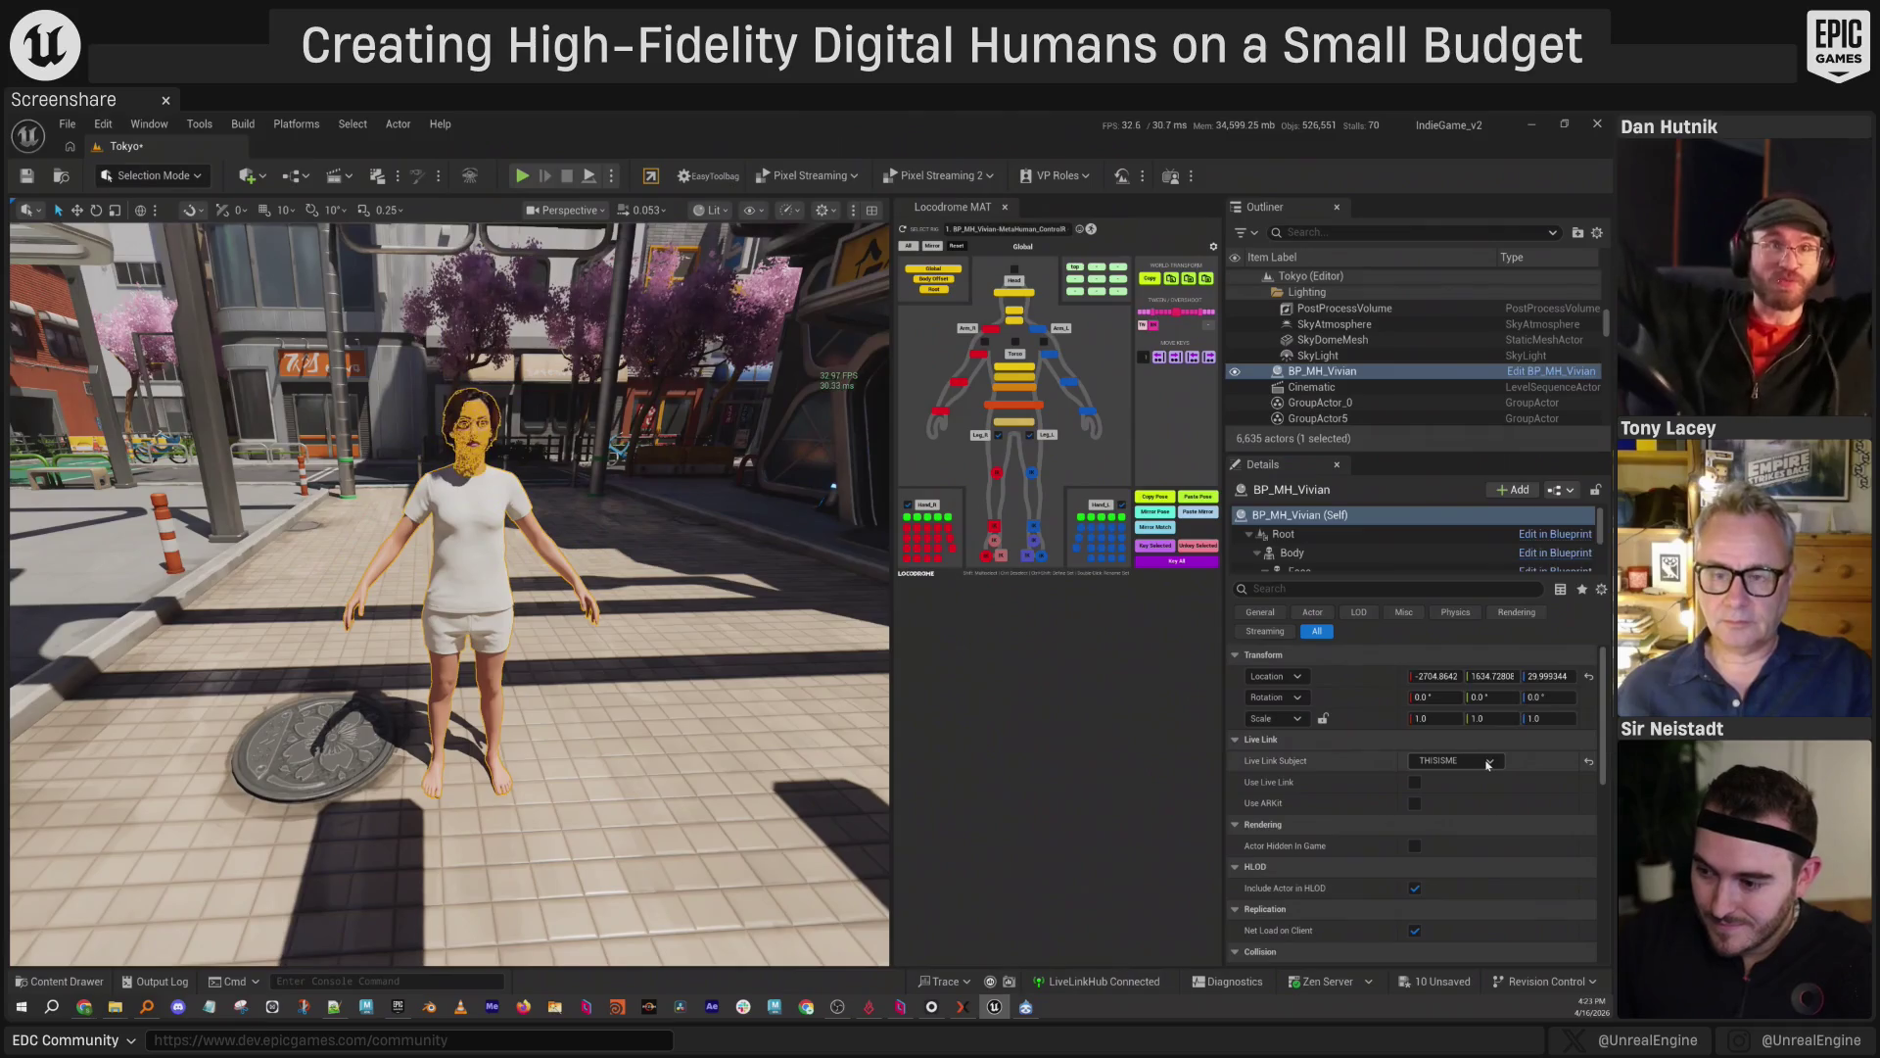
left_click(1489, 762)
left_click(1454, 609)
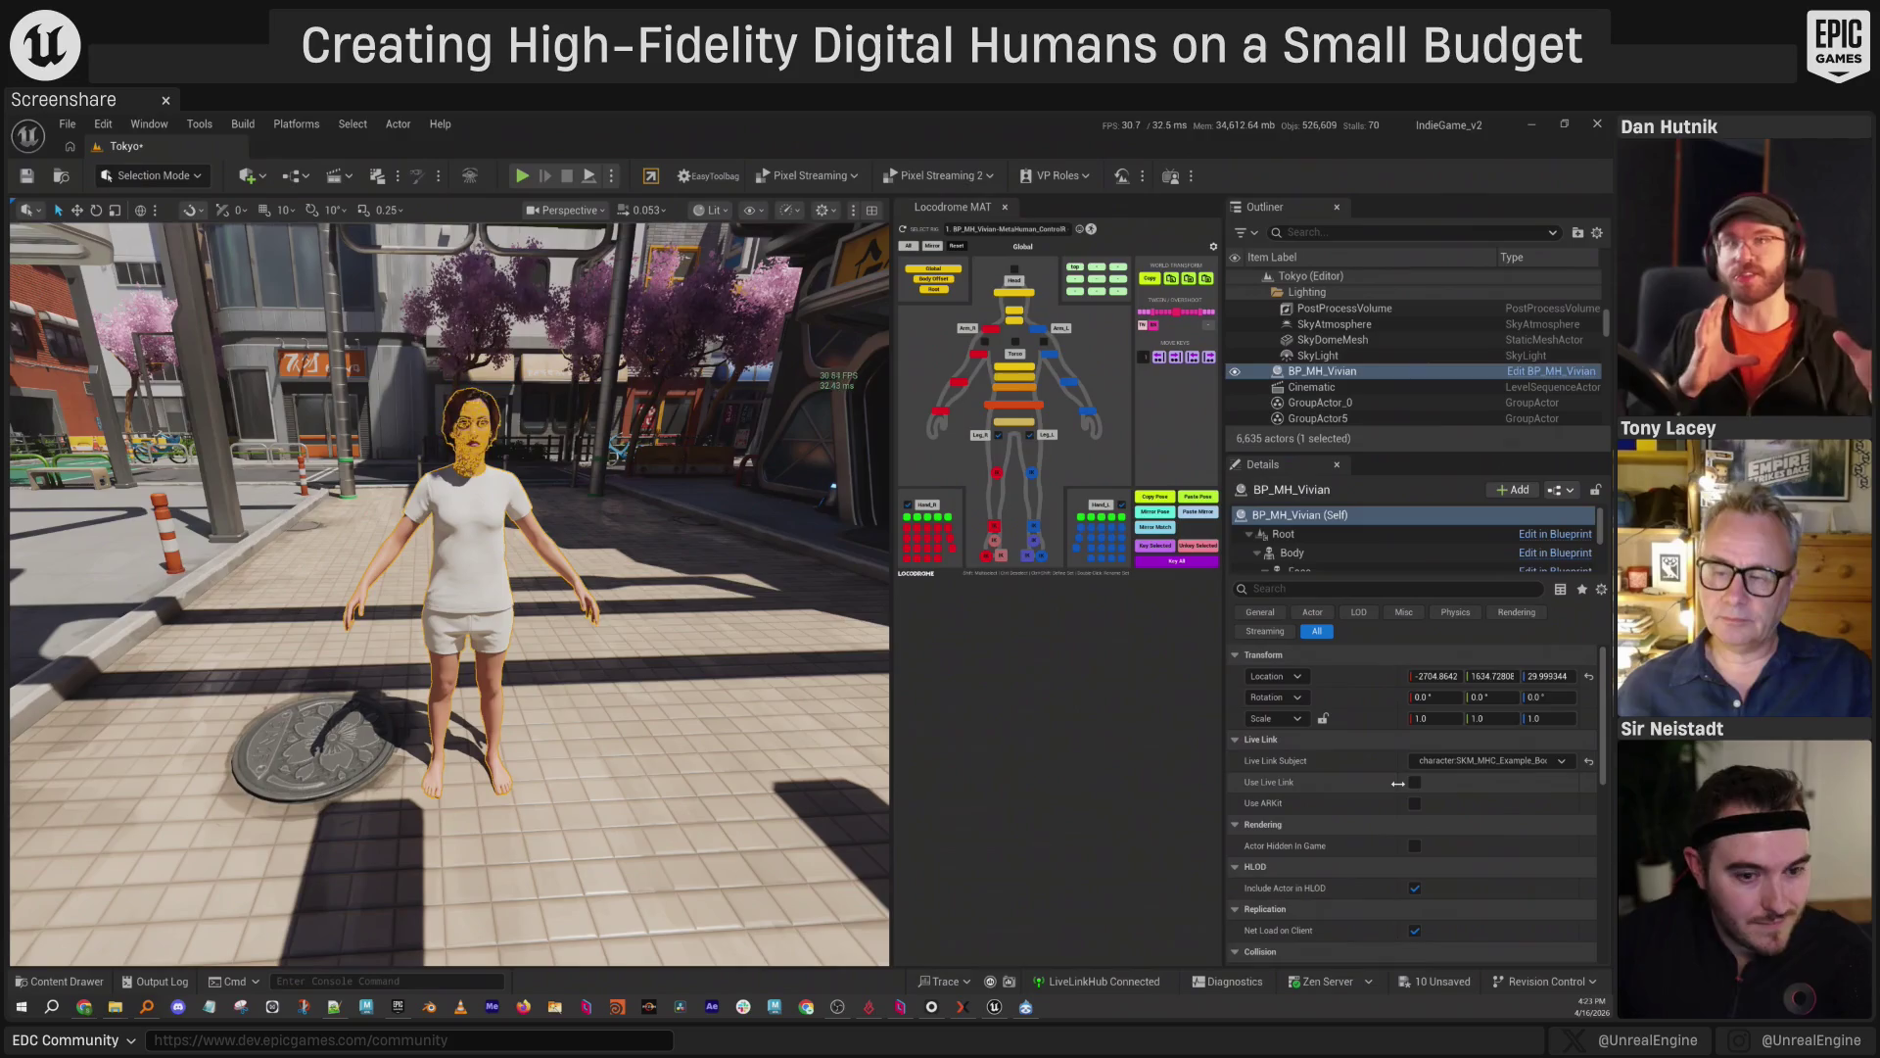
left_click(932, 1006)
left_click_drag(446, 307, 952, 411)
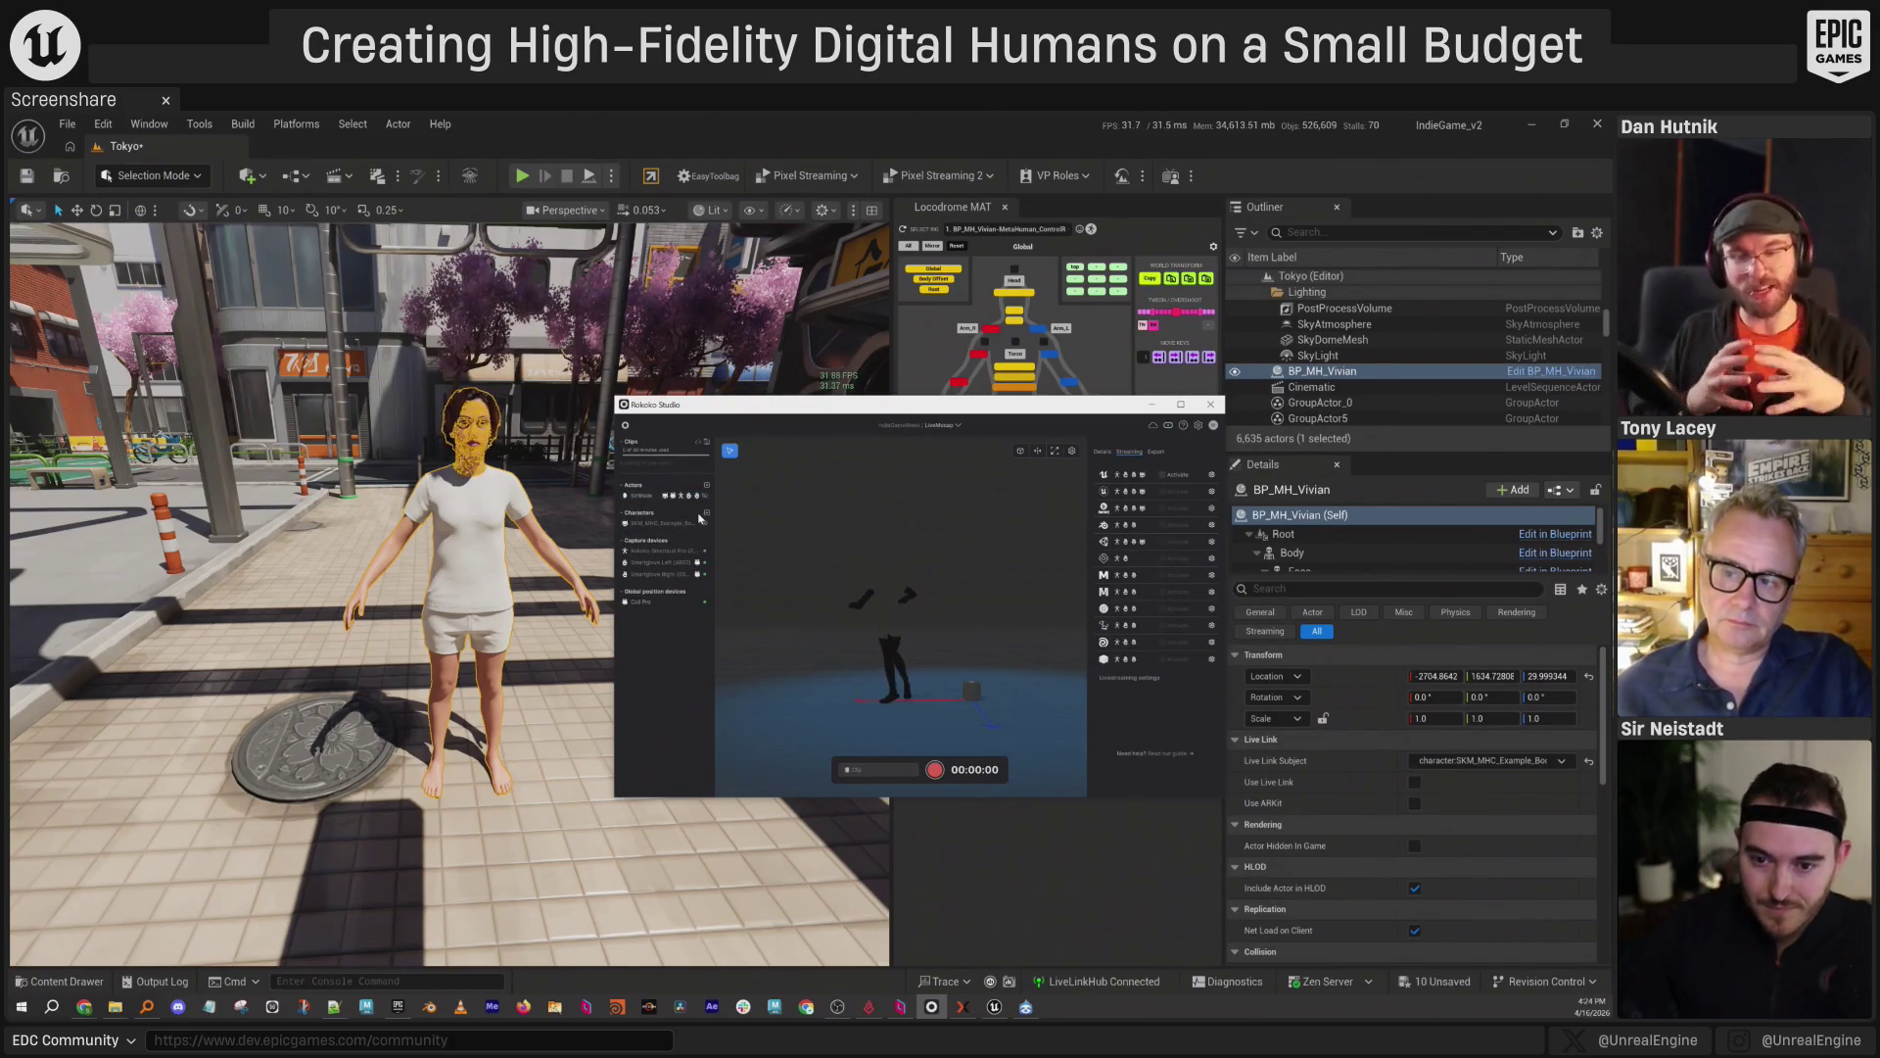
Tile Rokoko left and Unreal right, close Locodrome MAT, enable Use Live Link, activate Unreal streaming.
left_click_drag(785, 414, 504, 440)
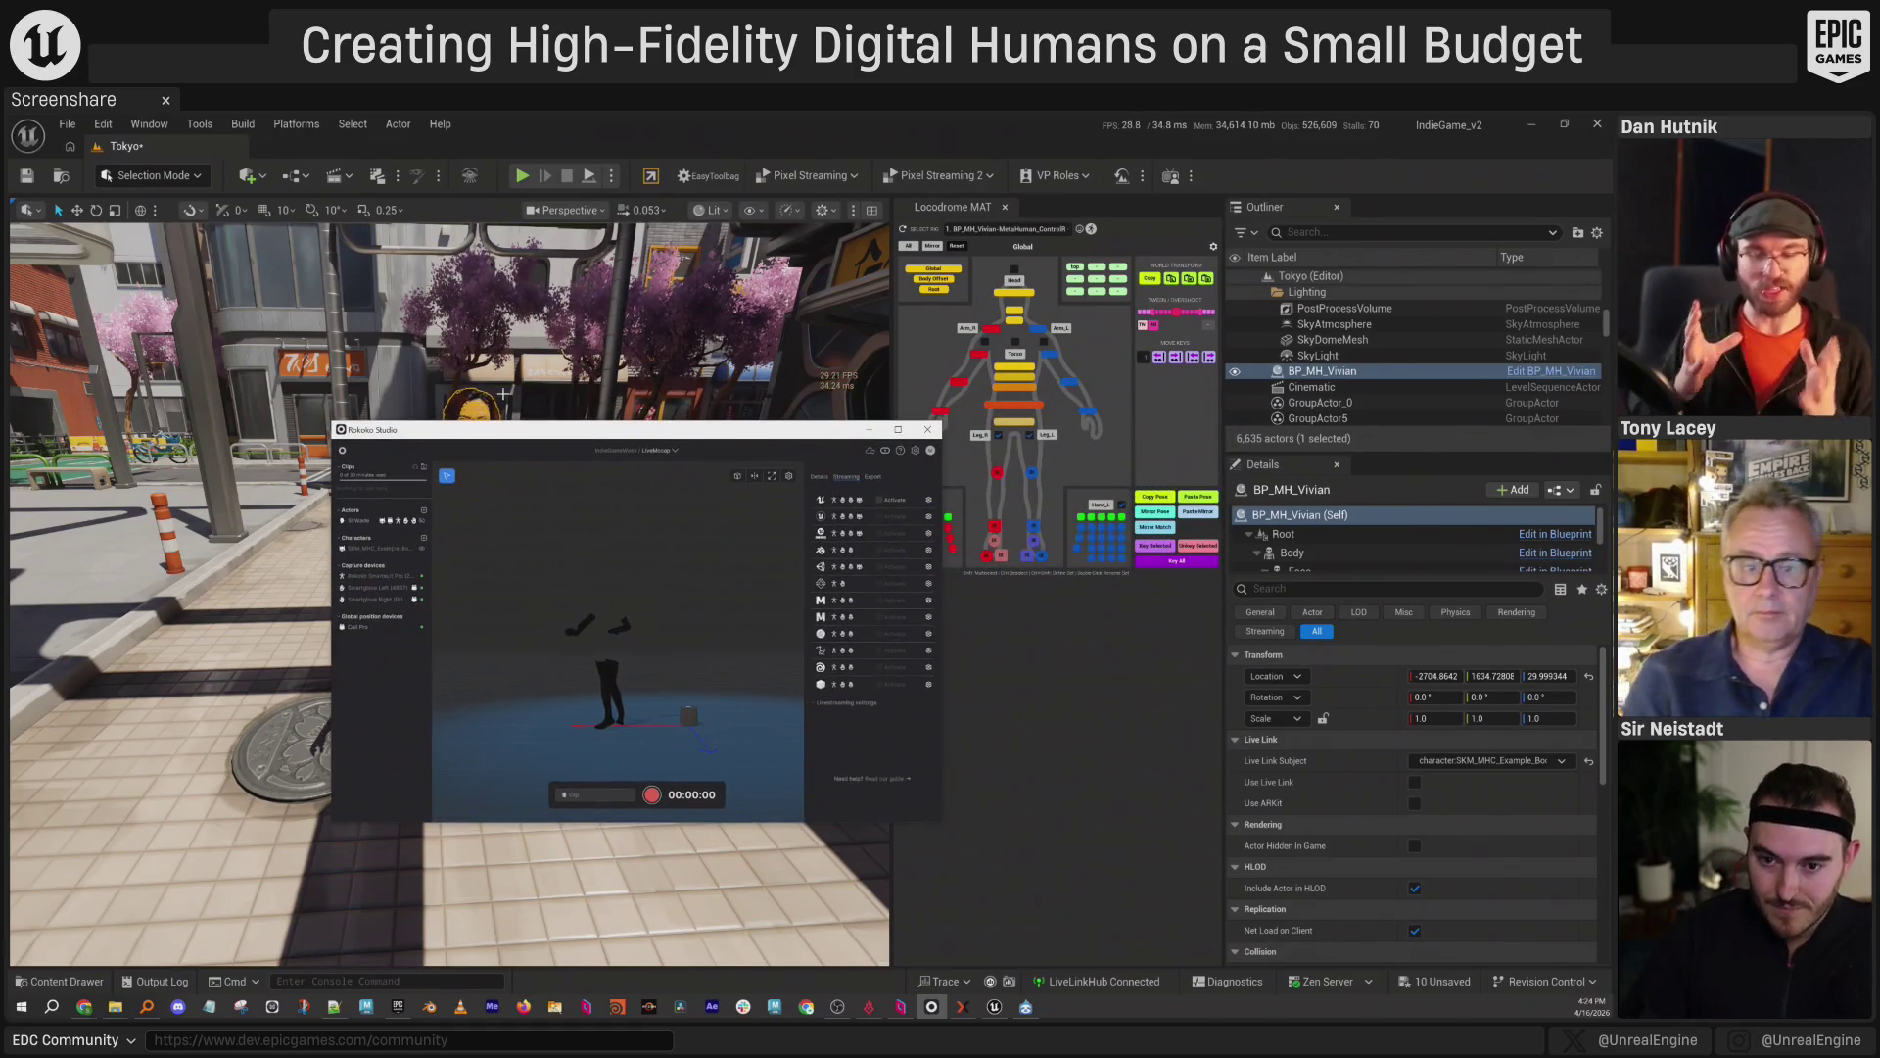
key("super+Left")
left_click(899, 239)
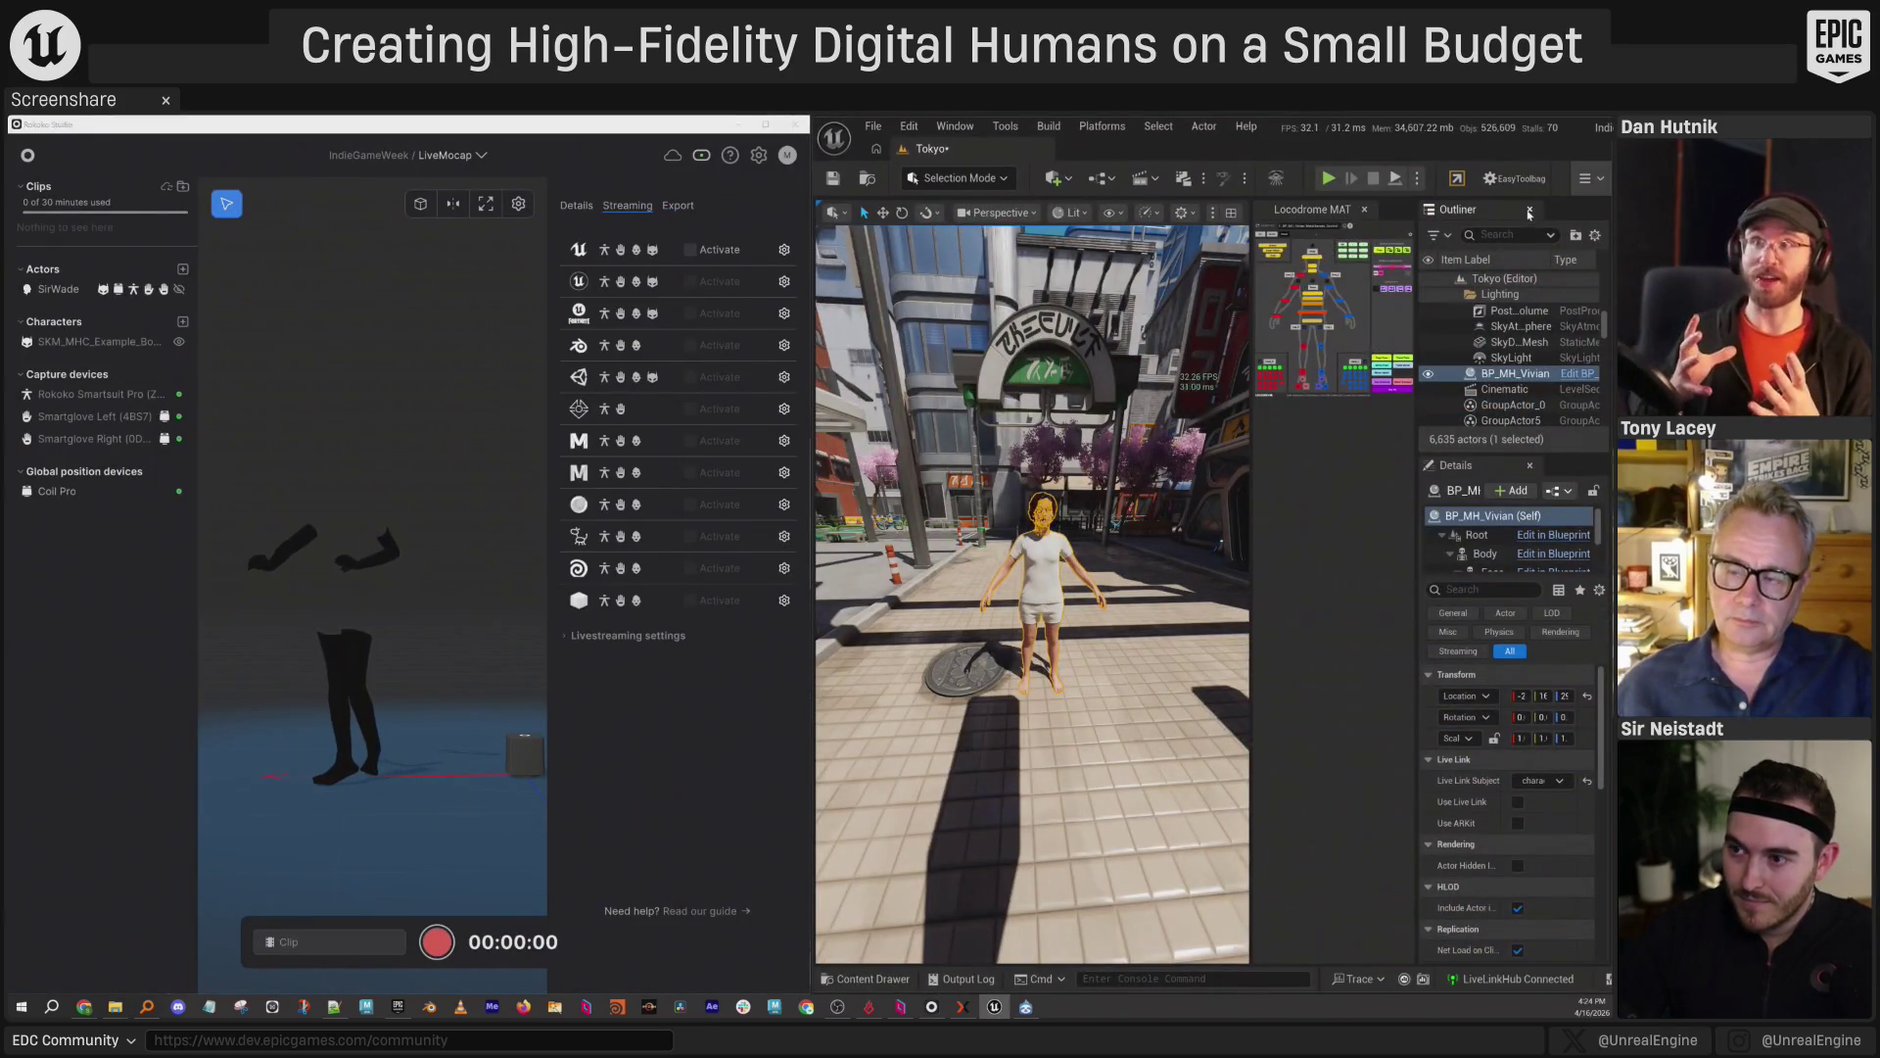
left_click(1364, 209)
key("f")
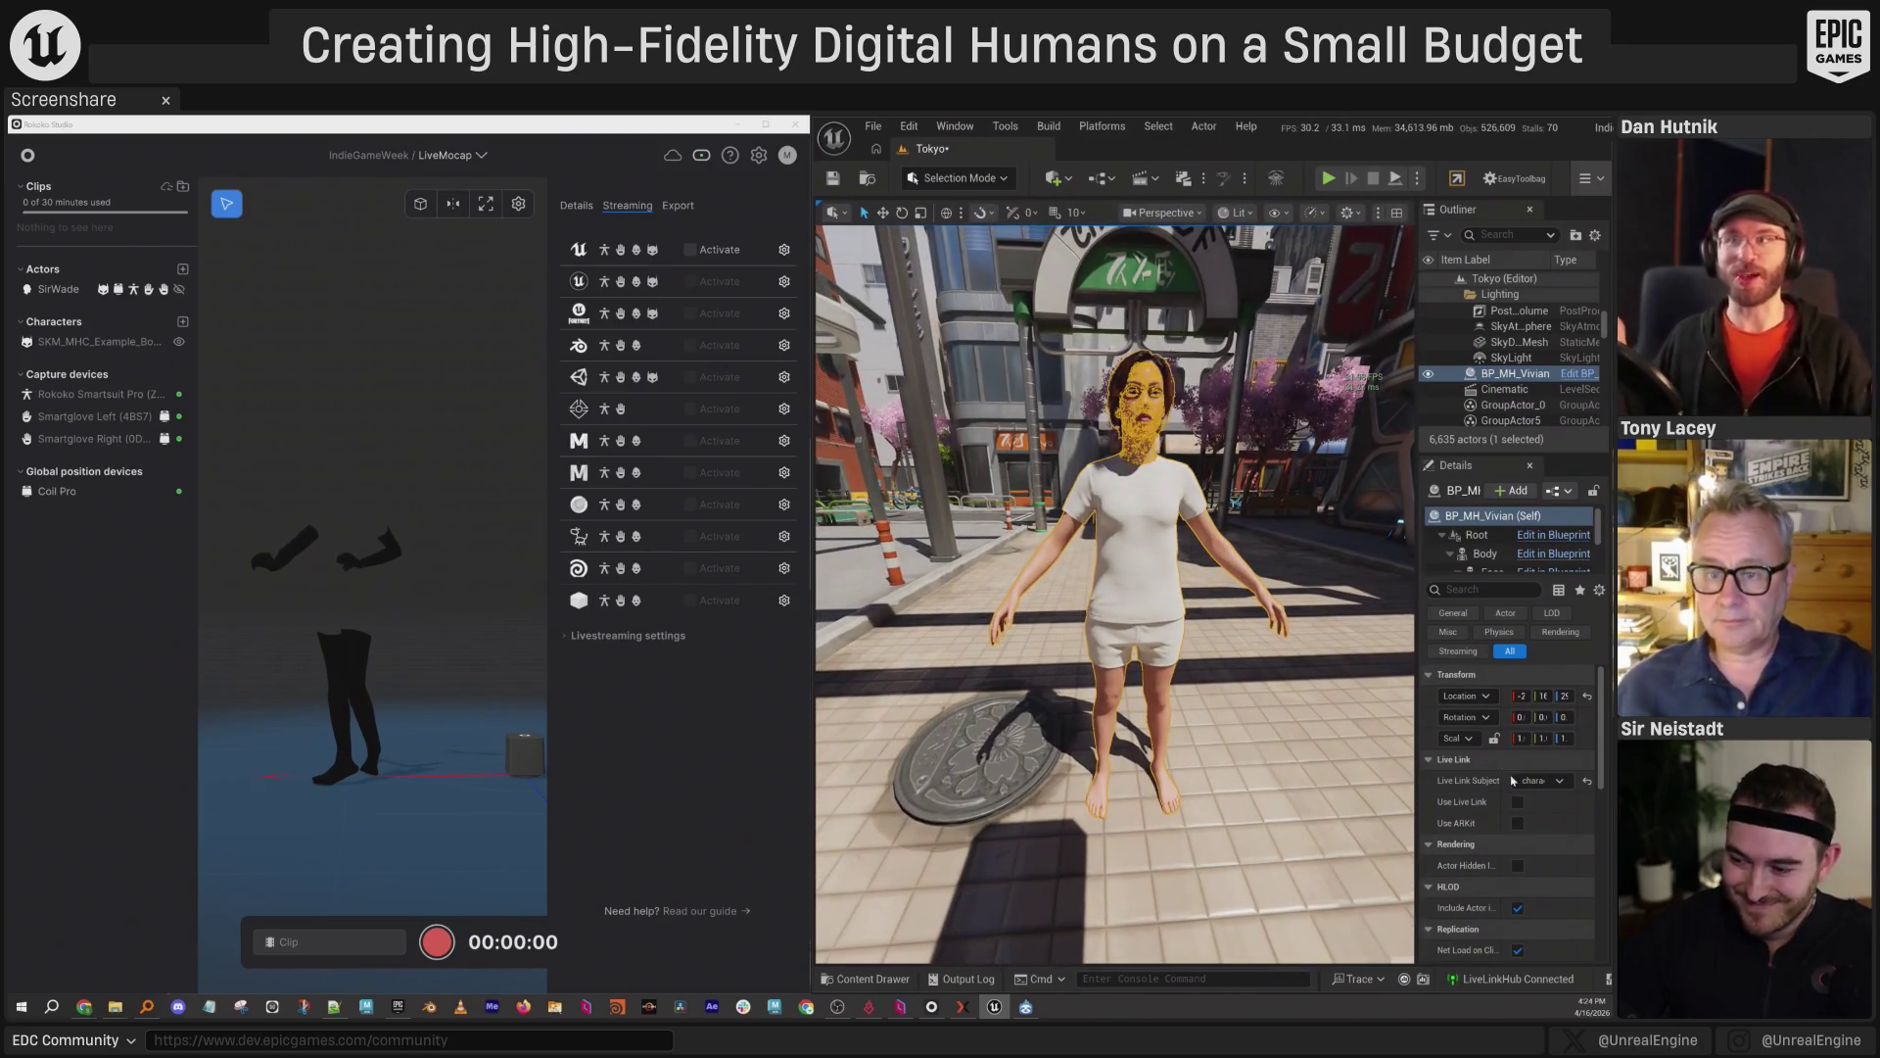
left_click(1519, 803)
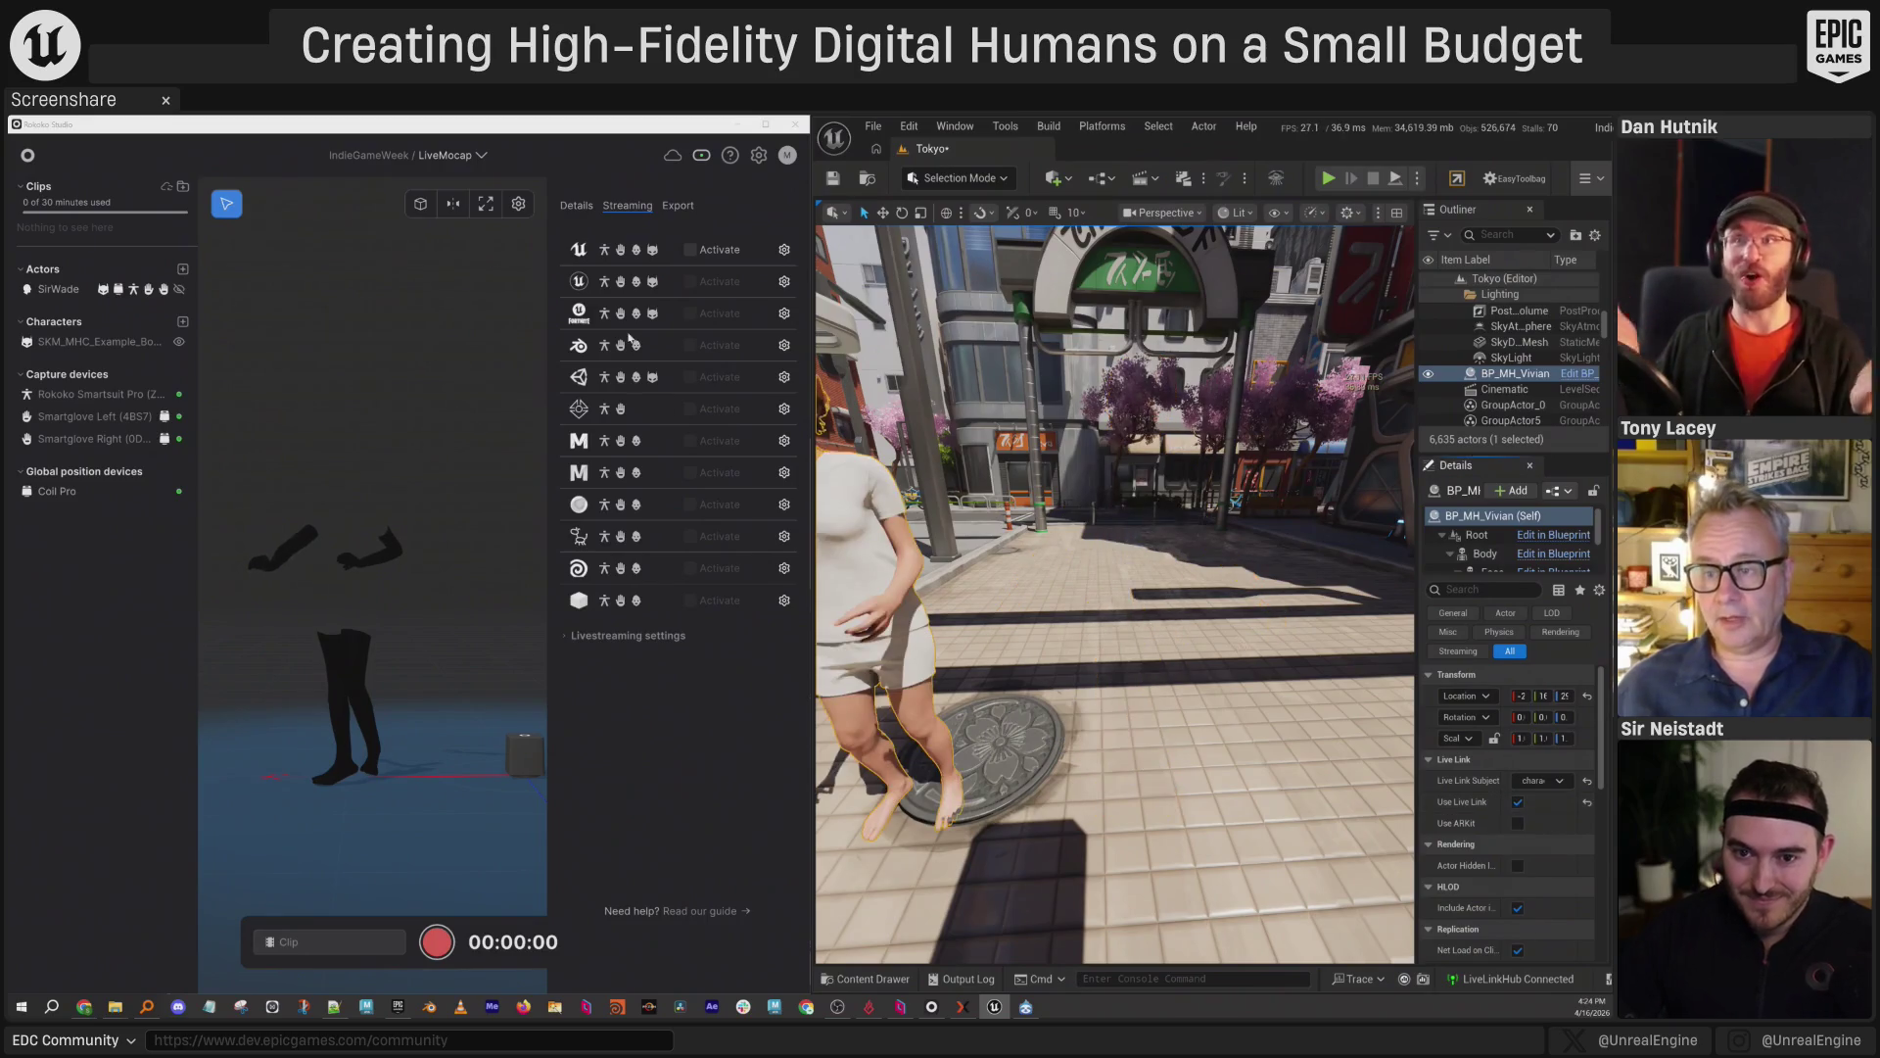
left_click(690, 250)
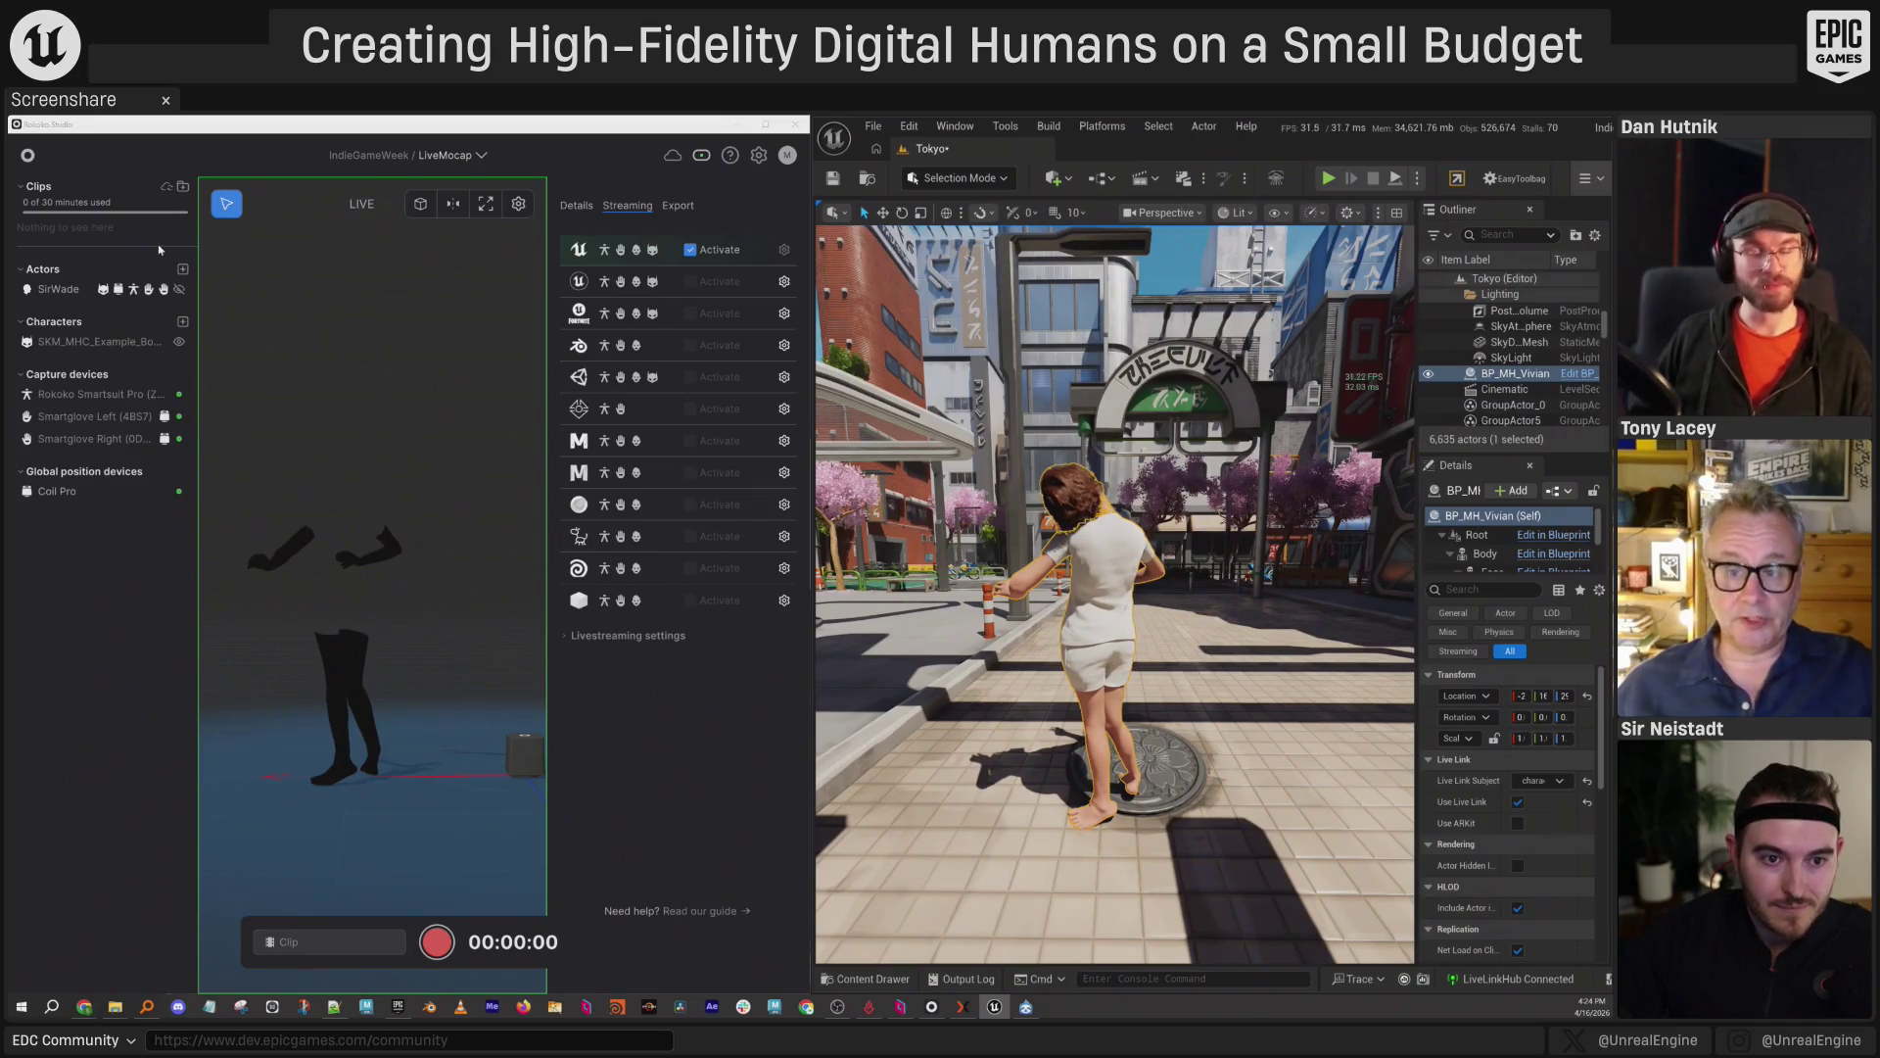
Run Calibrate > Pose on the performer in Rokoko's Actors list, then deselect Vivian in Unreal.
right_click(63, 290)
mouse_move(95, 408)
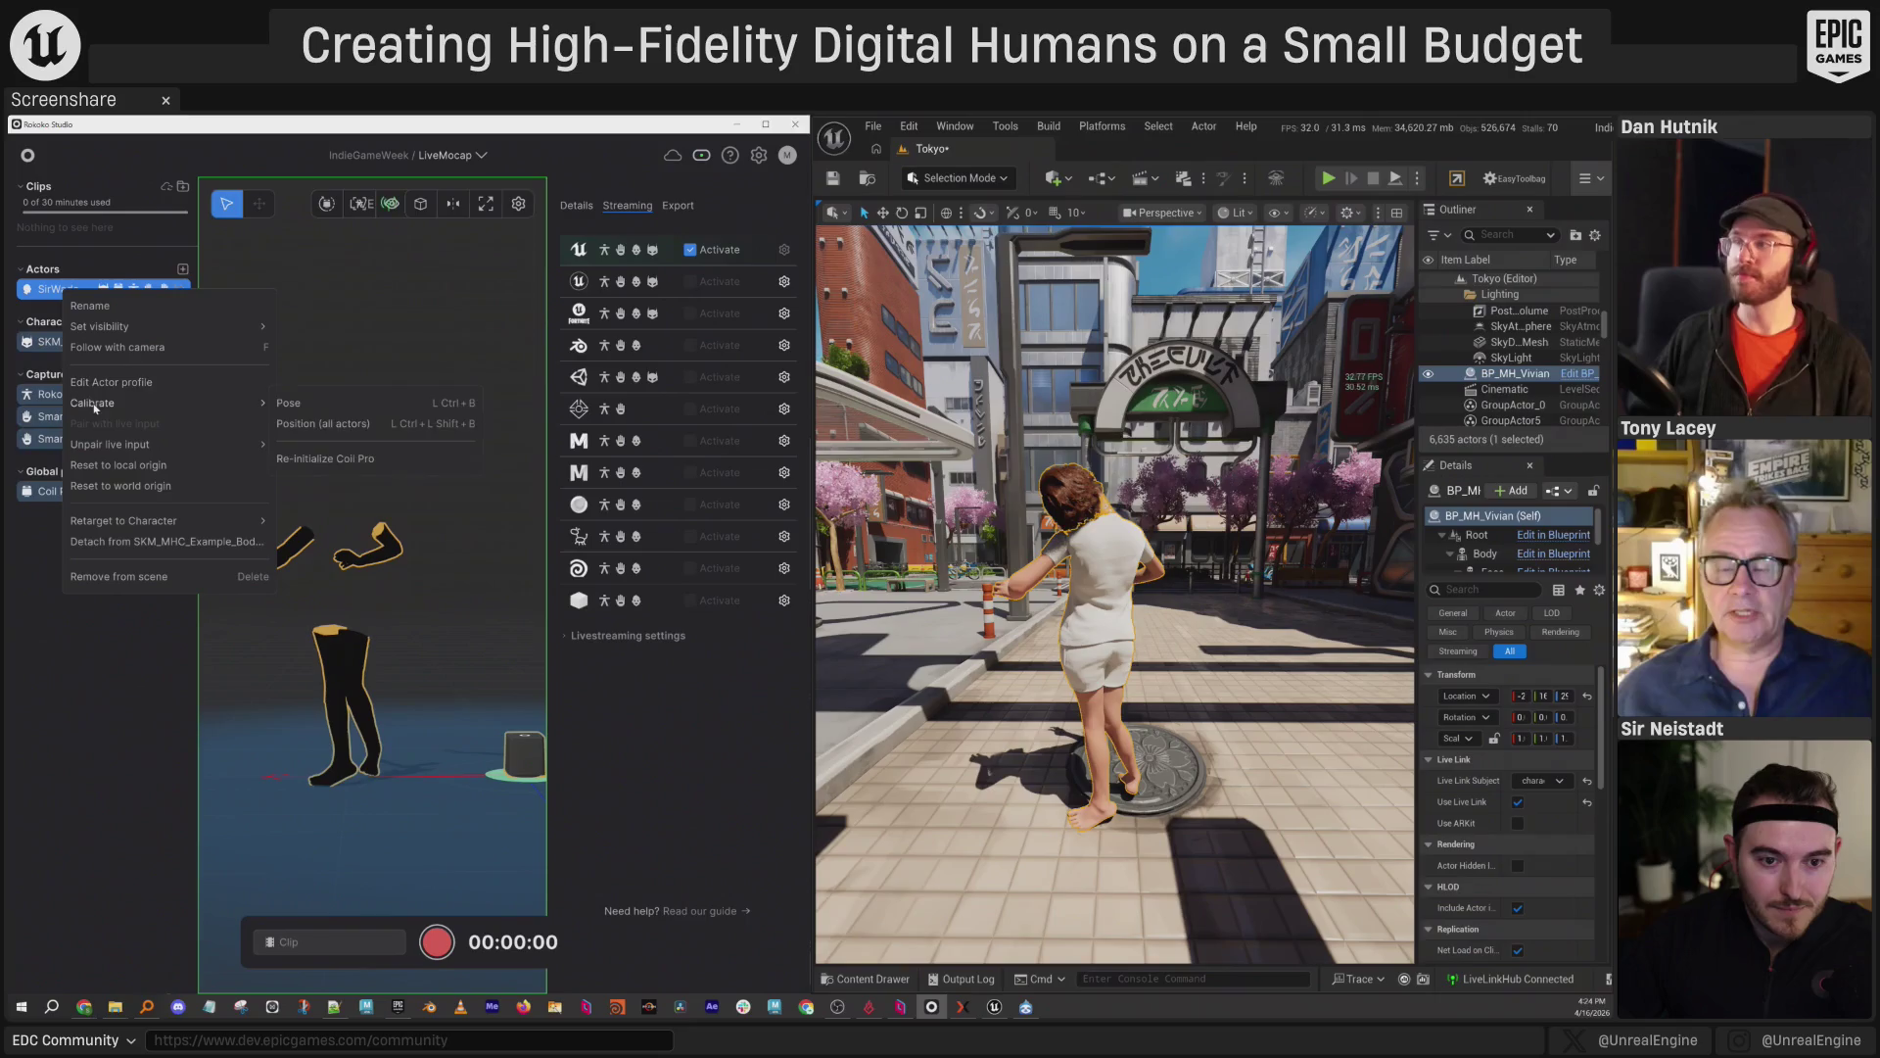
left_click(333, 410)
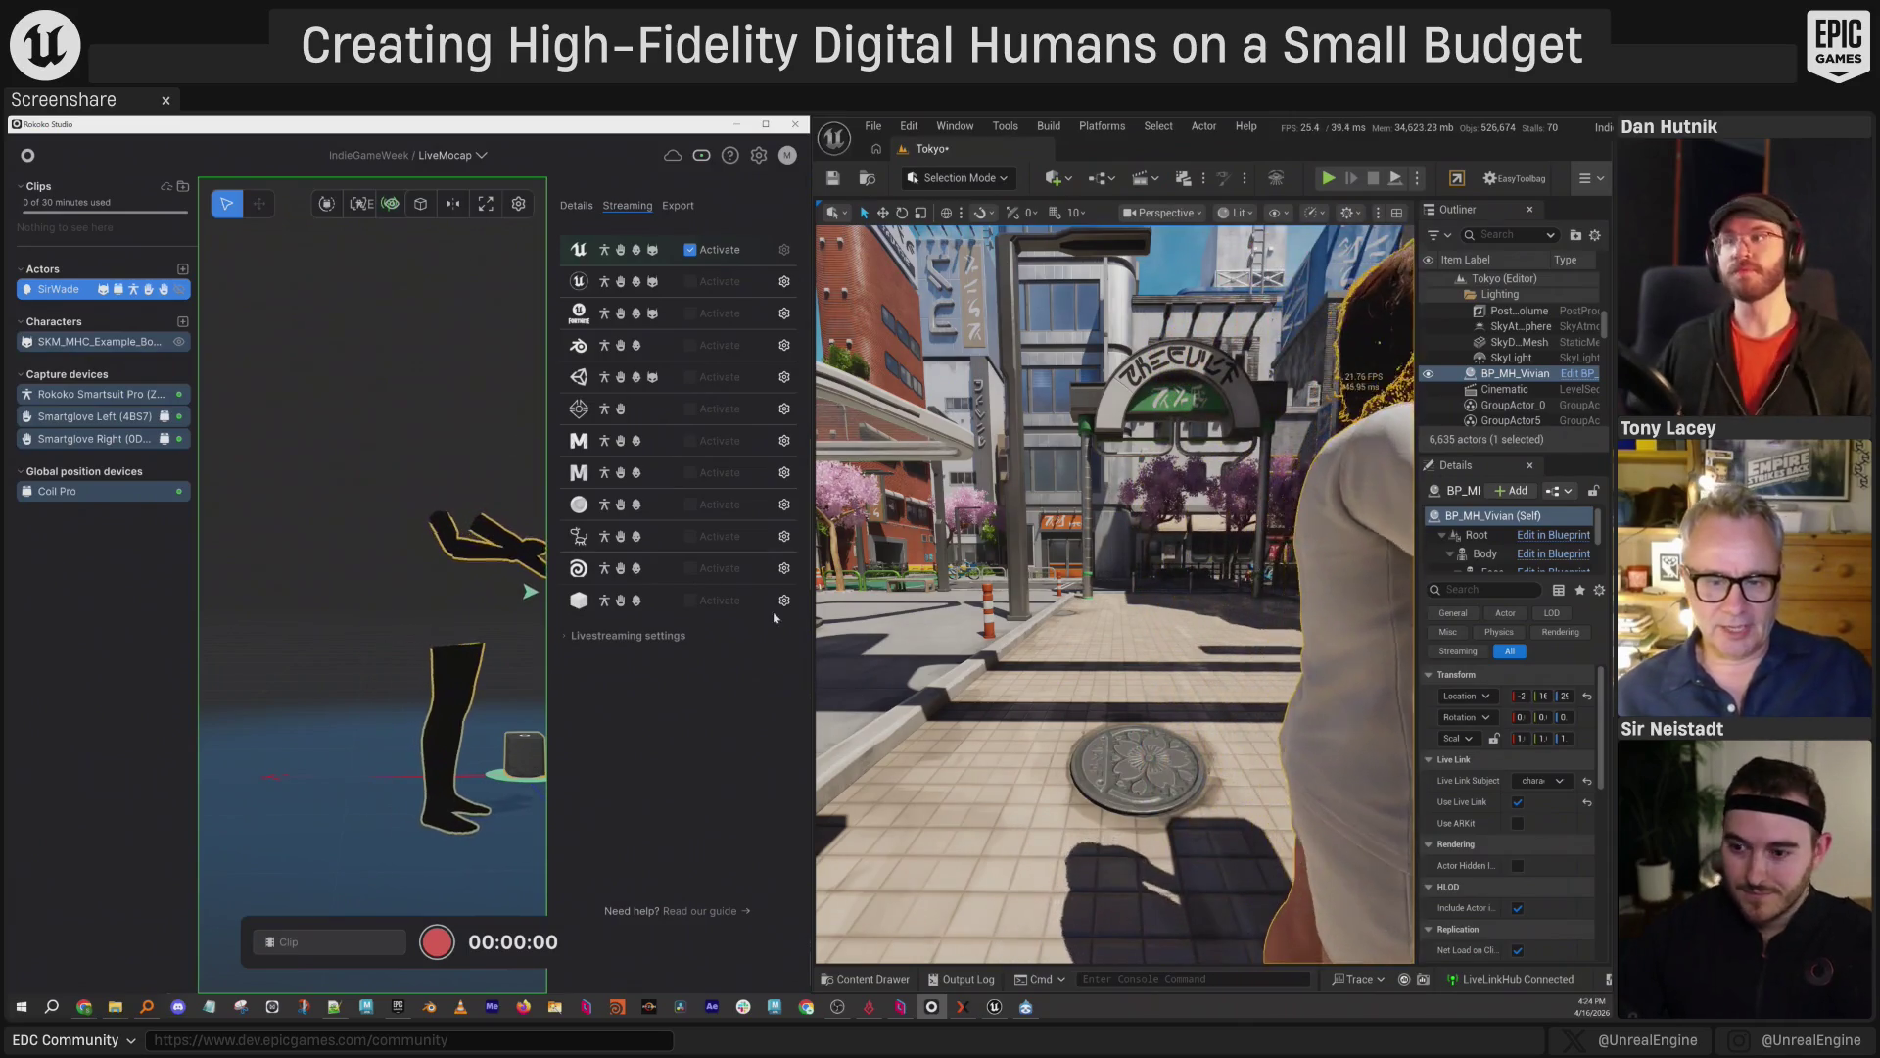
mouse_move(980, 588)
left_mouse_down()
mouse_move(980, 627)
mouse_move(926, 632)
left_mouse_up()
key("Escape")
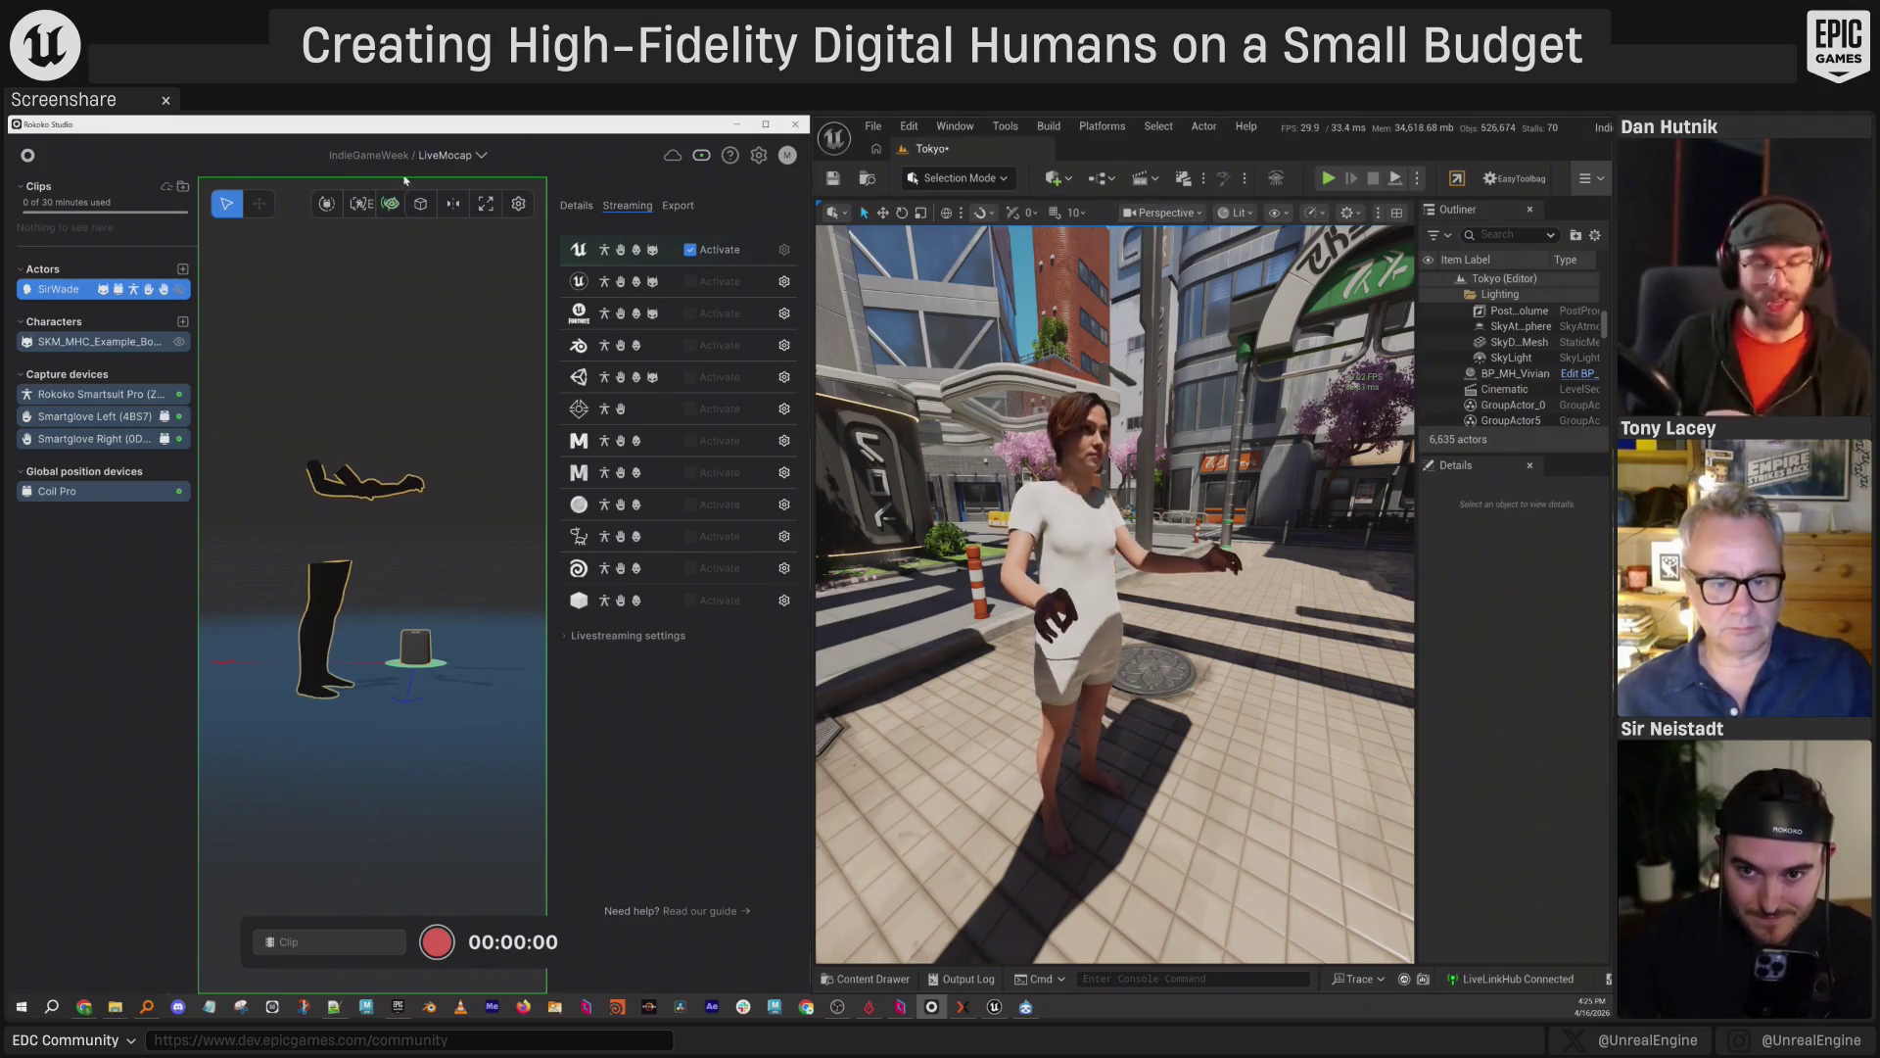
Open the Live Link window from Window > Virtual Production and inspect THISISME's combined subjects.
left_click(958, 129)
mouse_move(1030, 284)
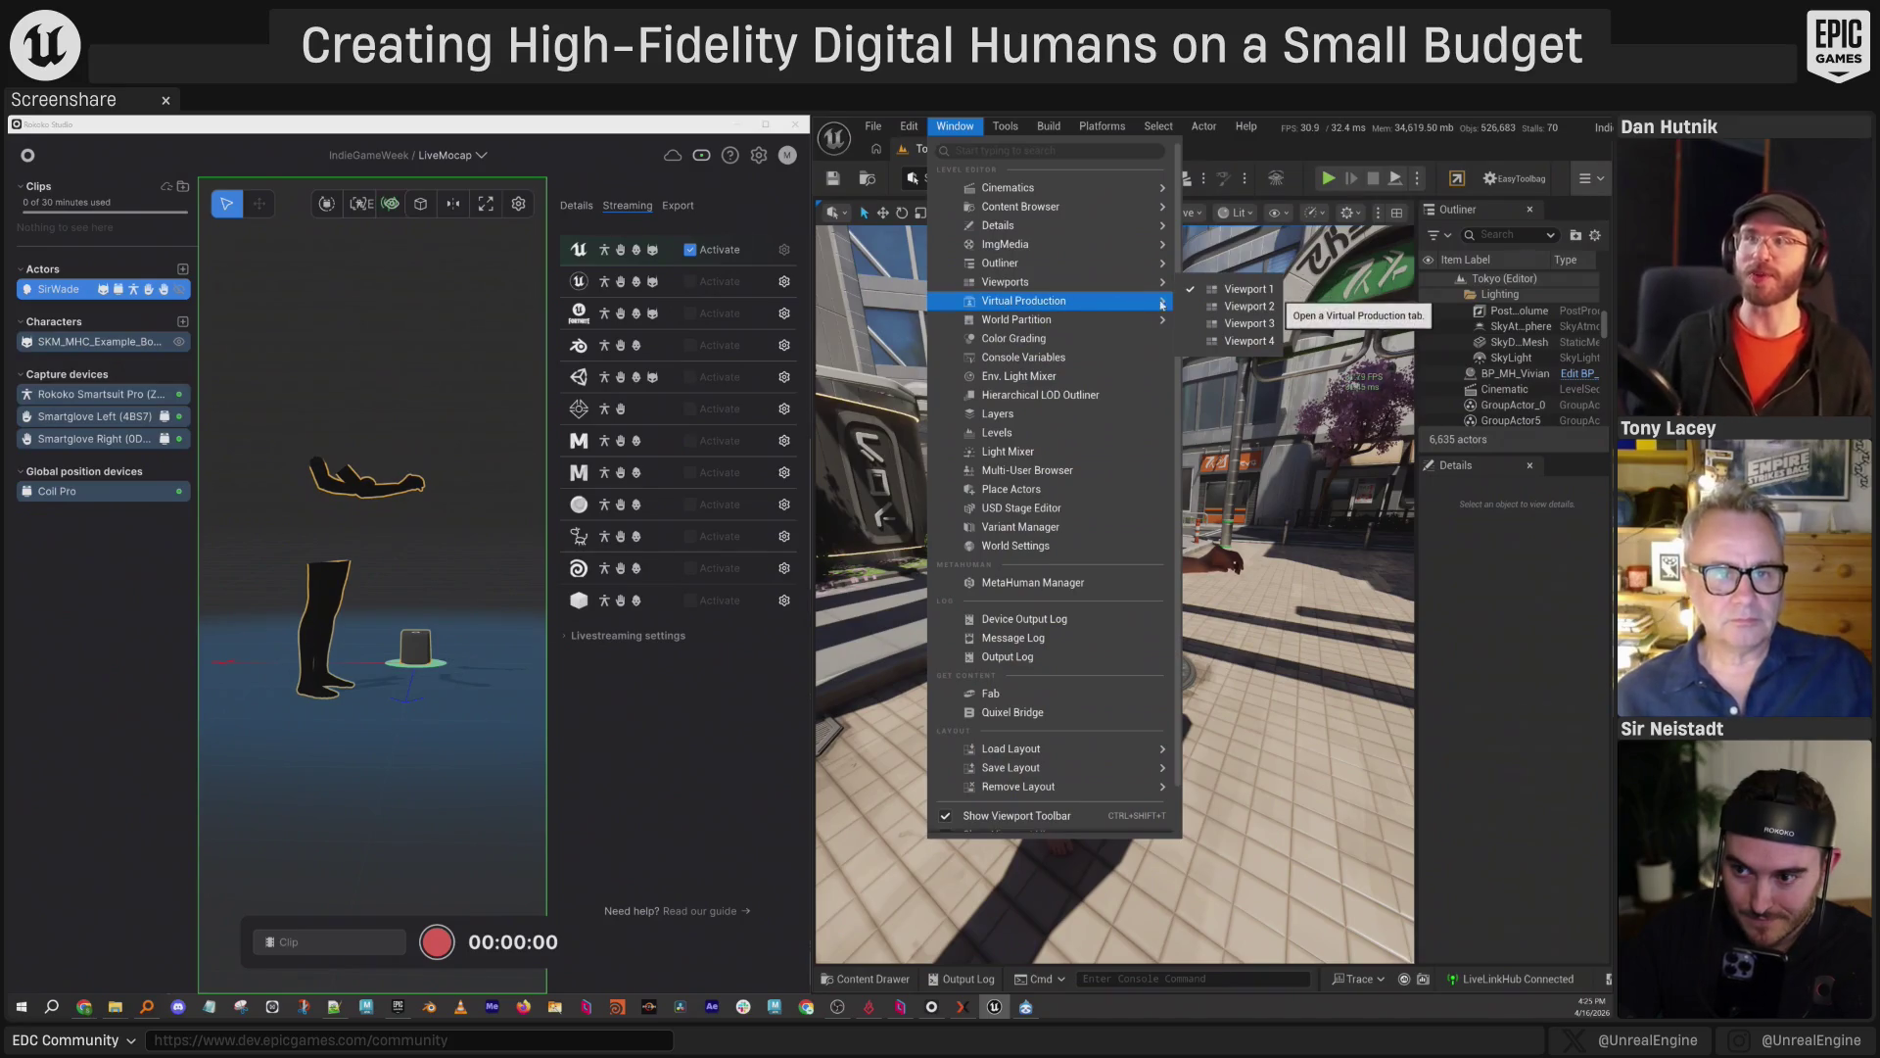
left_click(1232, 382)
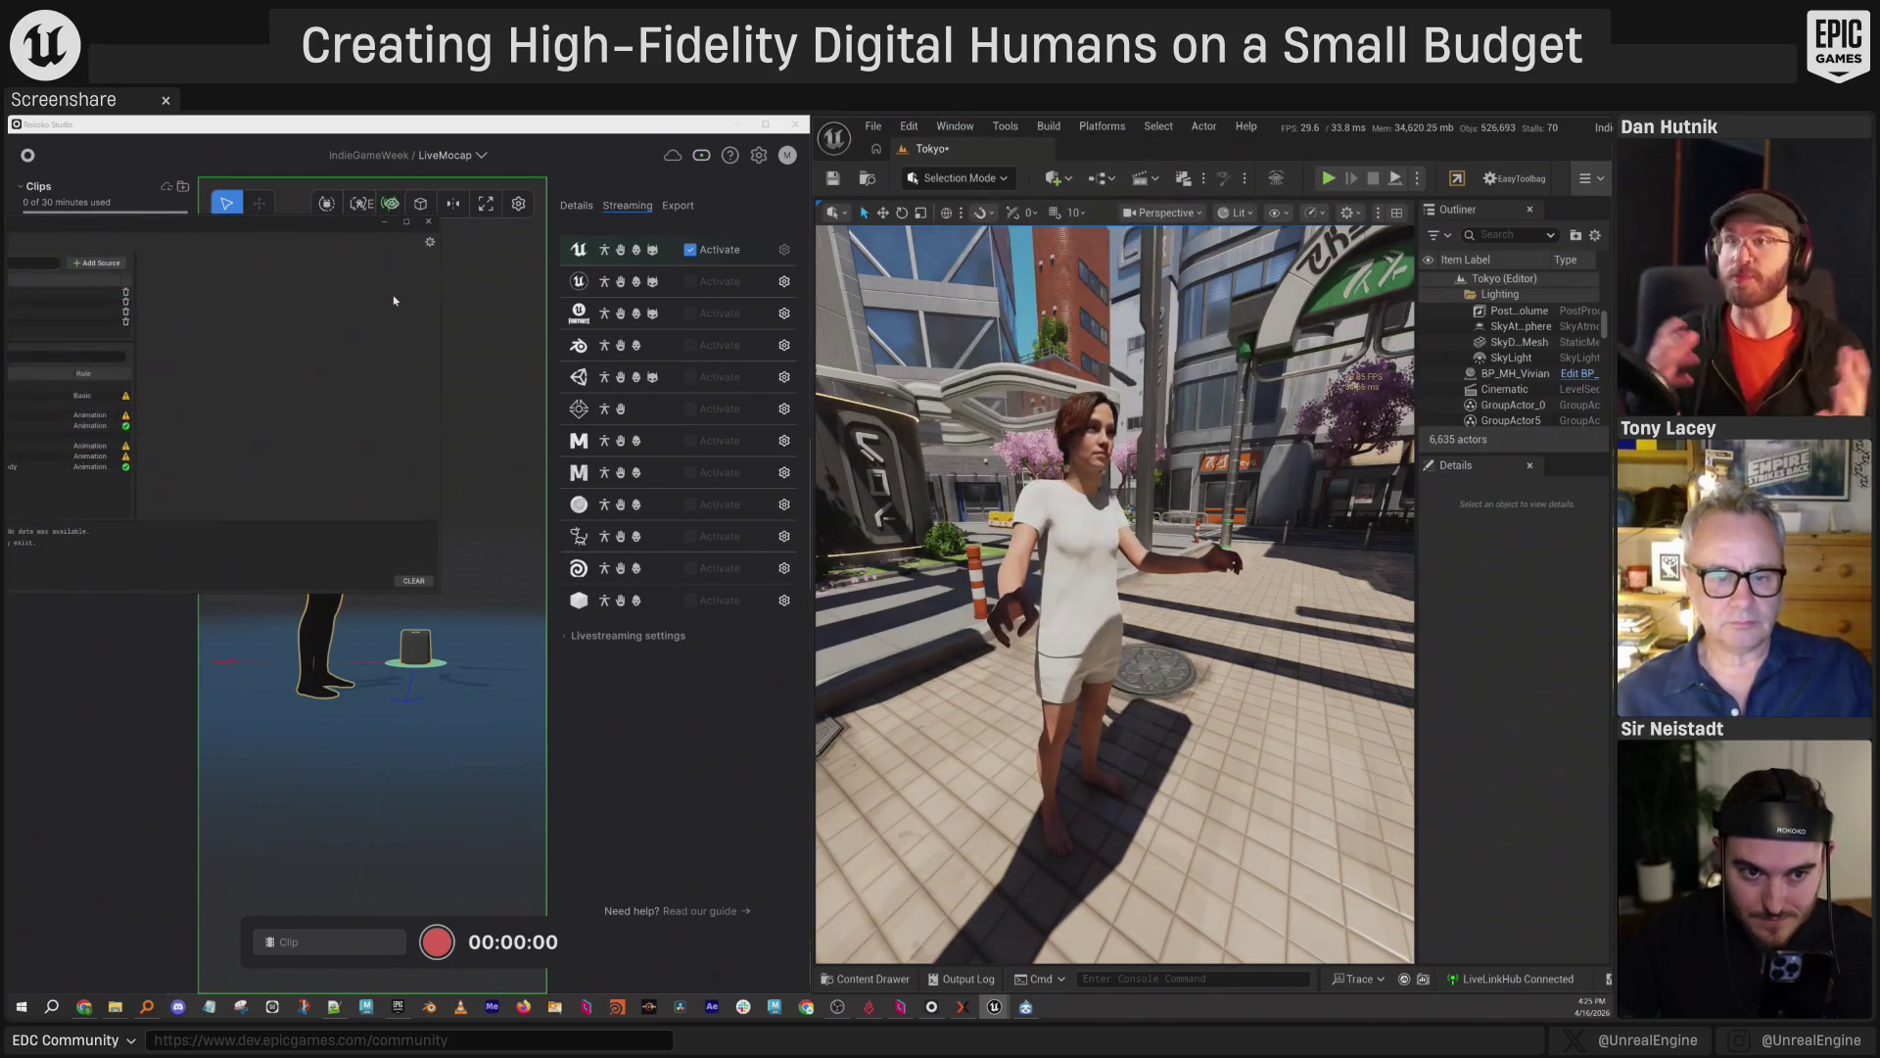
left_click_drag(817, 447, 1090, 549)
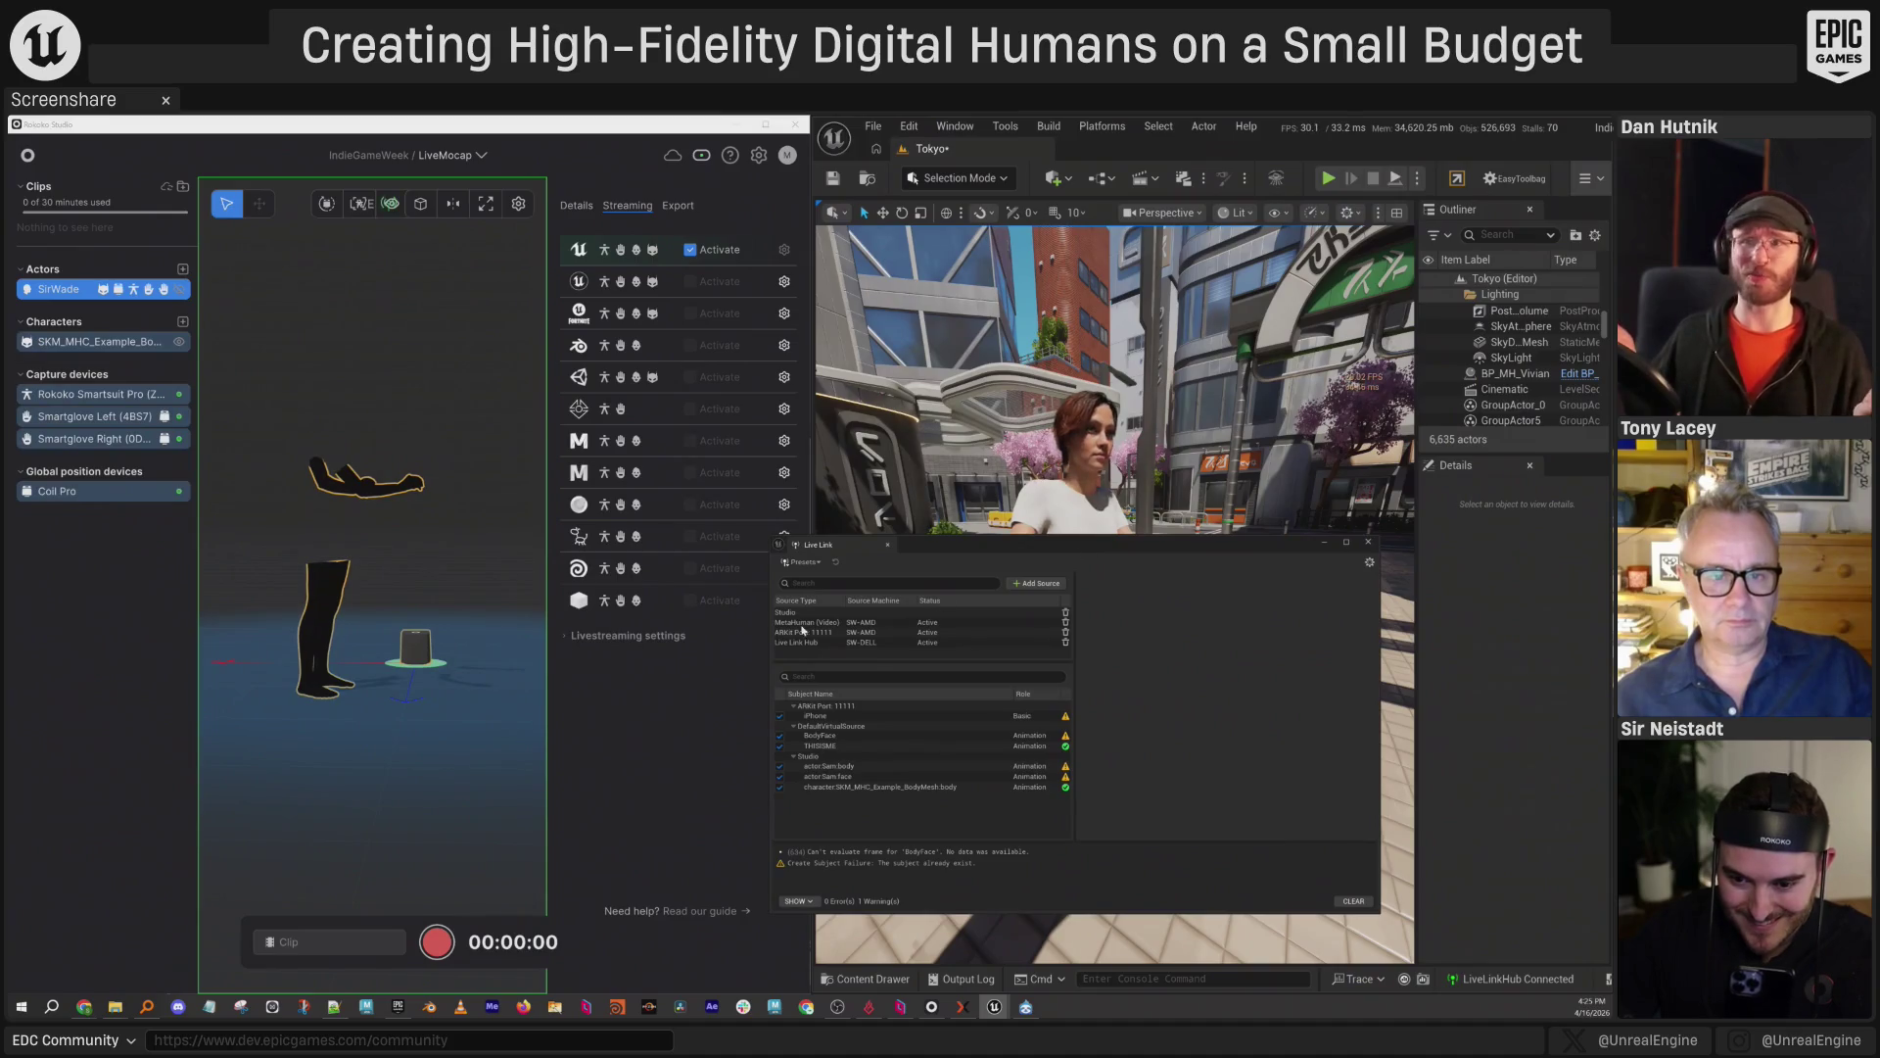
left_click(821, 745)
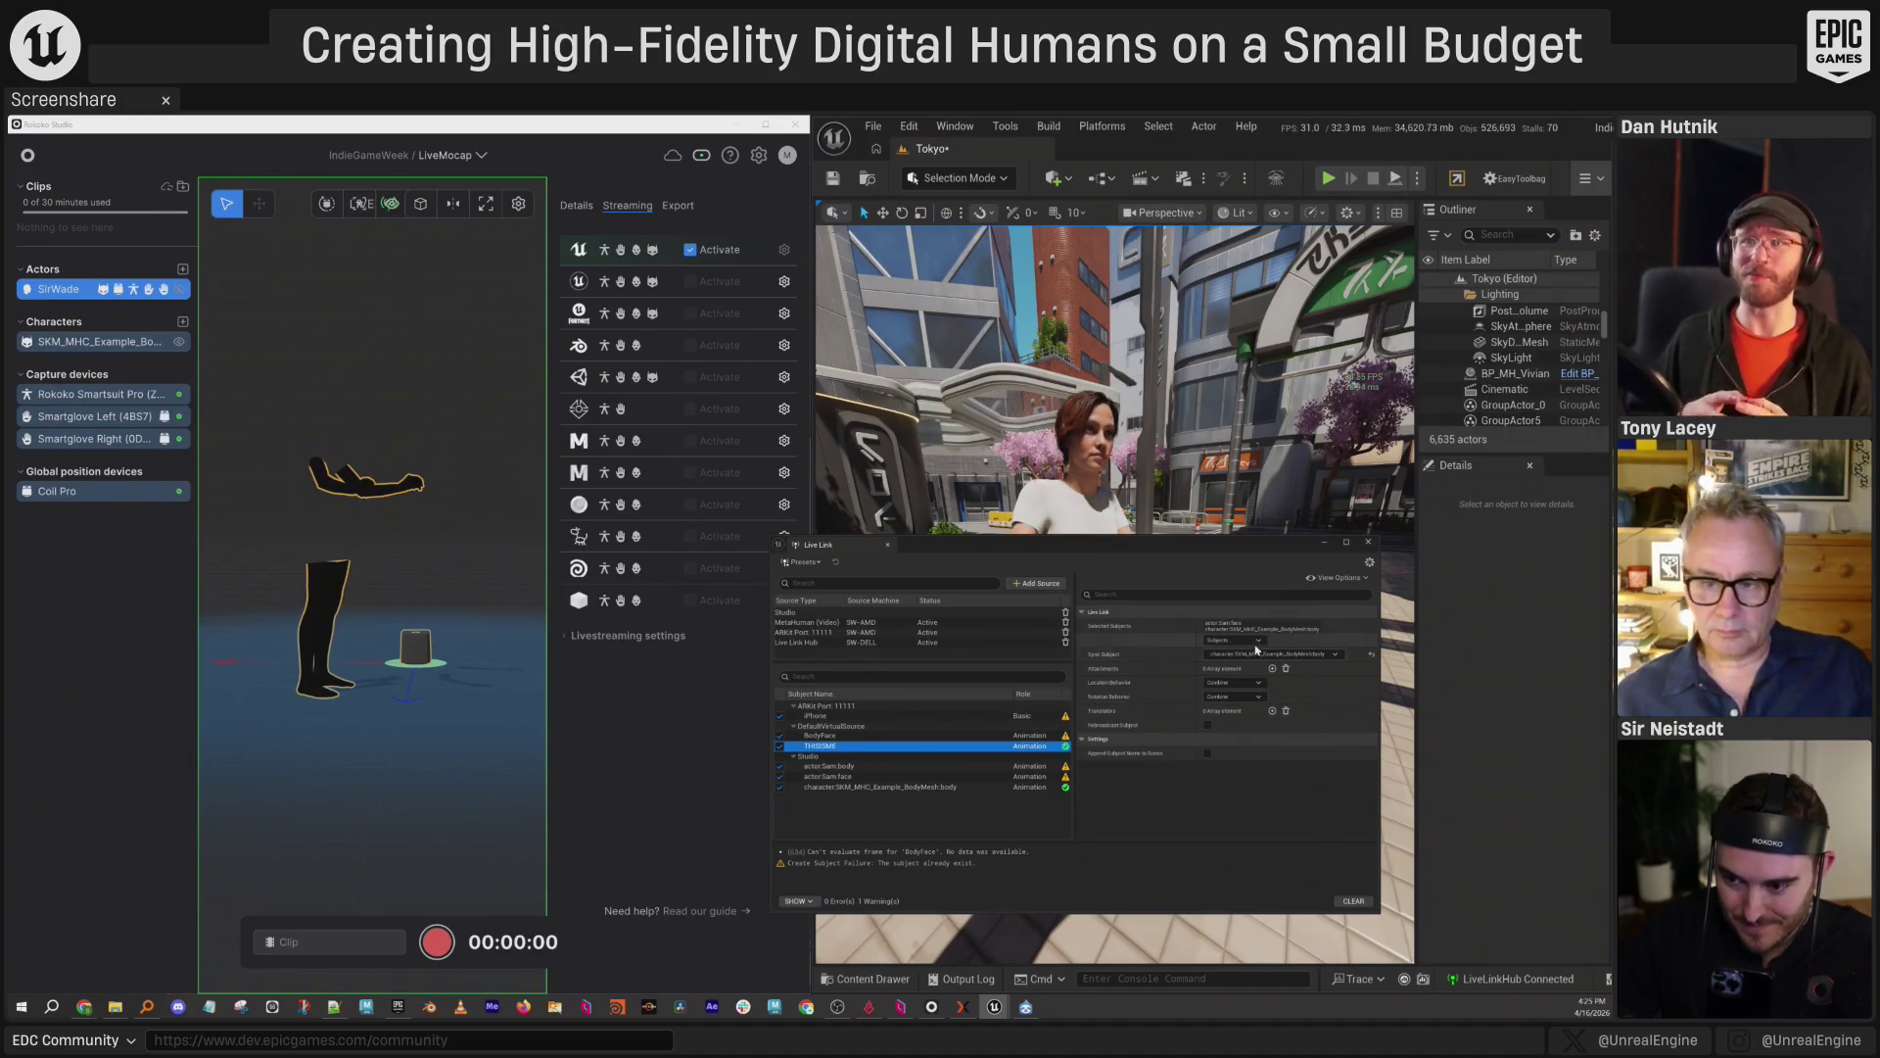
left_click(1256, 642)
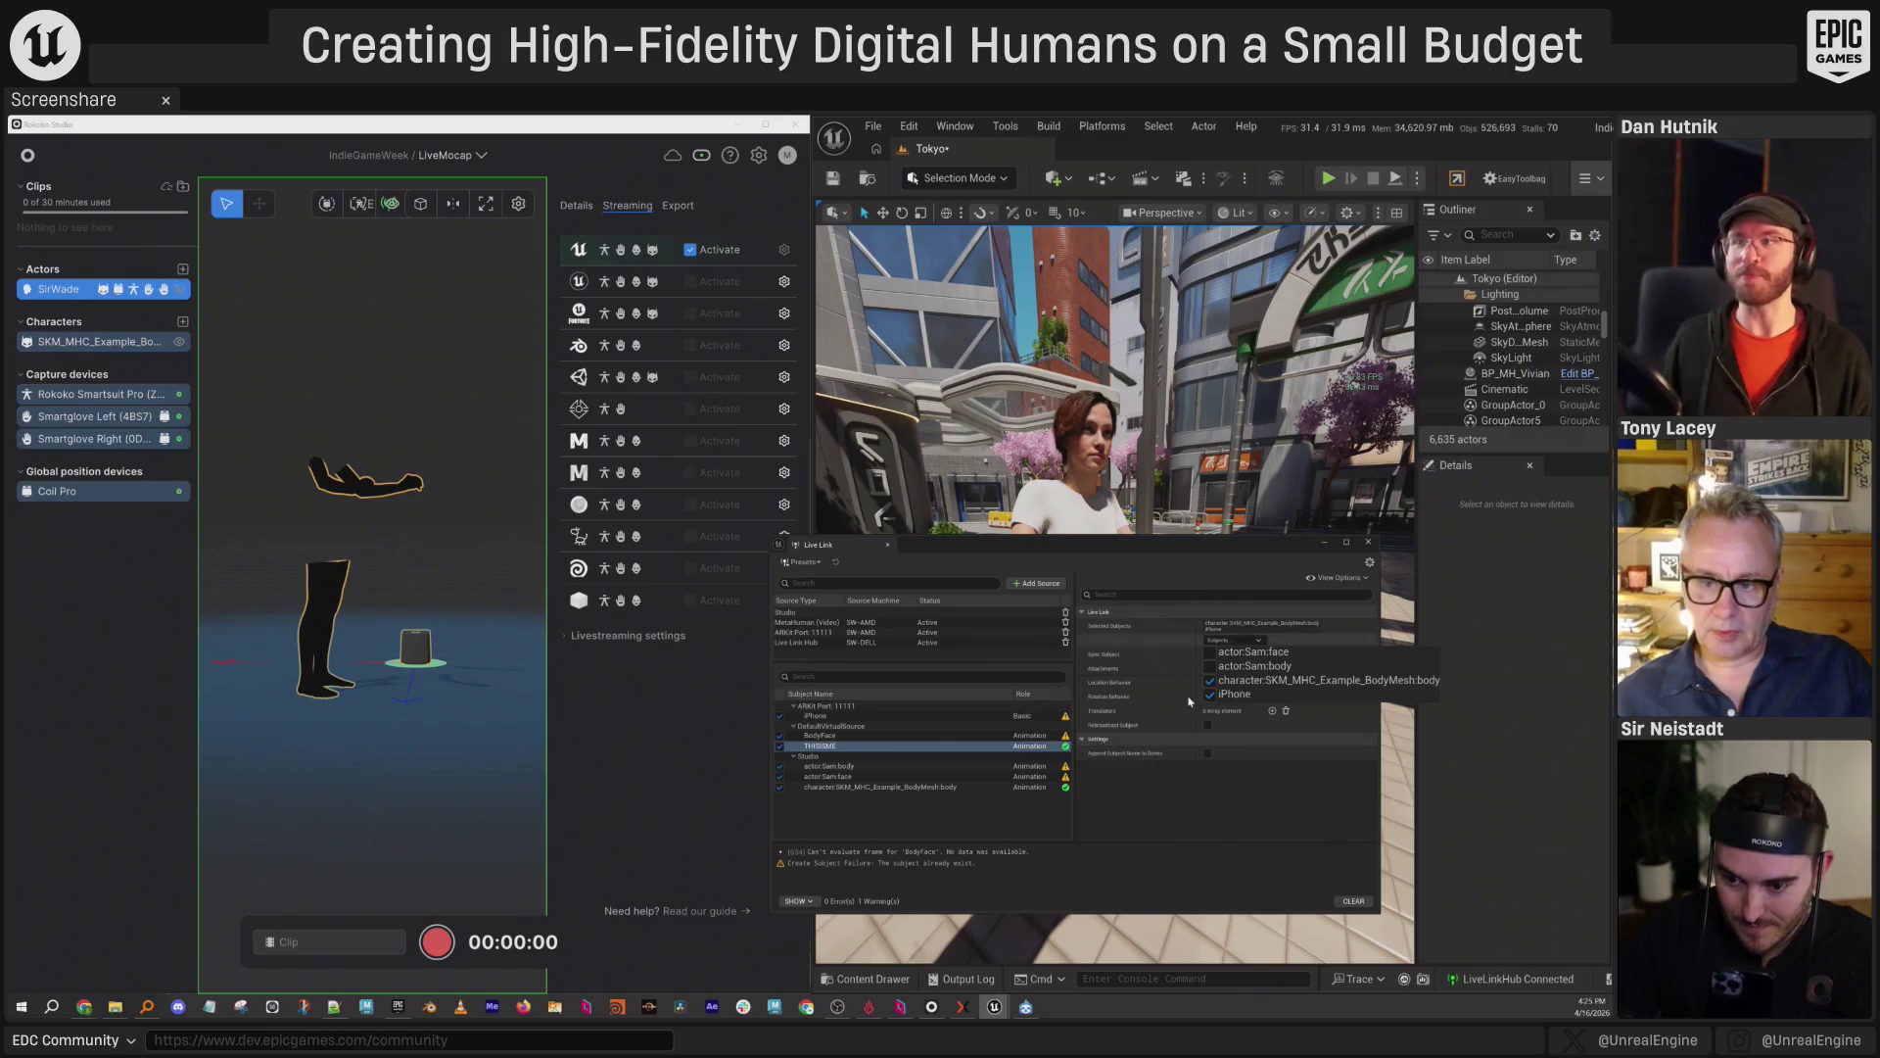
left_click(922, 819)
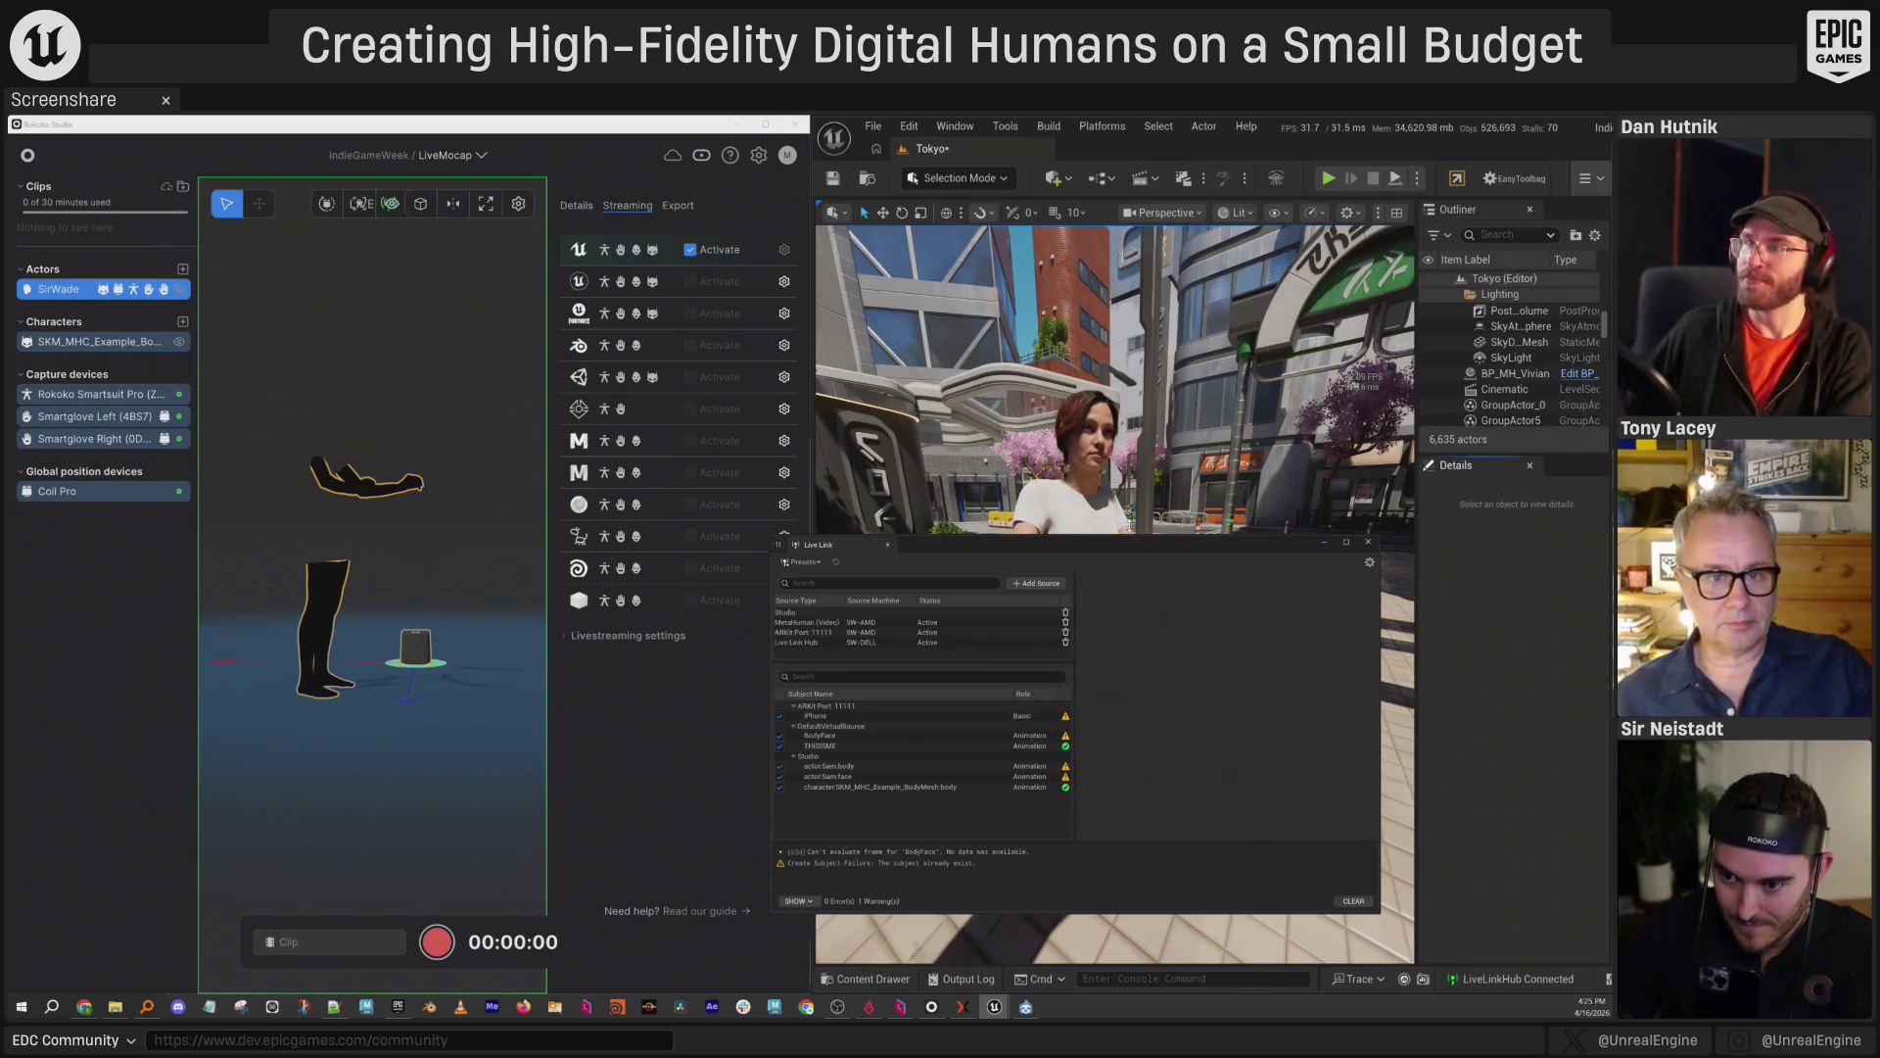
Set BP_MH_Vivian's Live Link Subject to THISISME and deselect her to view the face.
left_click(1515, 373)
left_click(1552, 780)
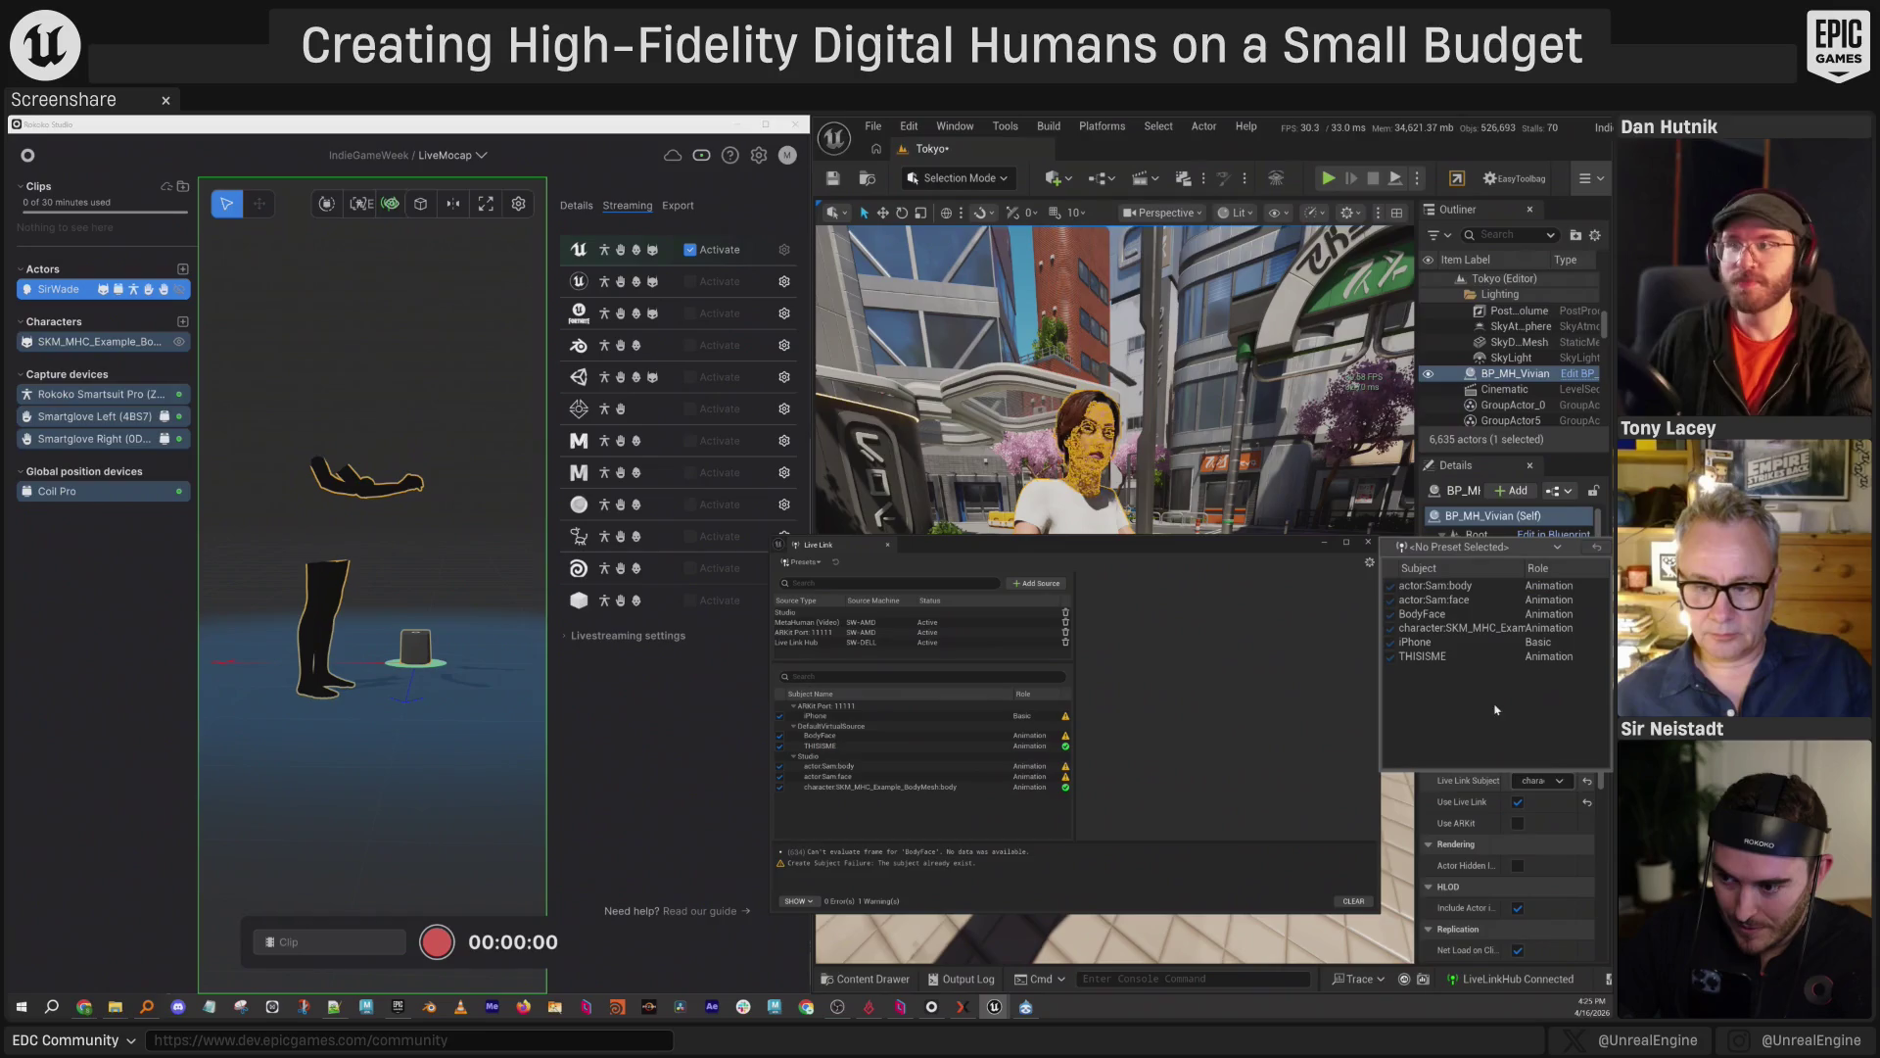
left_click(1425, 669)
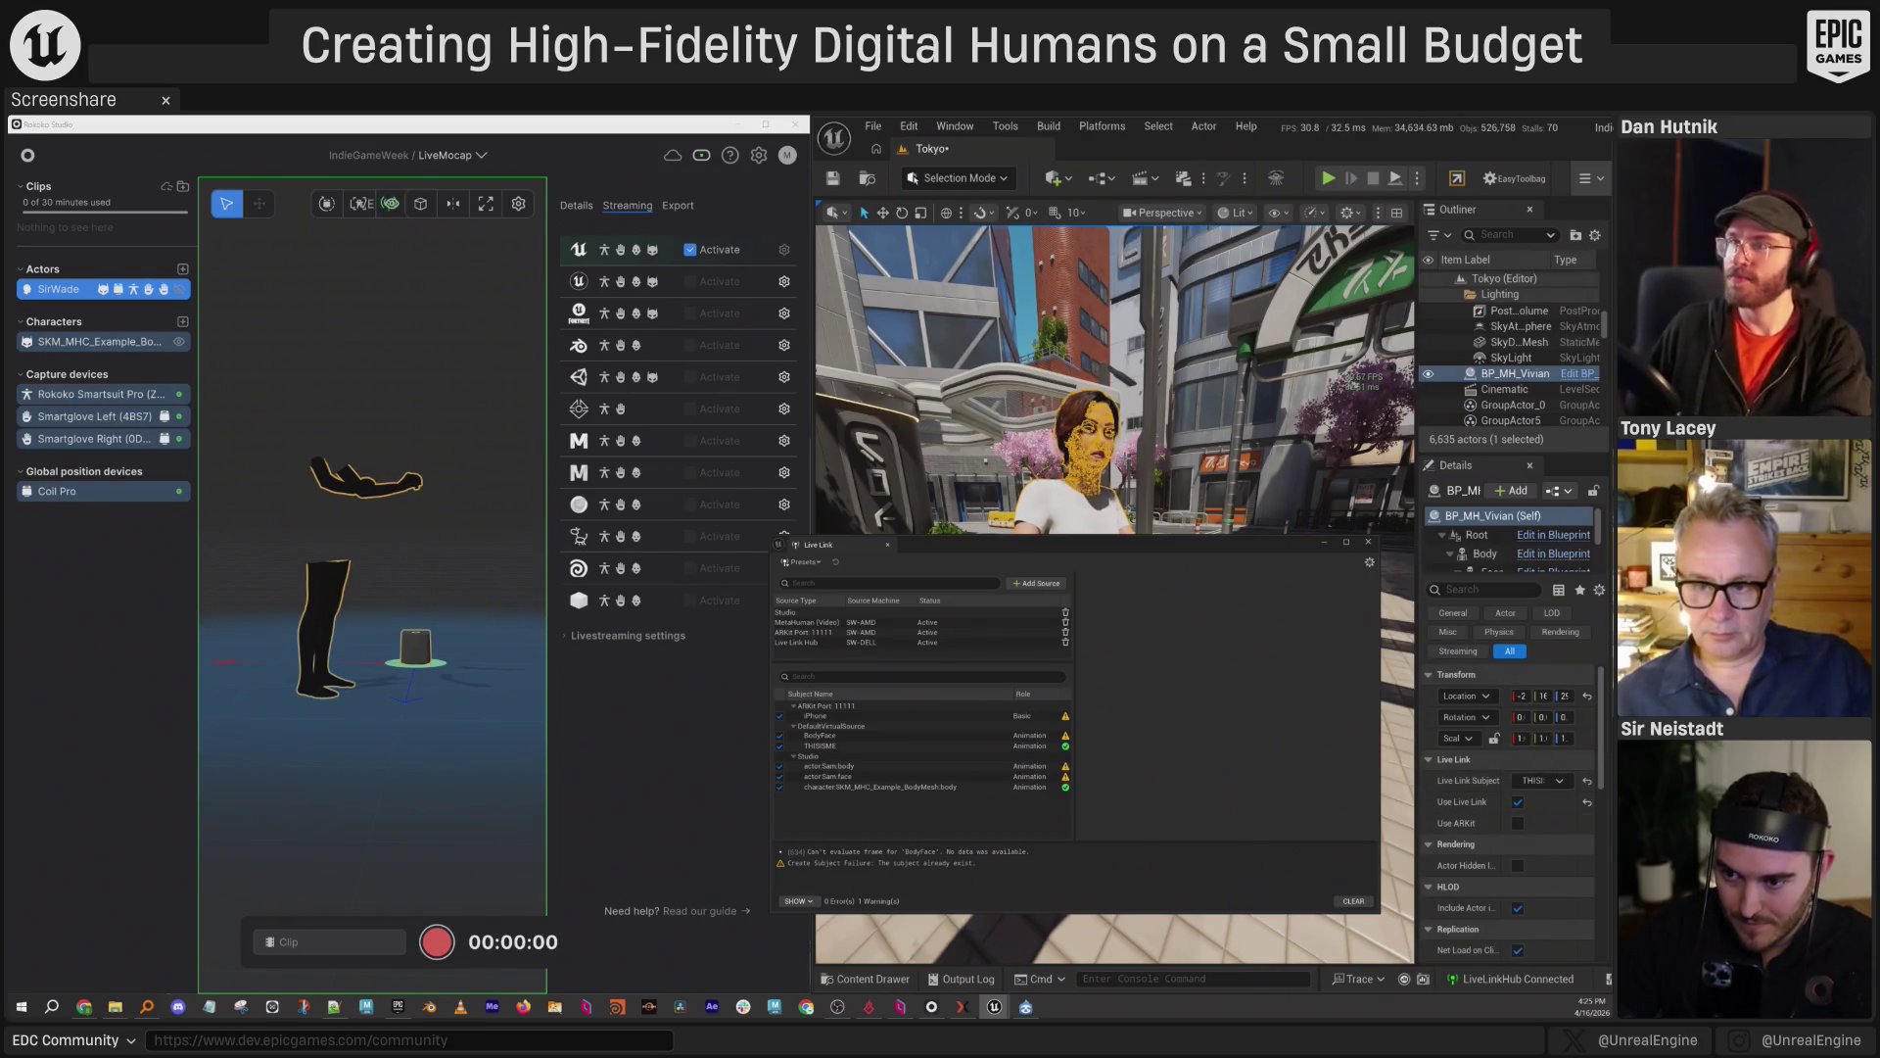
key("Escape")
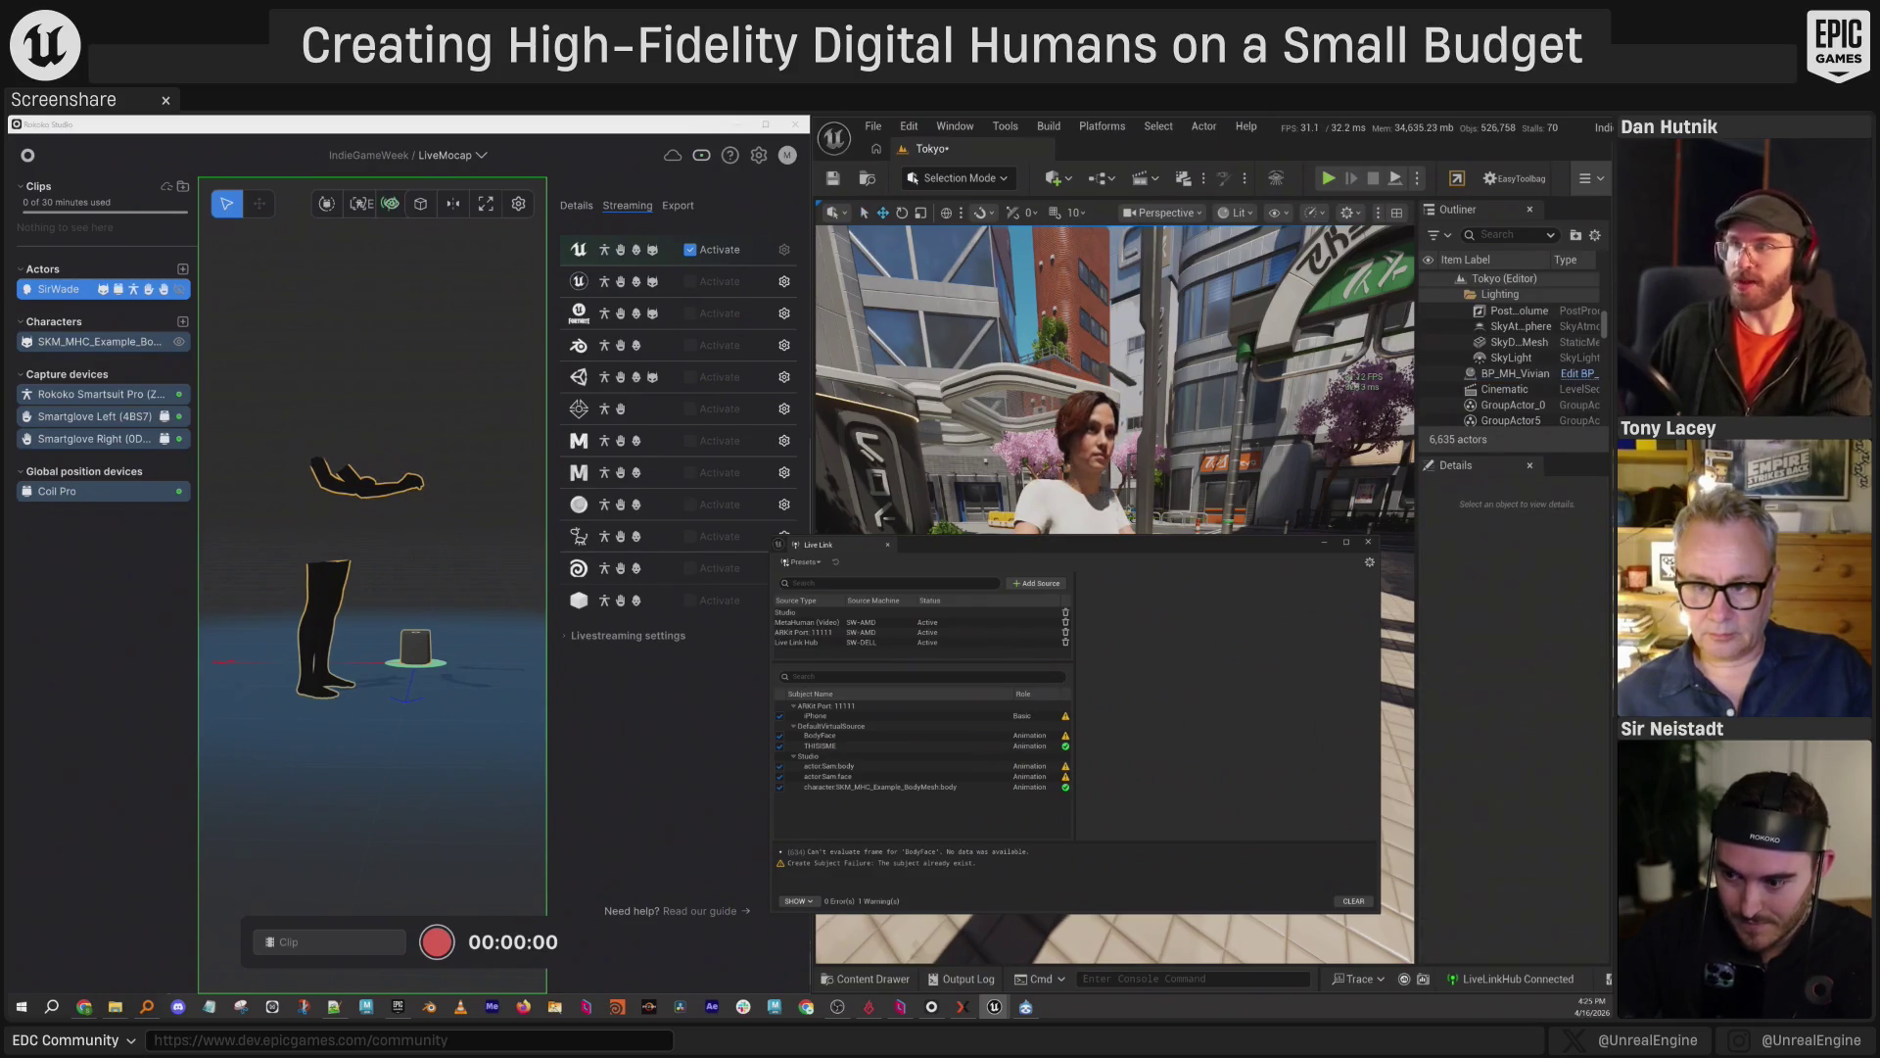
key("ctrl+z")
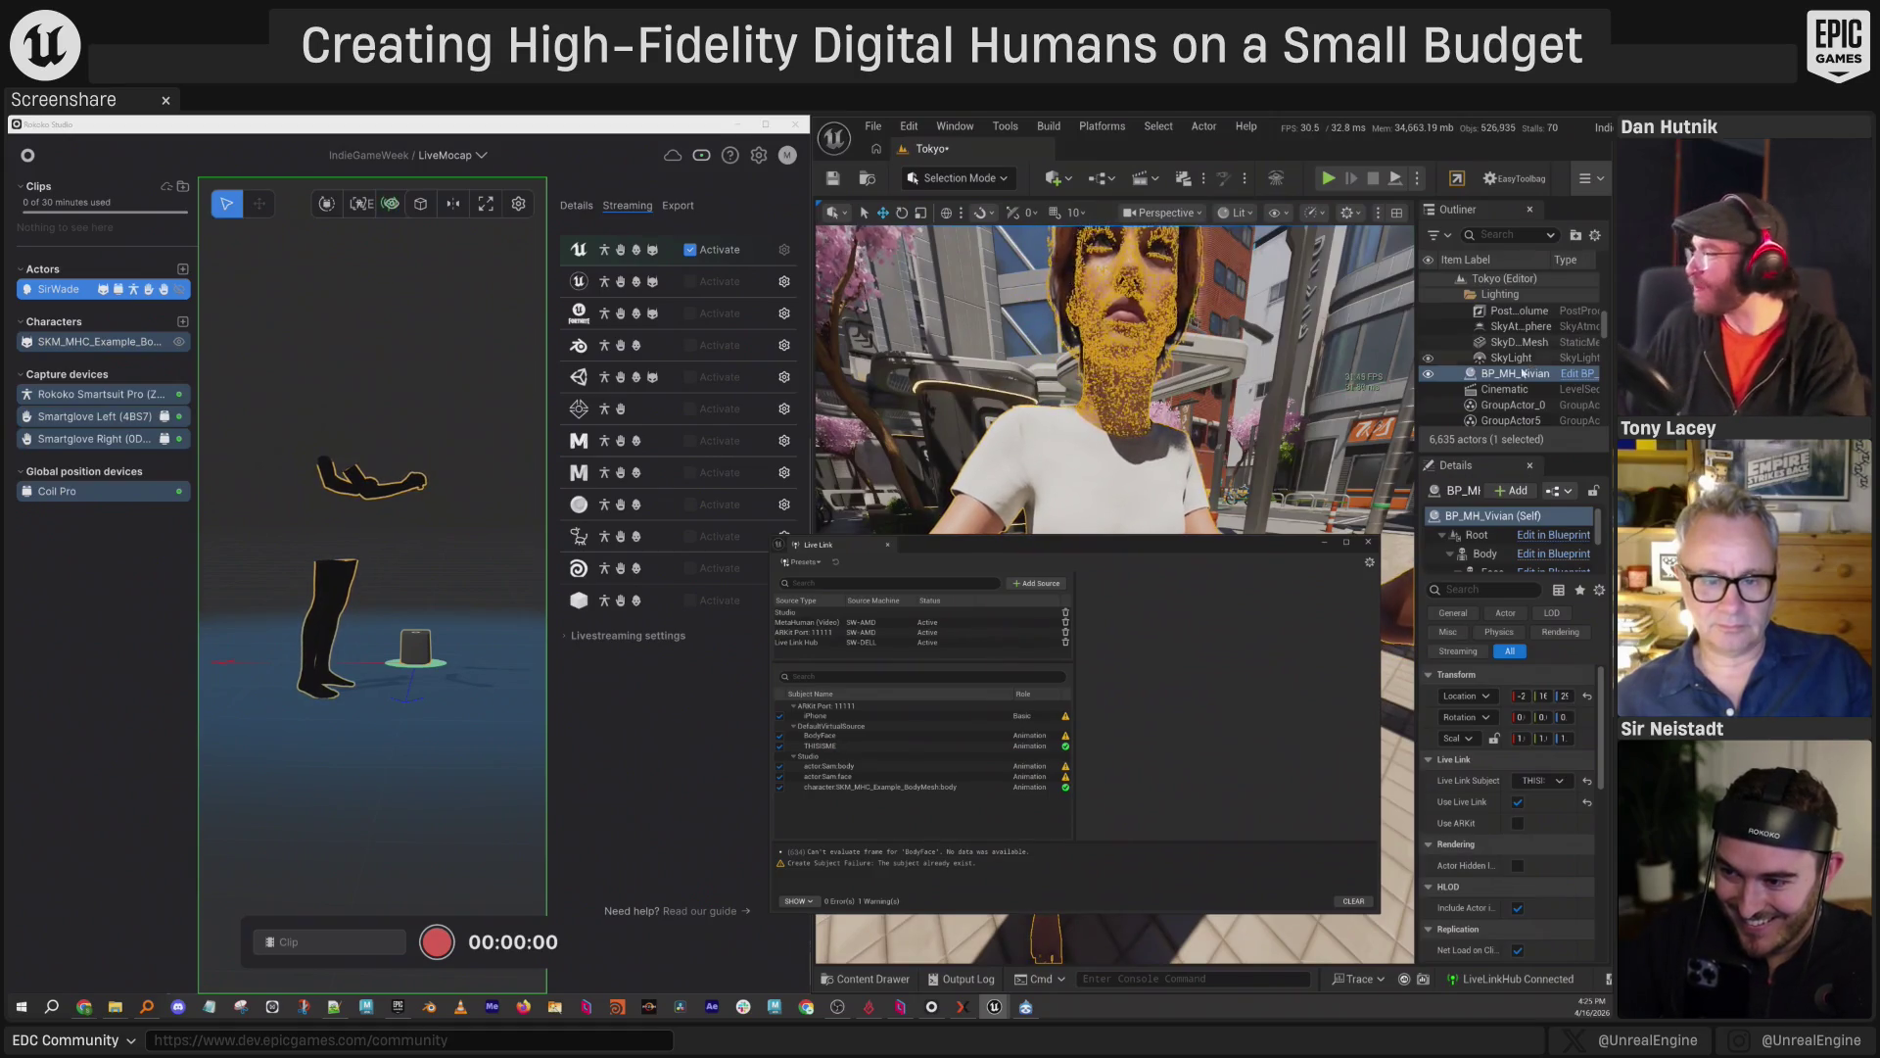
key("Escape")
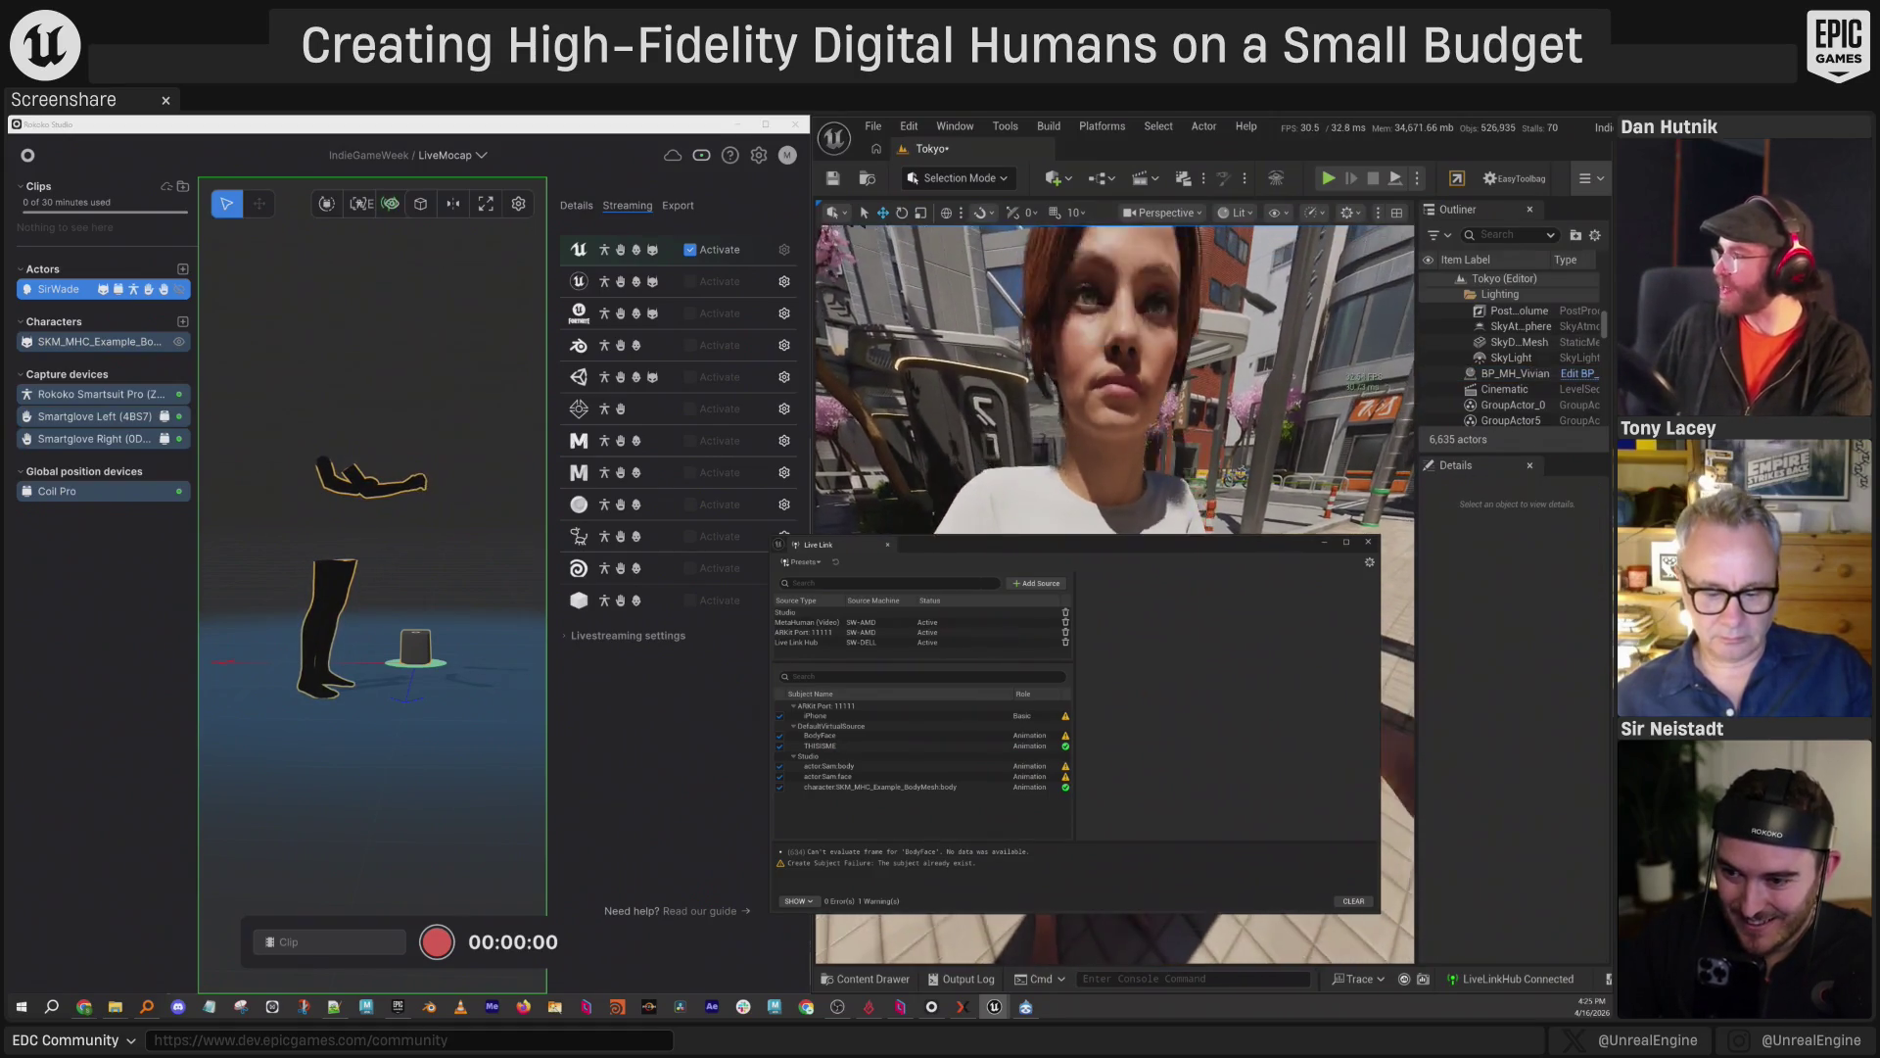
left_click_drag(1030, 548, 896, 559)
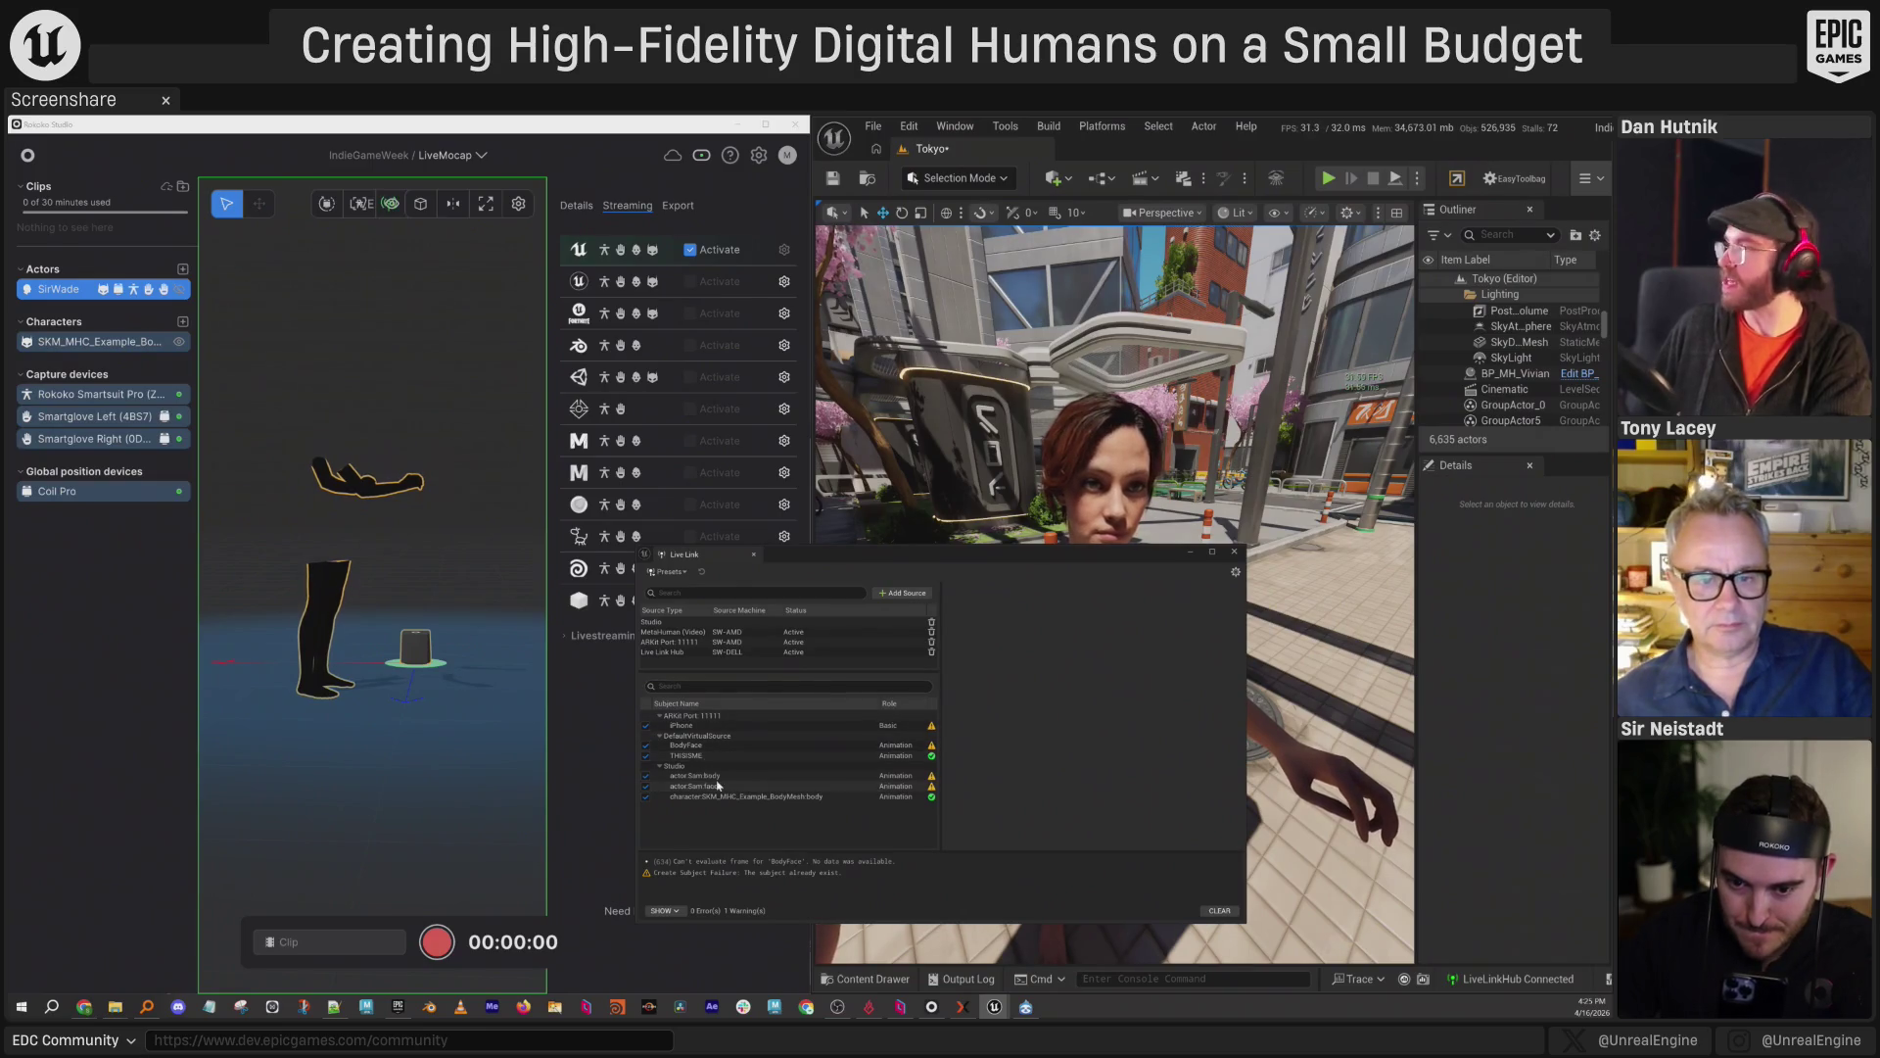
Add a MetaHuman (Video) Live Link source using the Elgato Virtual Camera as video device.
left_click(905, 594)
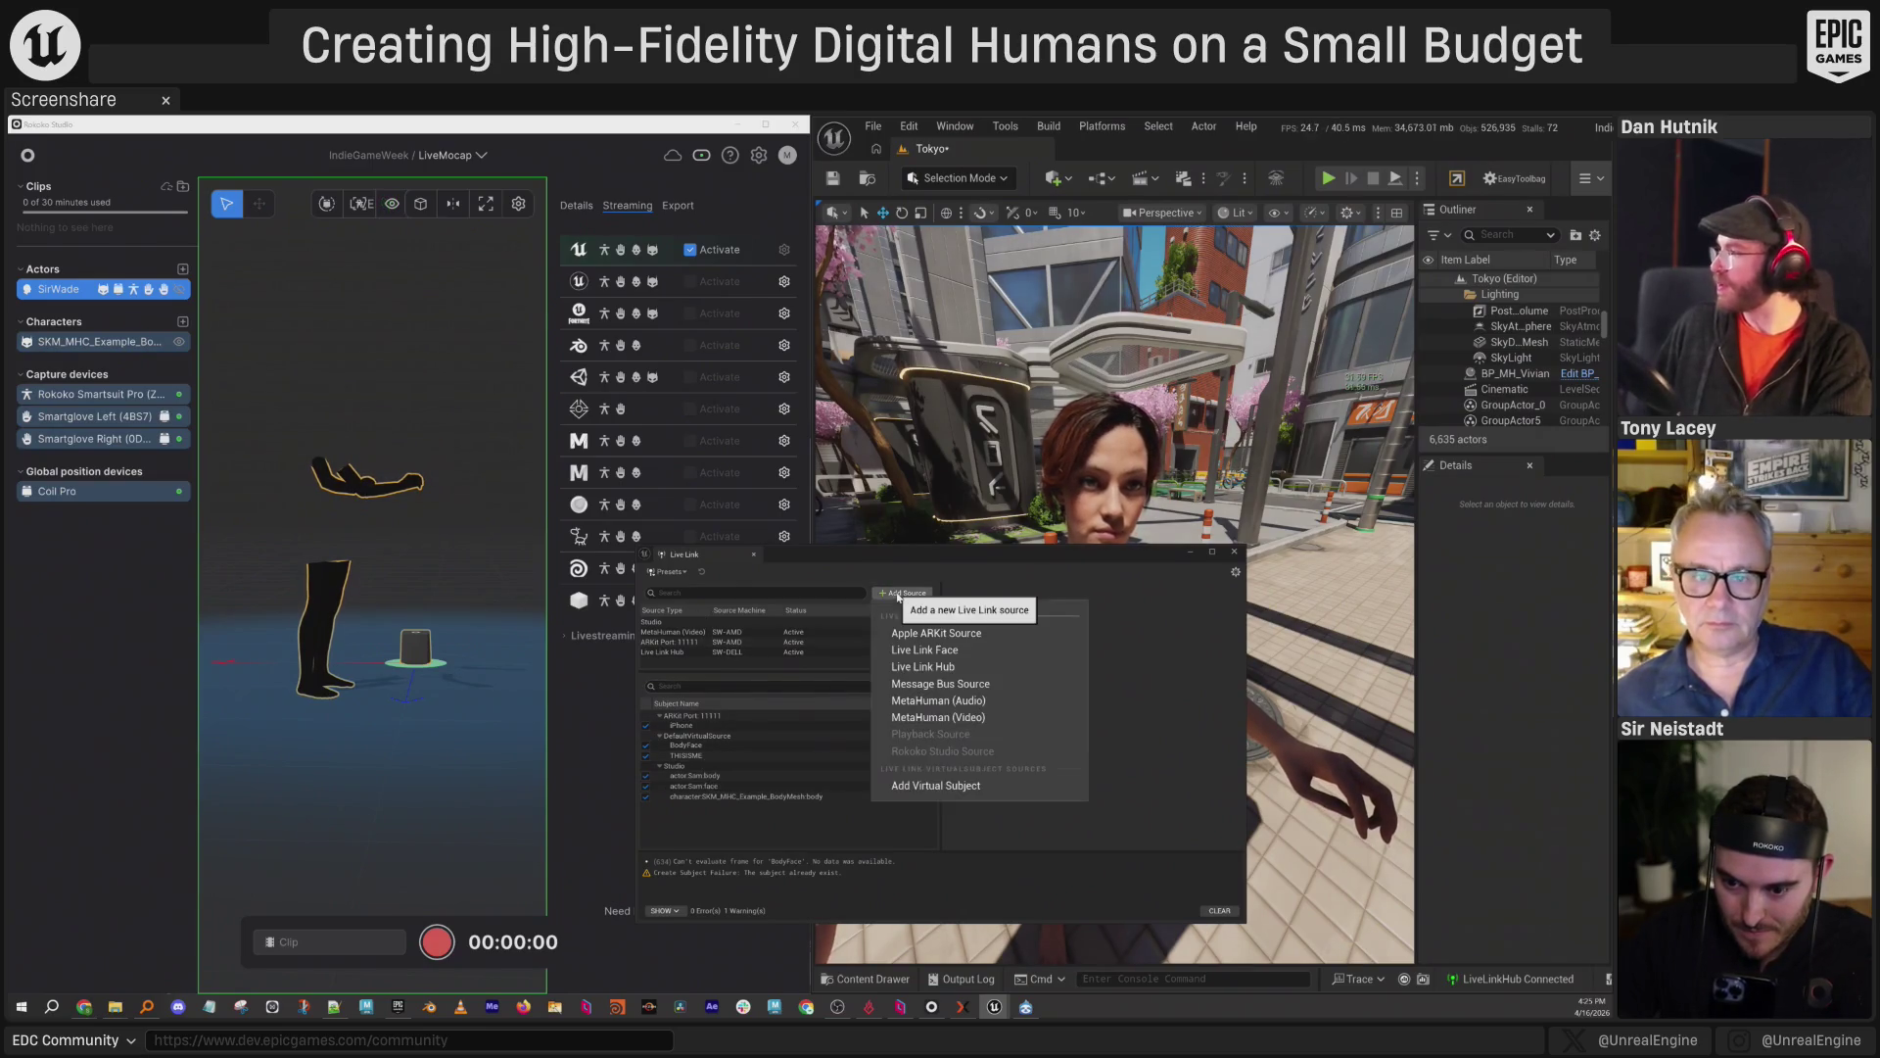
left_click(945, 721)
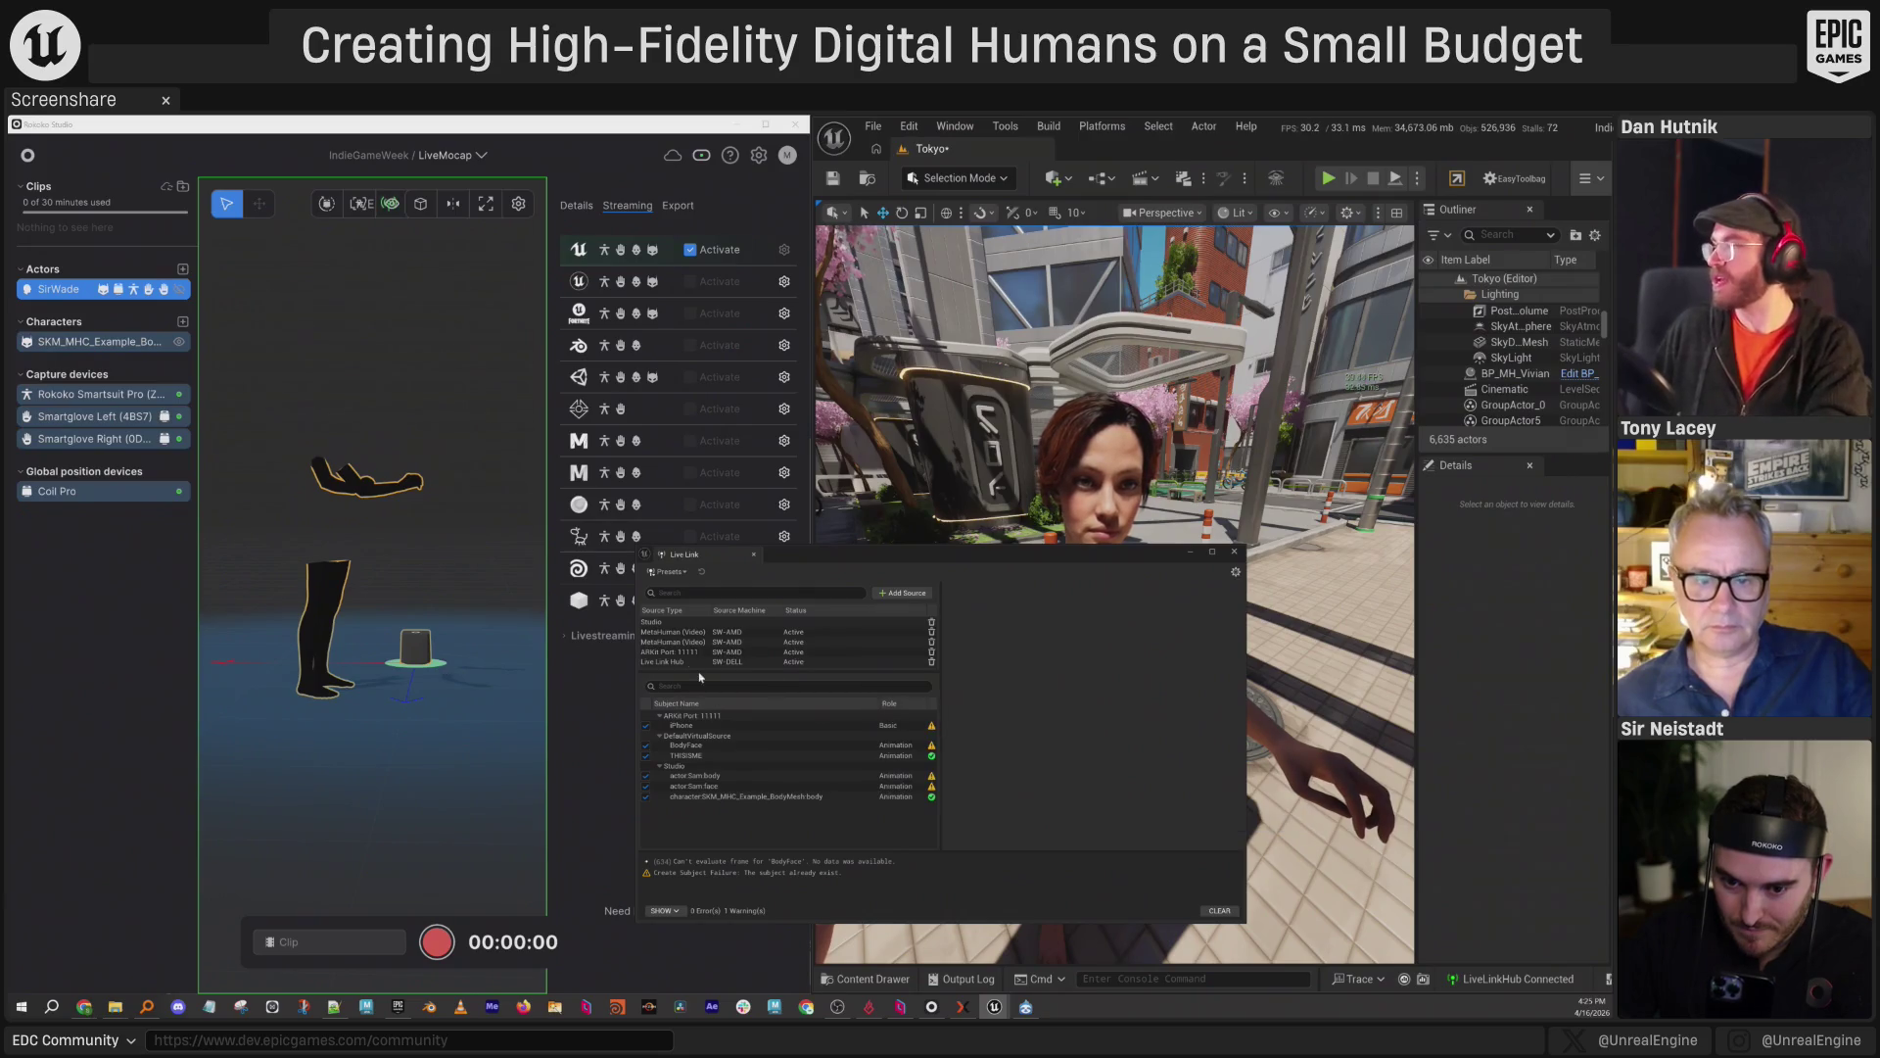
left_click(698, 634)
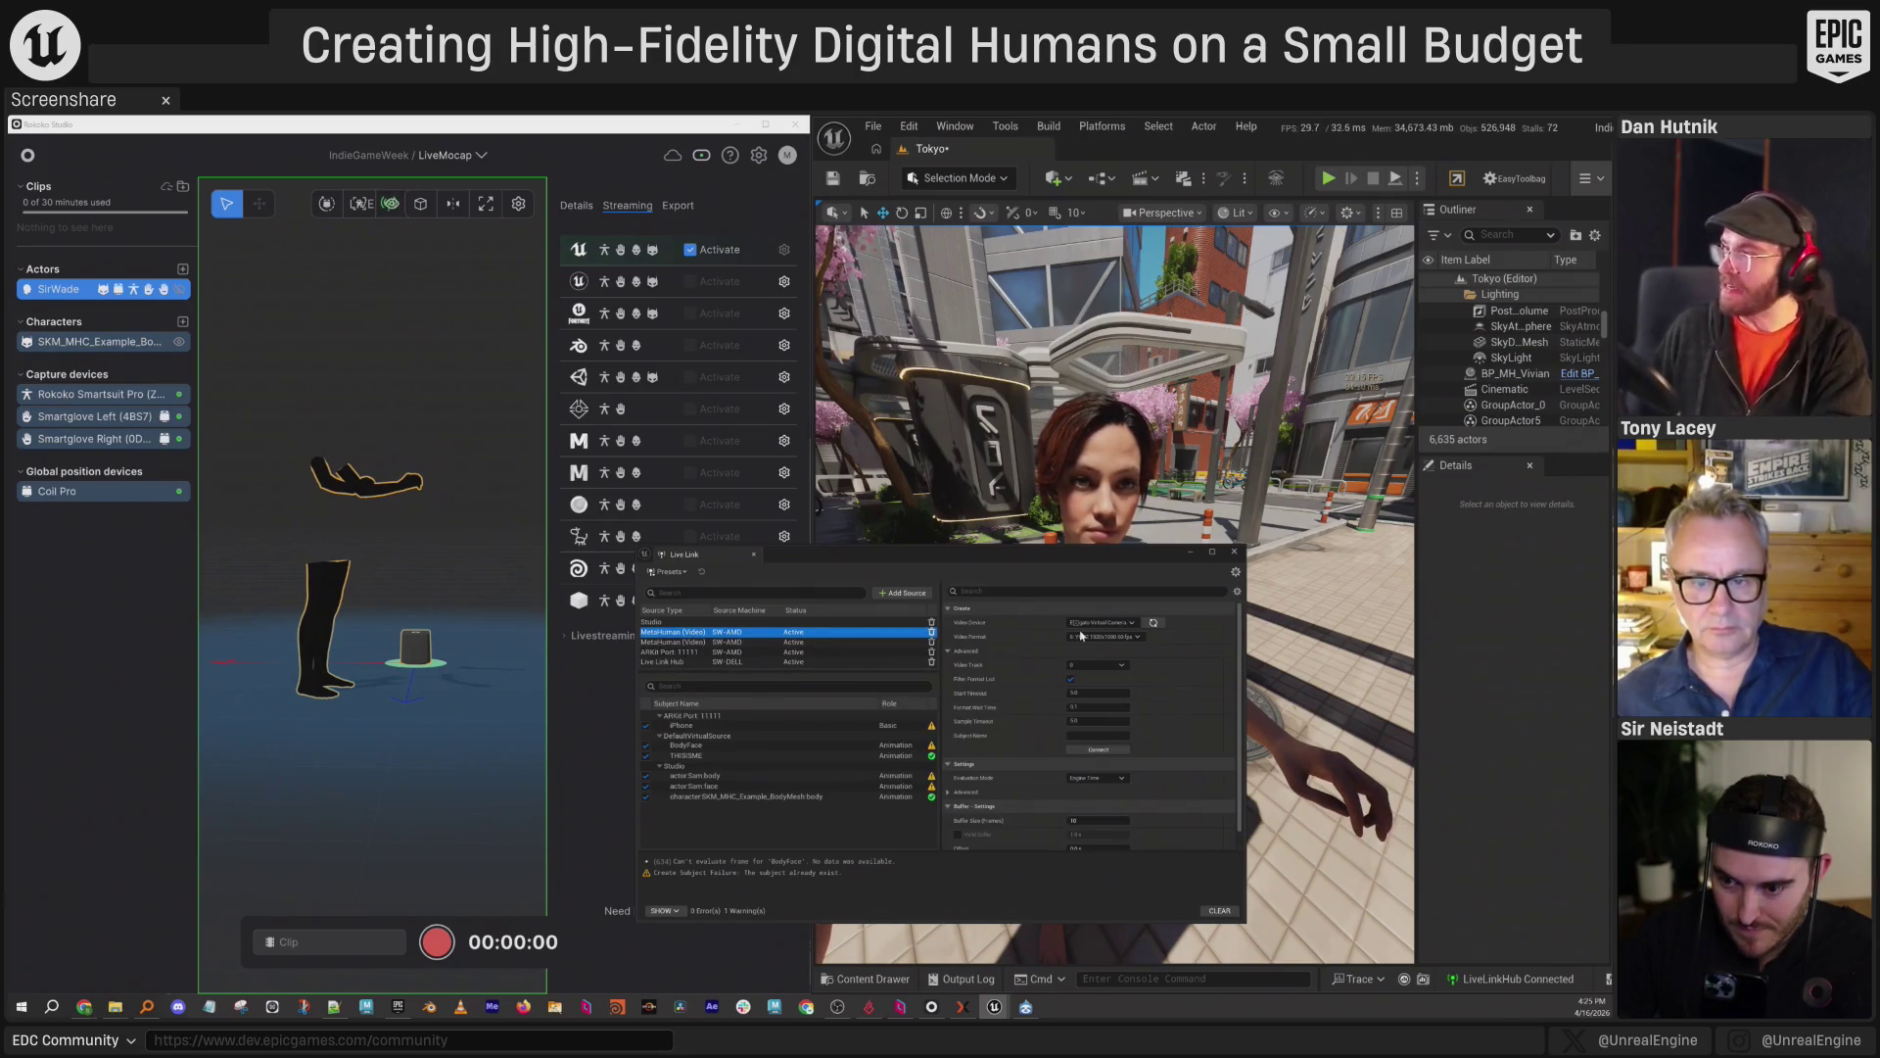
left_click(1133, 623)
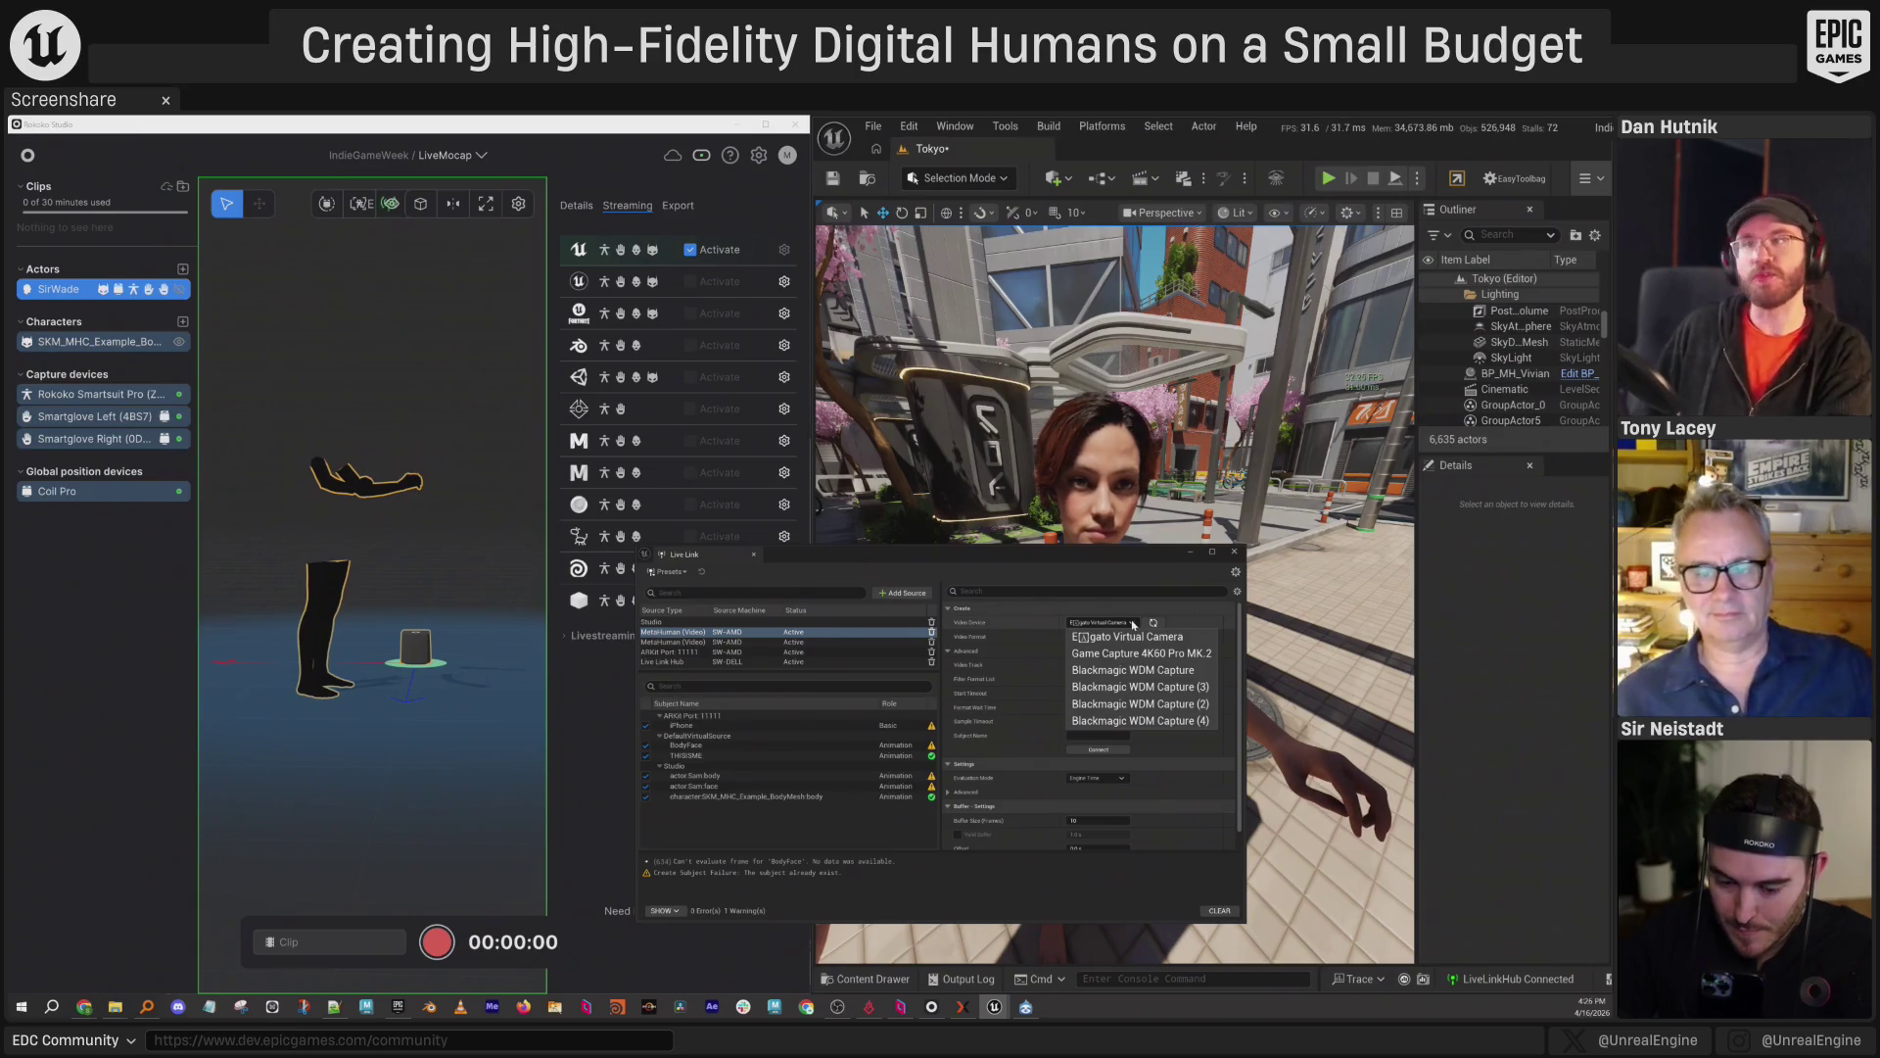
left_click(1127, 637)
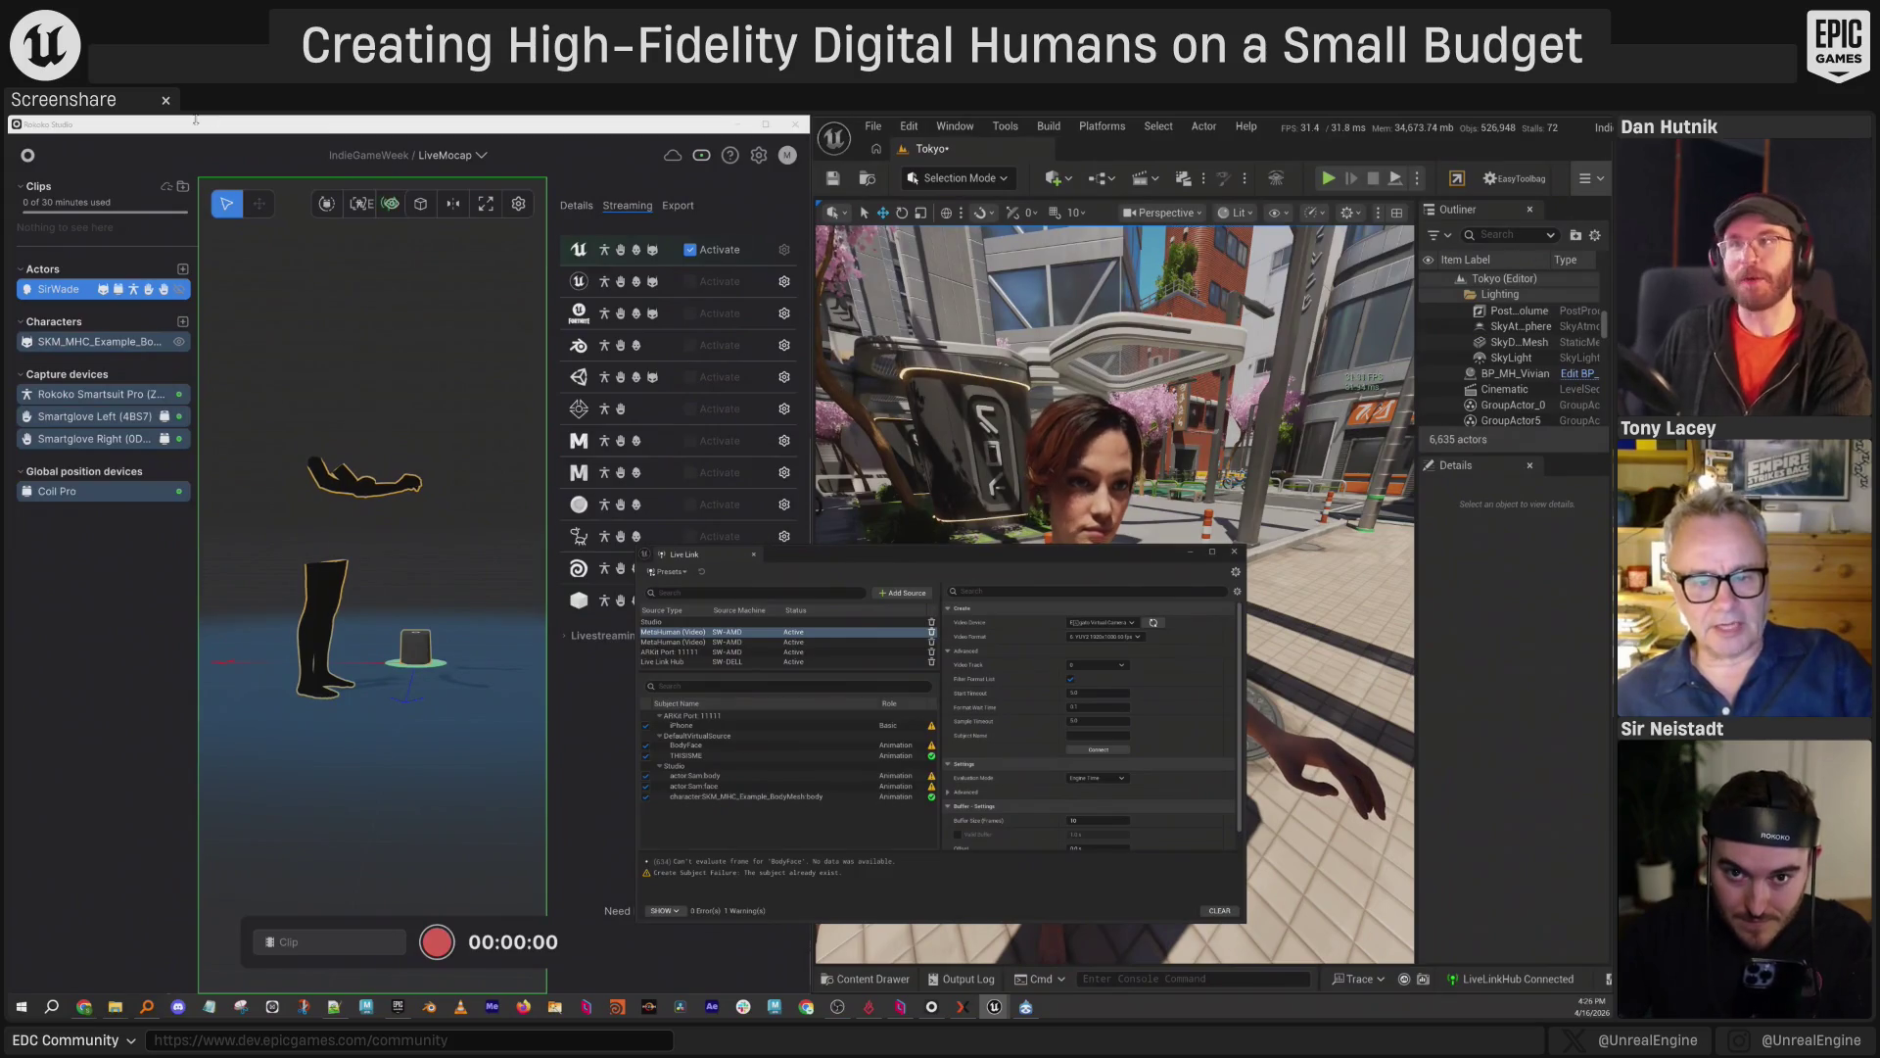
Check the editor's Settings menu, then inspect the second MetaHuman (Video) source and the ARKit iPhone subject.
left_click(909, 127)
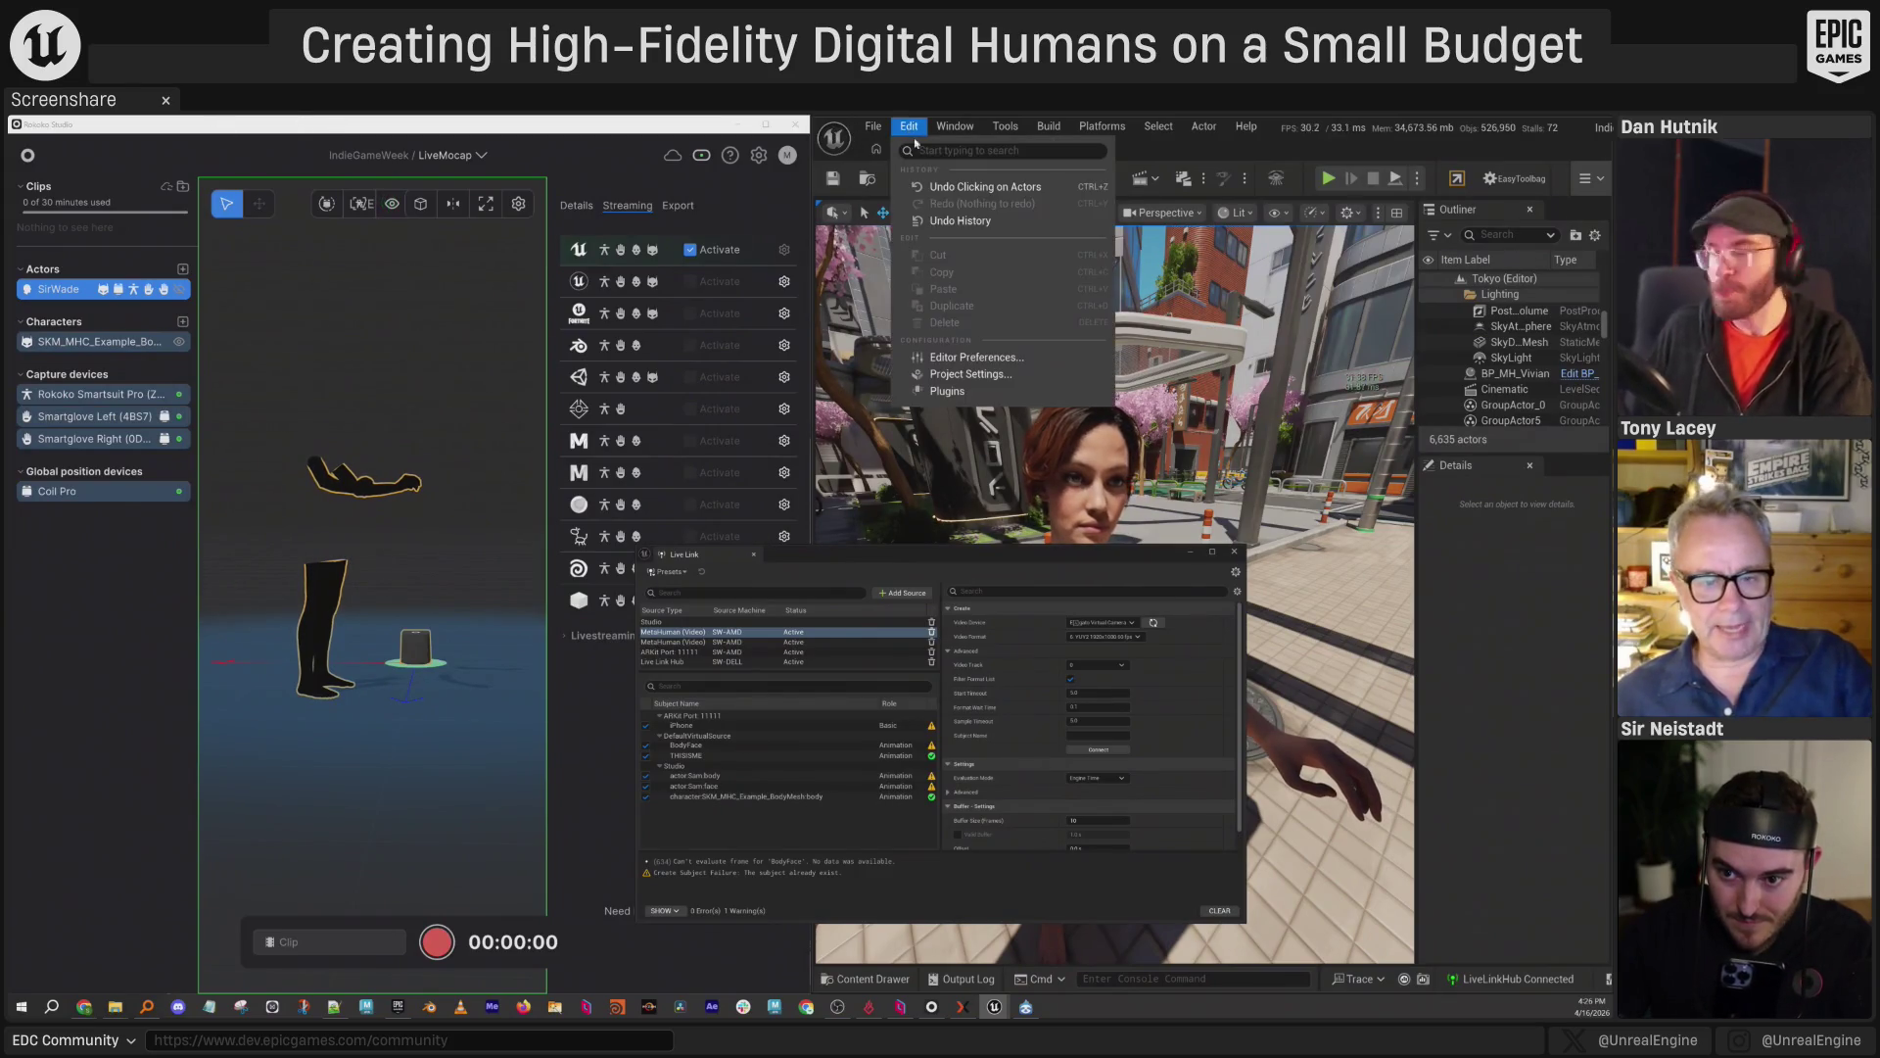
left_click(941, 375)
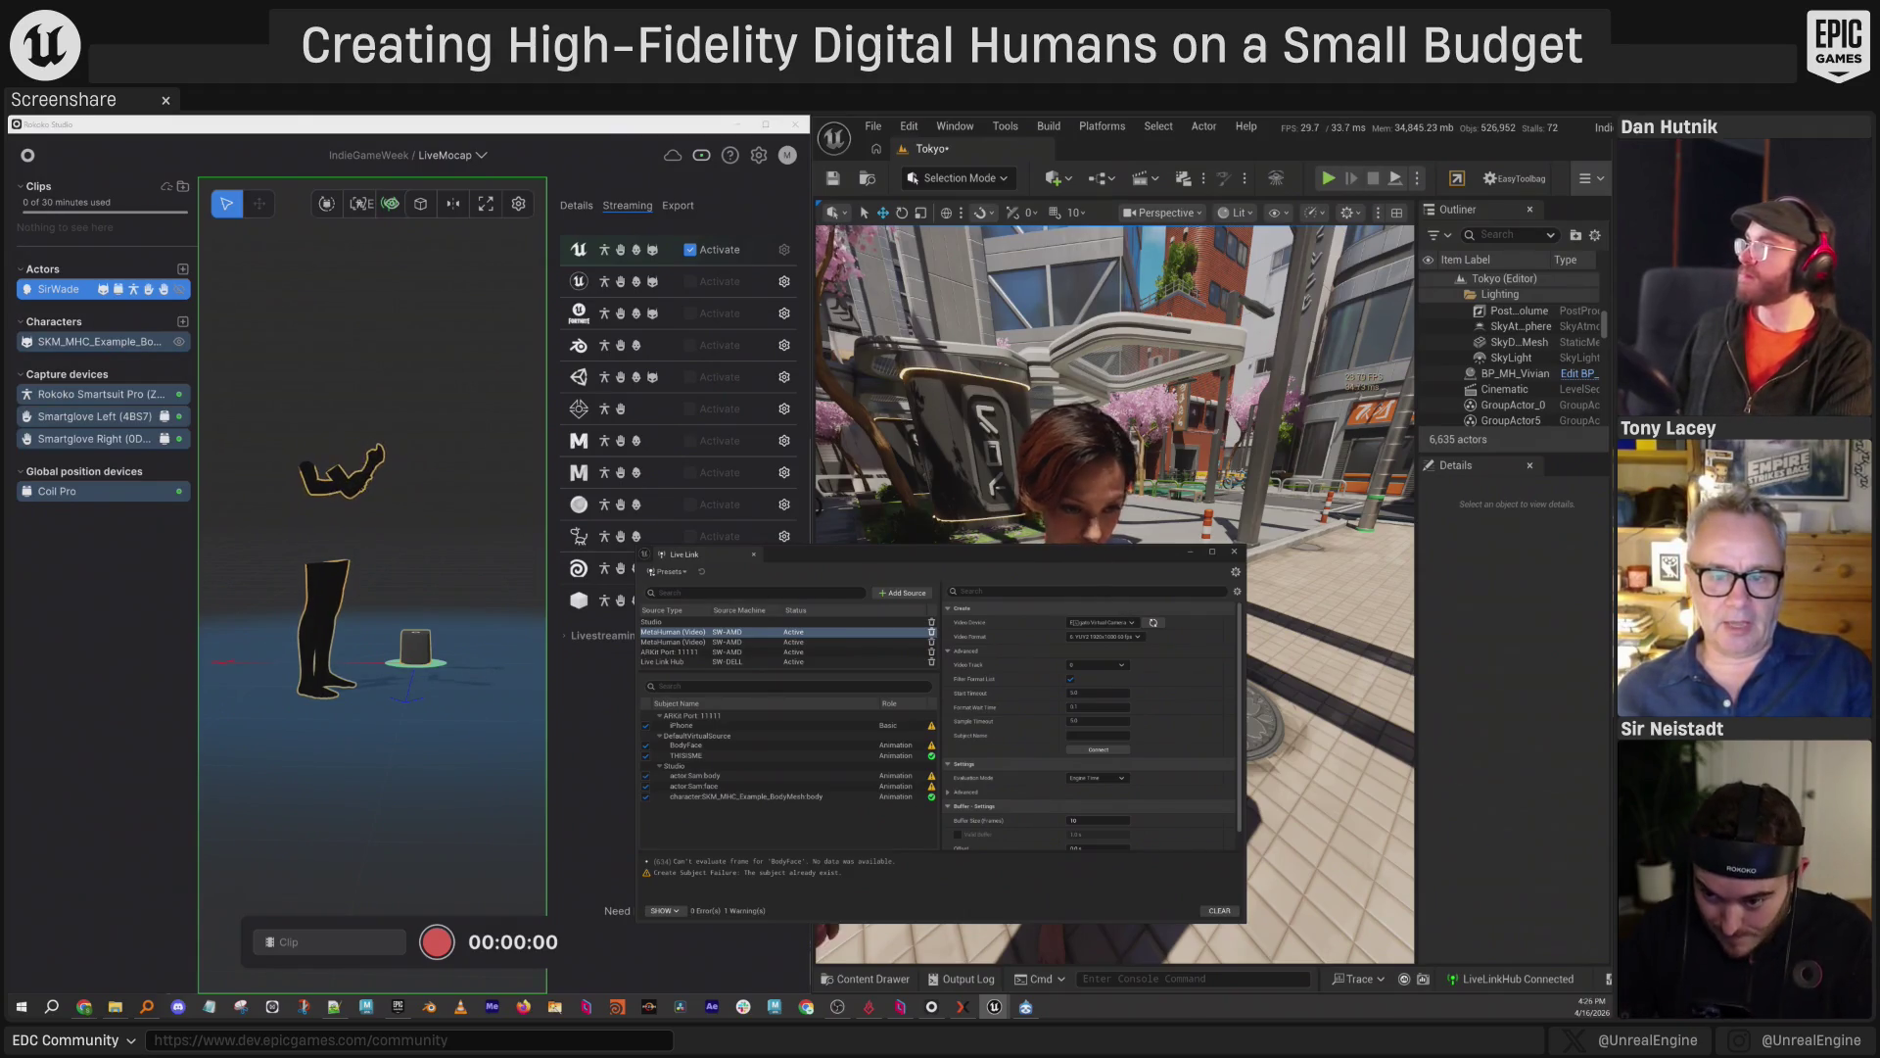
left_click(719, 642)
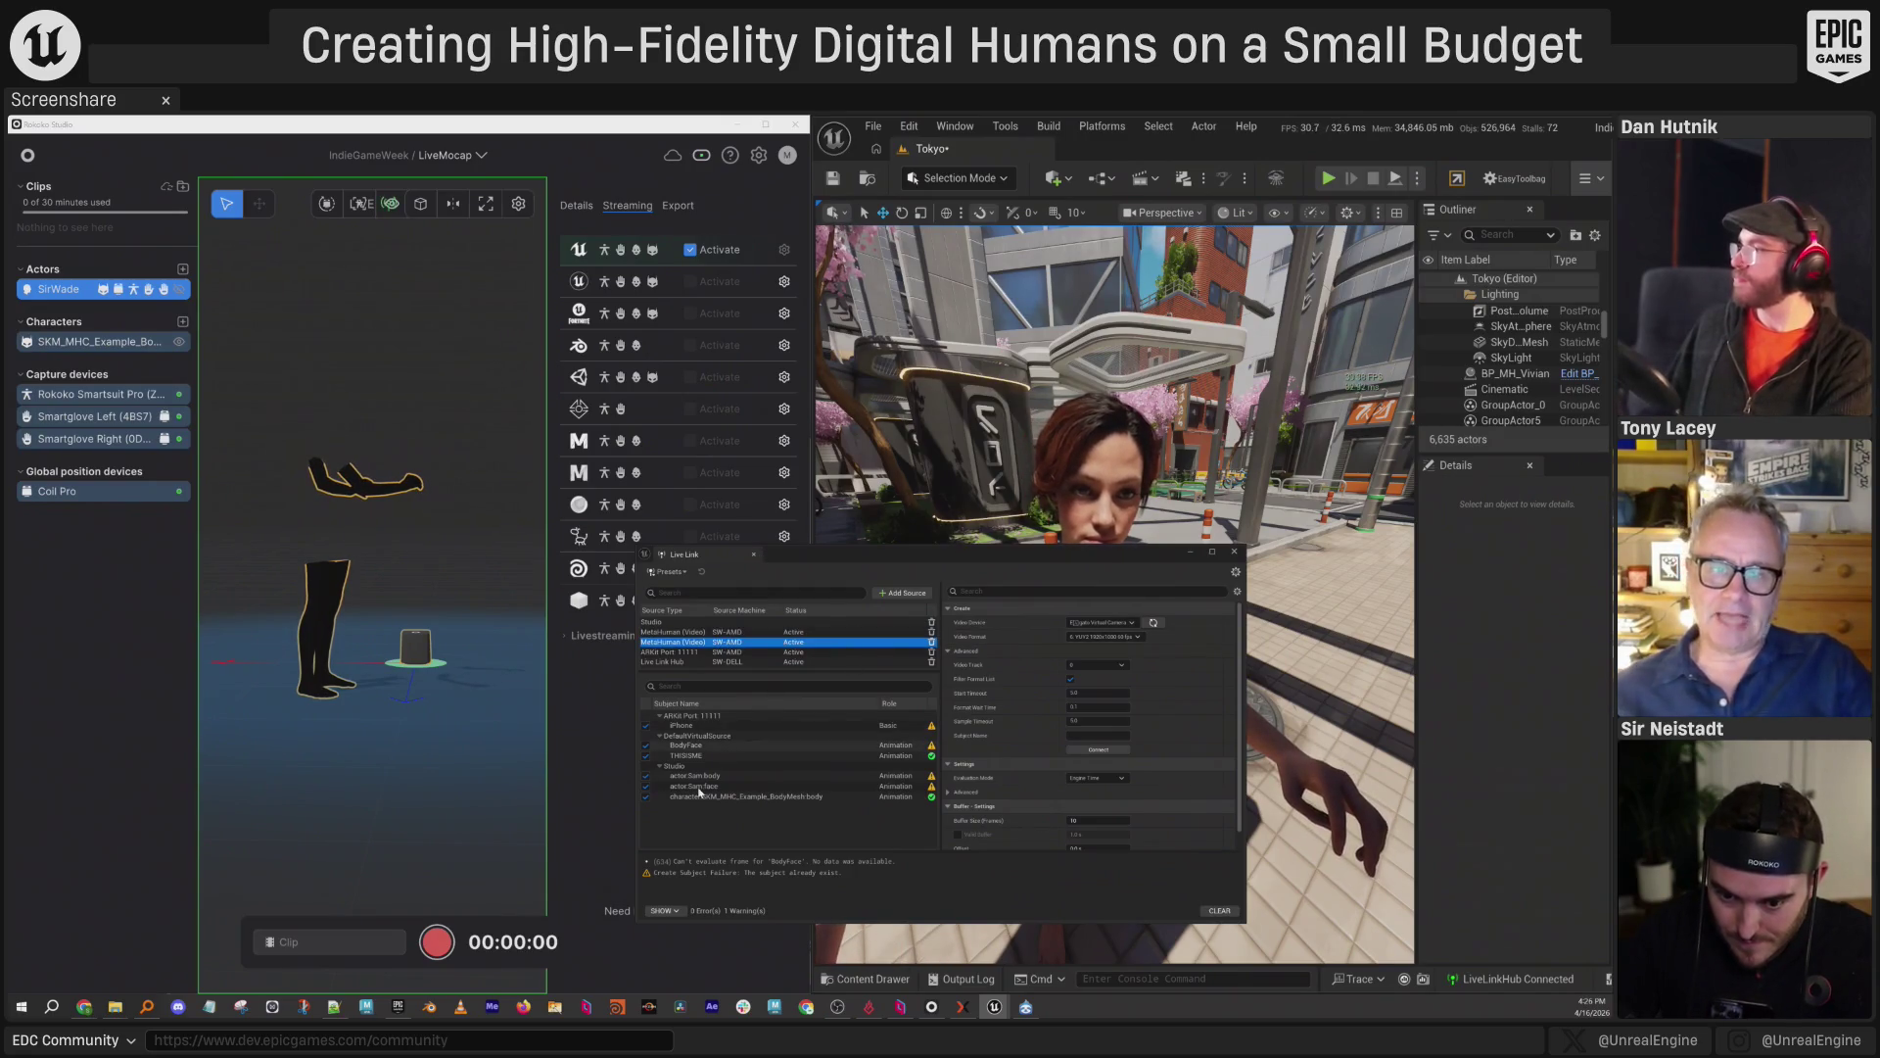
left_click(783, 725)
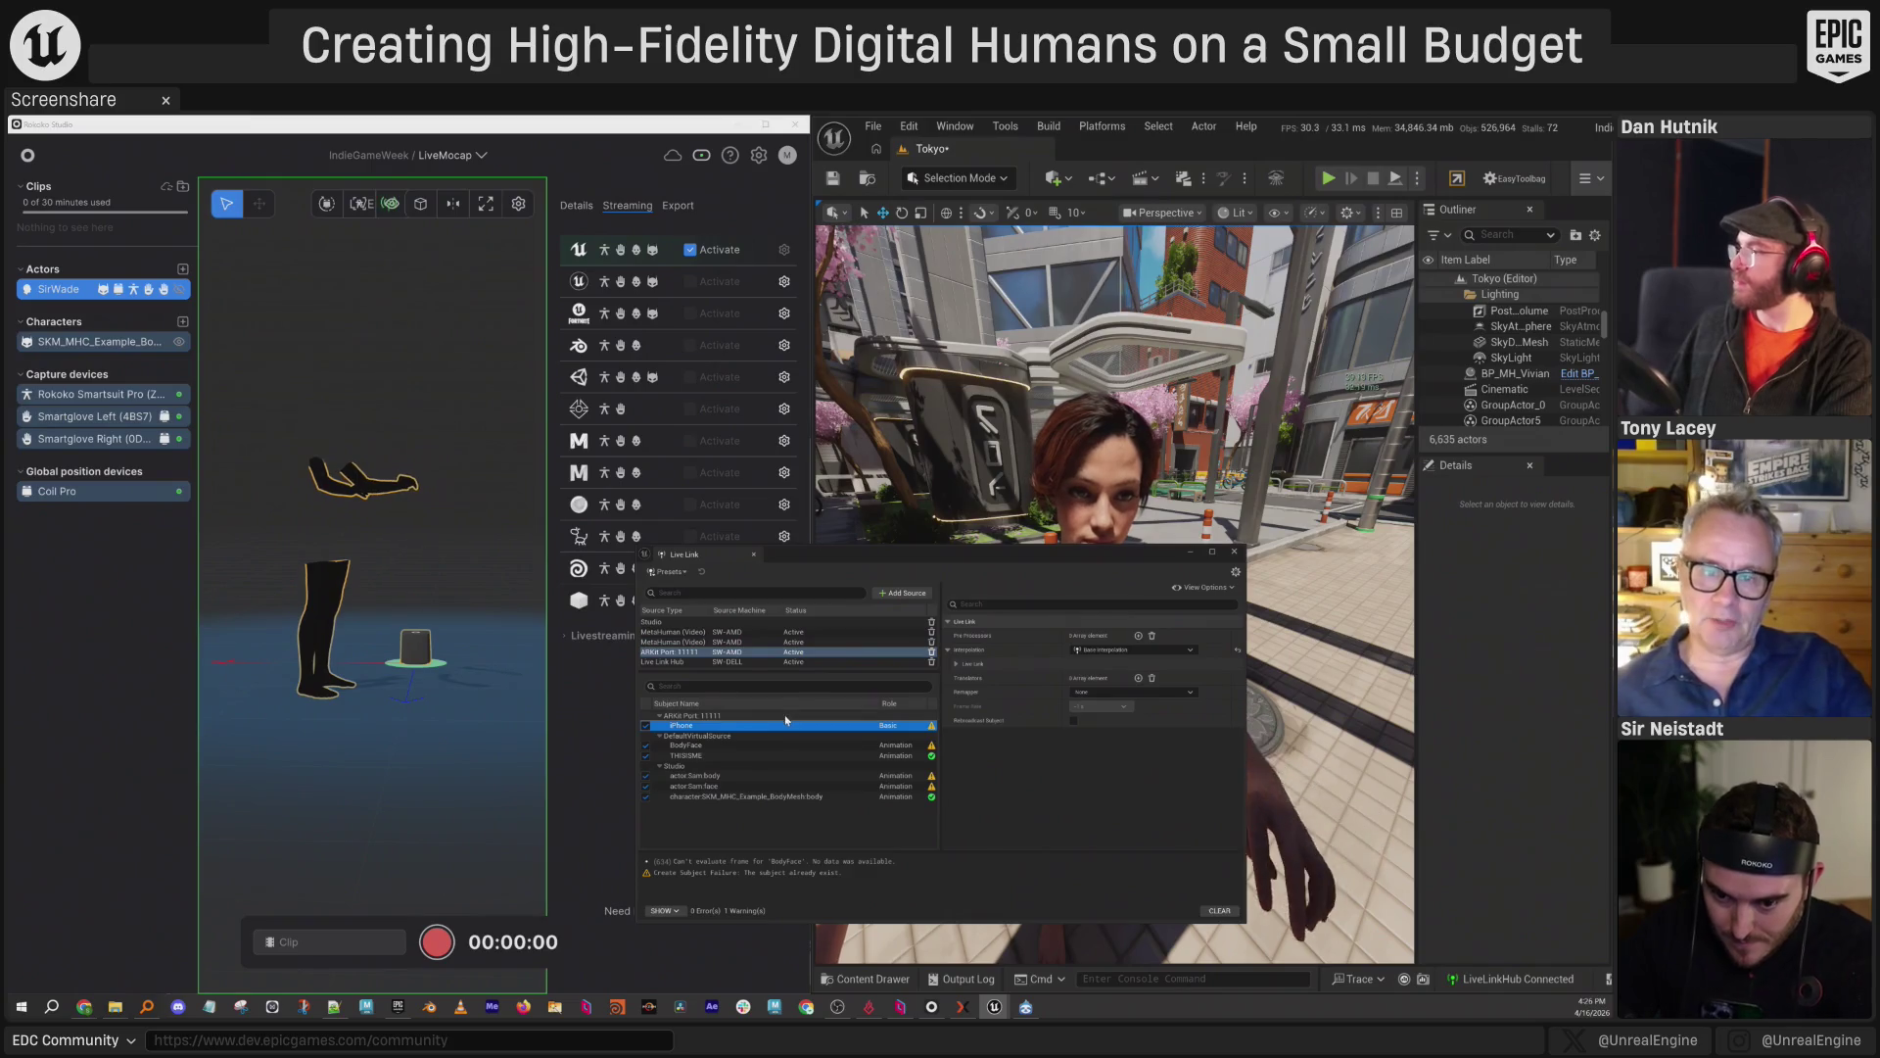
Delete the ARKit iPhone source and add a MetaHuman (Video) source using Elgato Virtual Camera.
key("Delete")
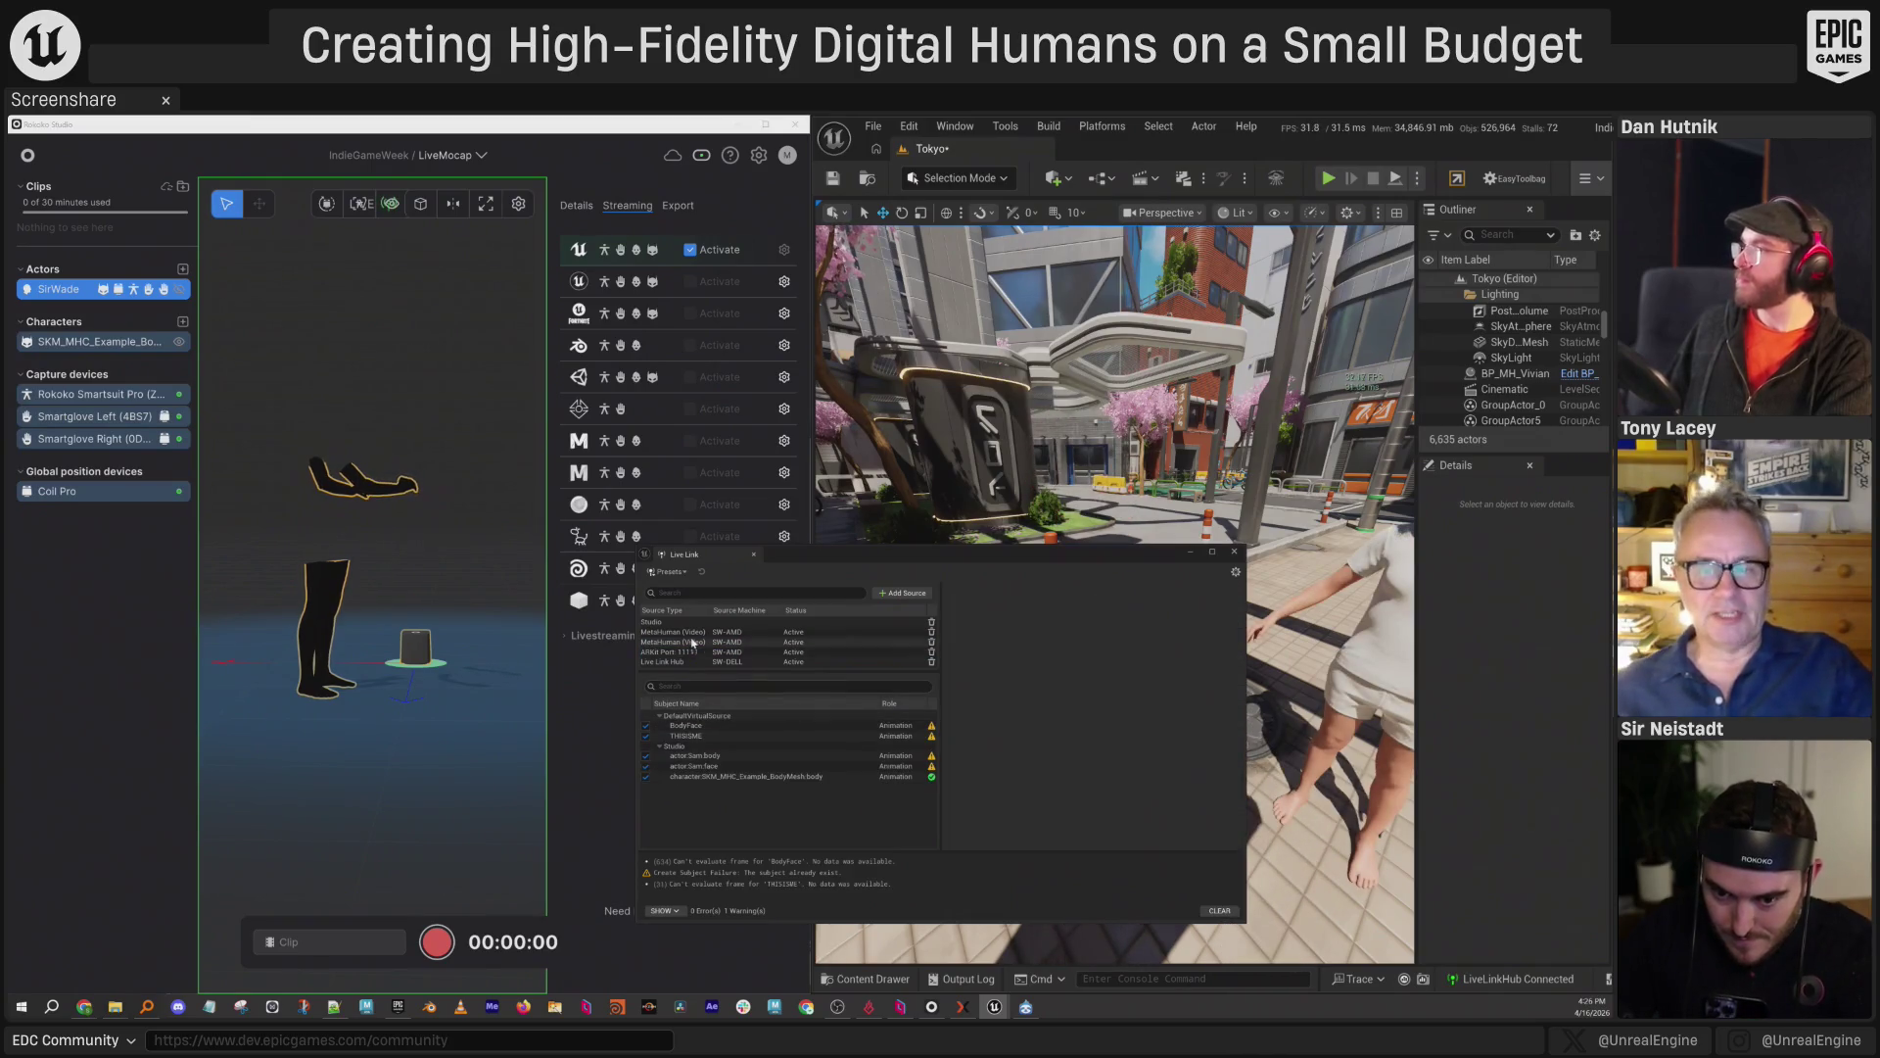
left_click(902, 593)
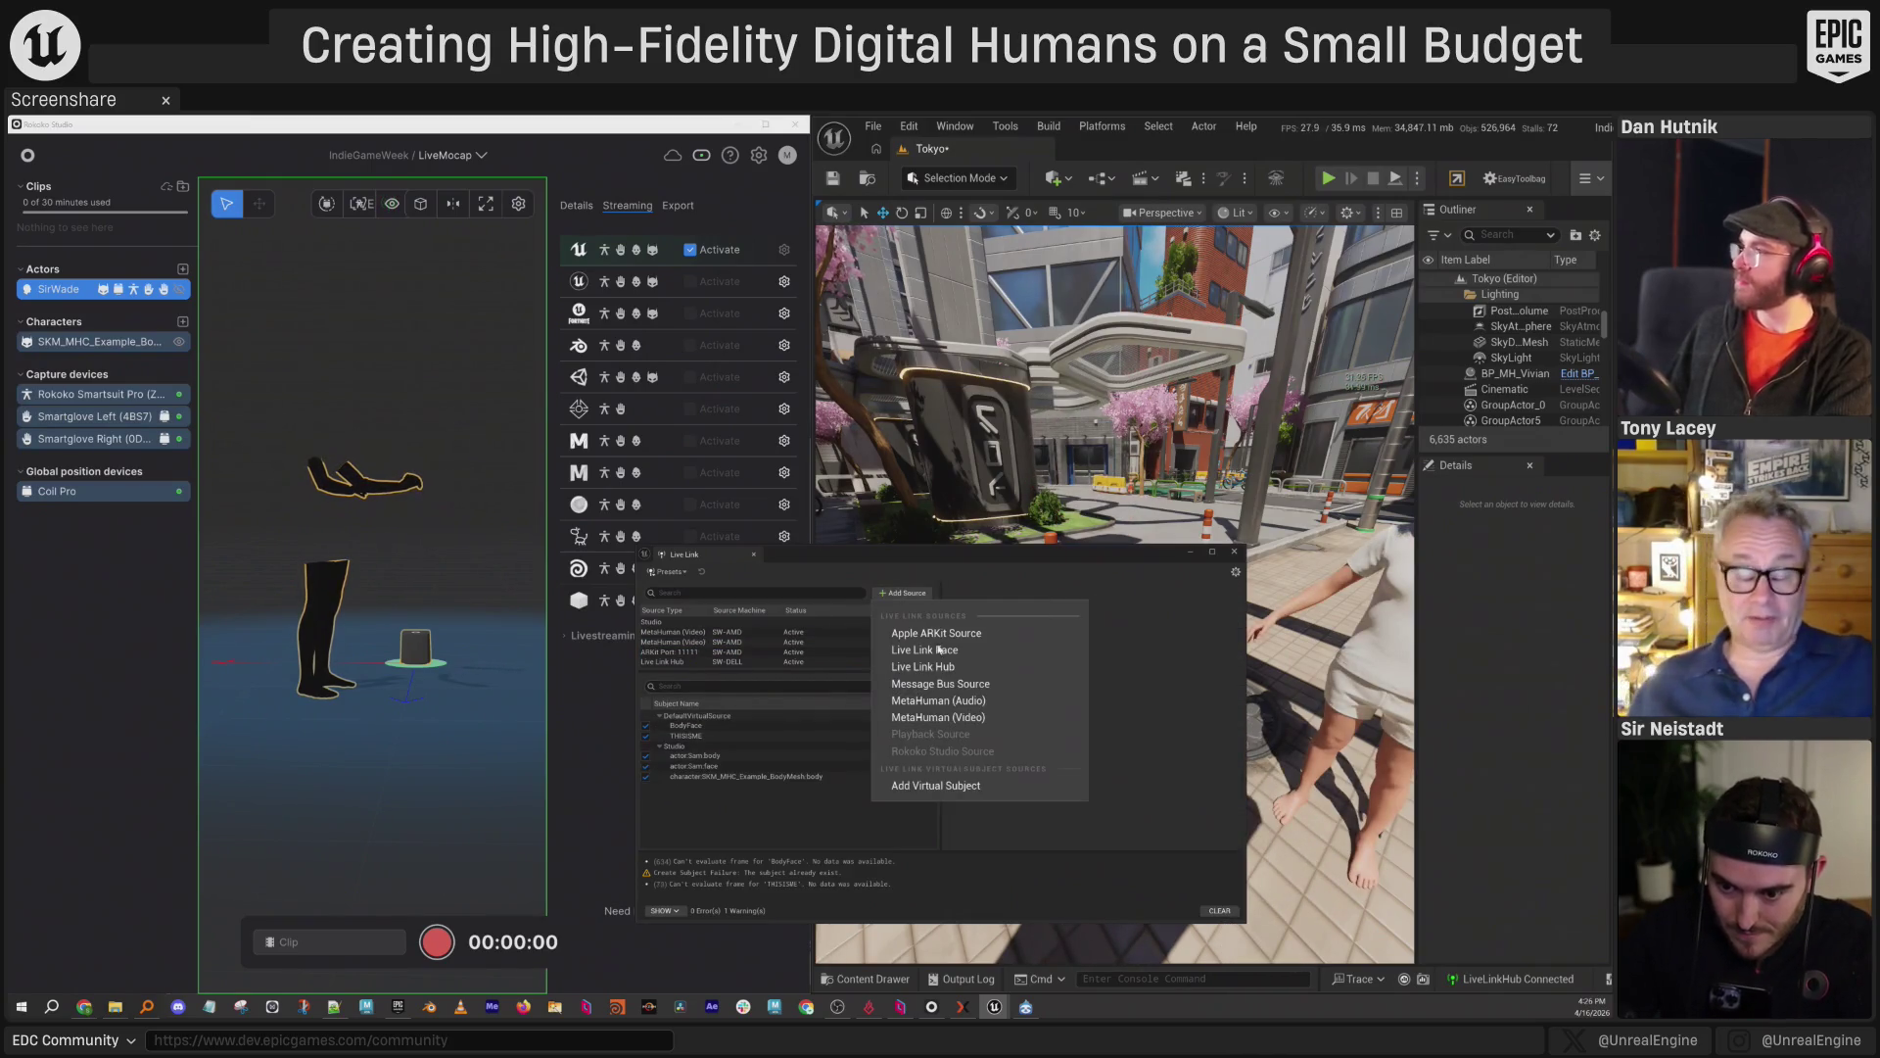
left_click(933, 718)
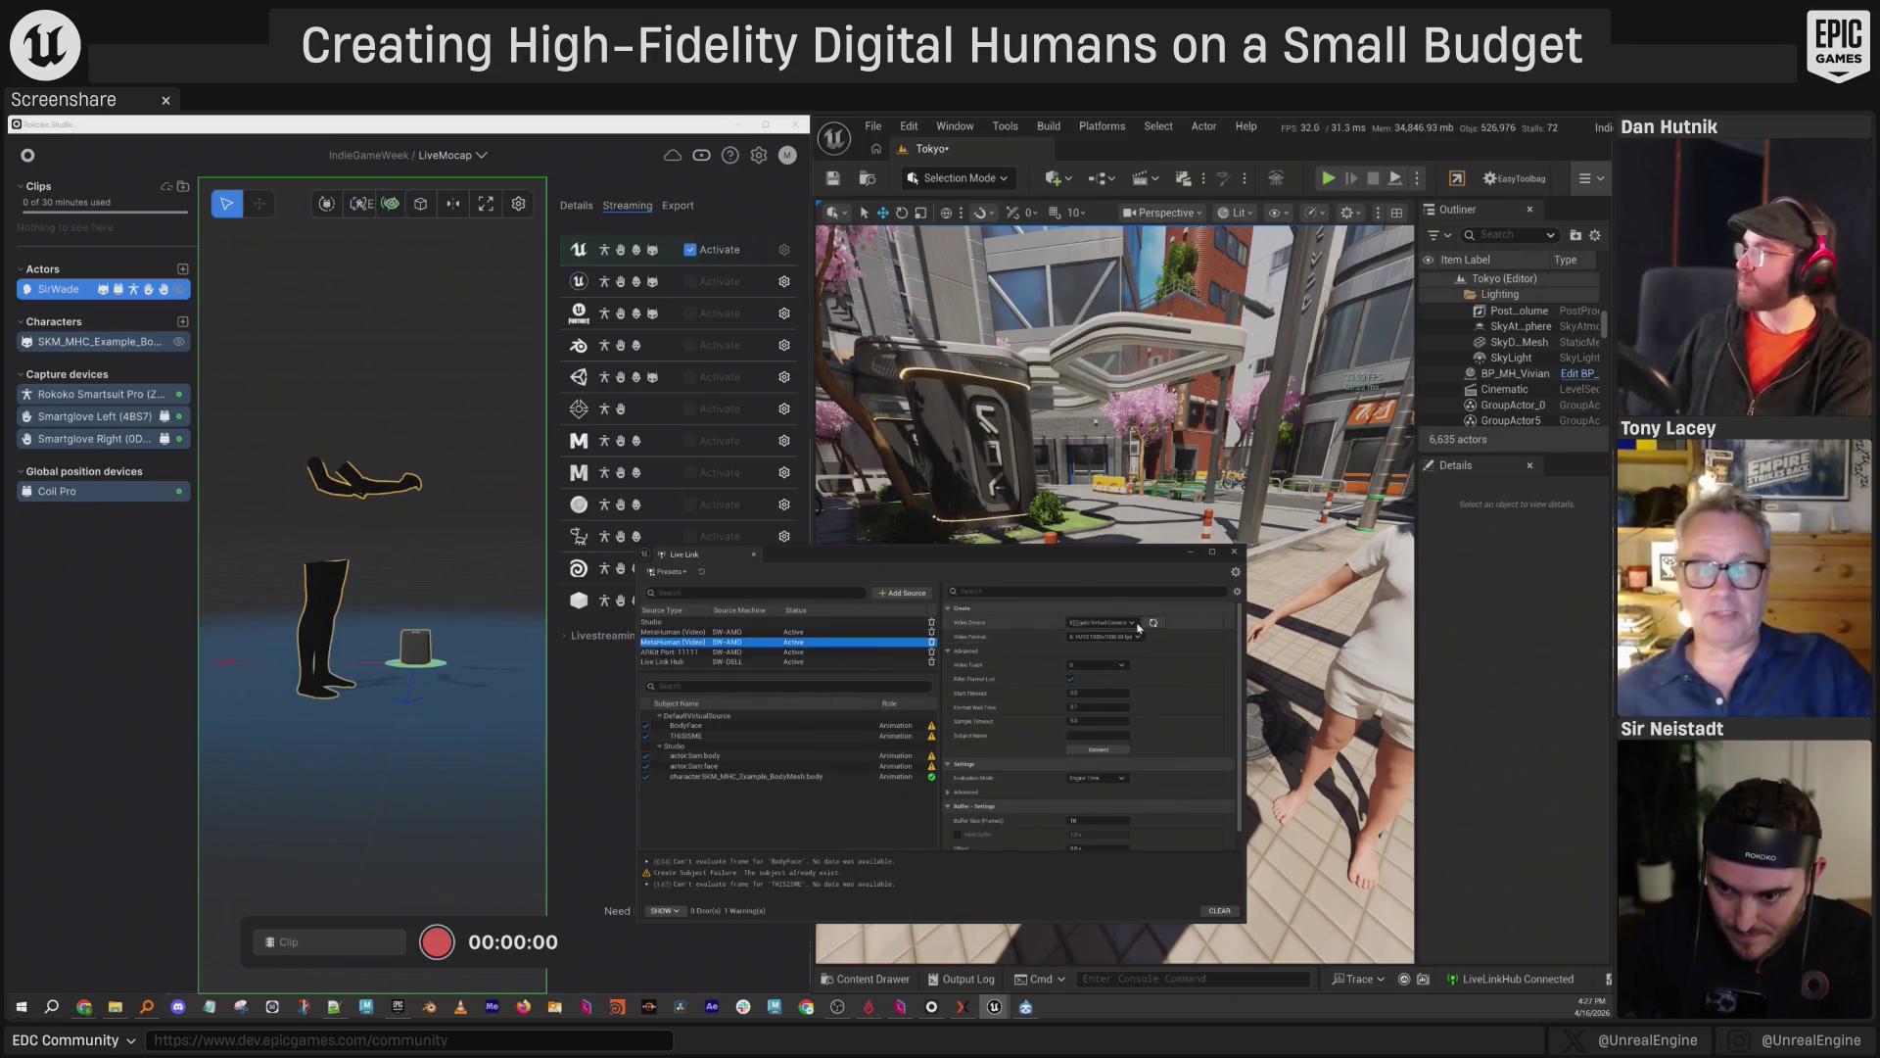
left_click(1134, 624)
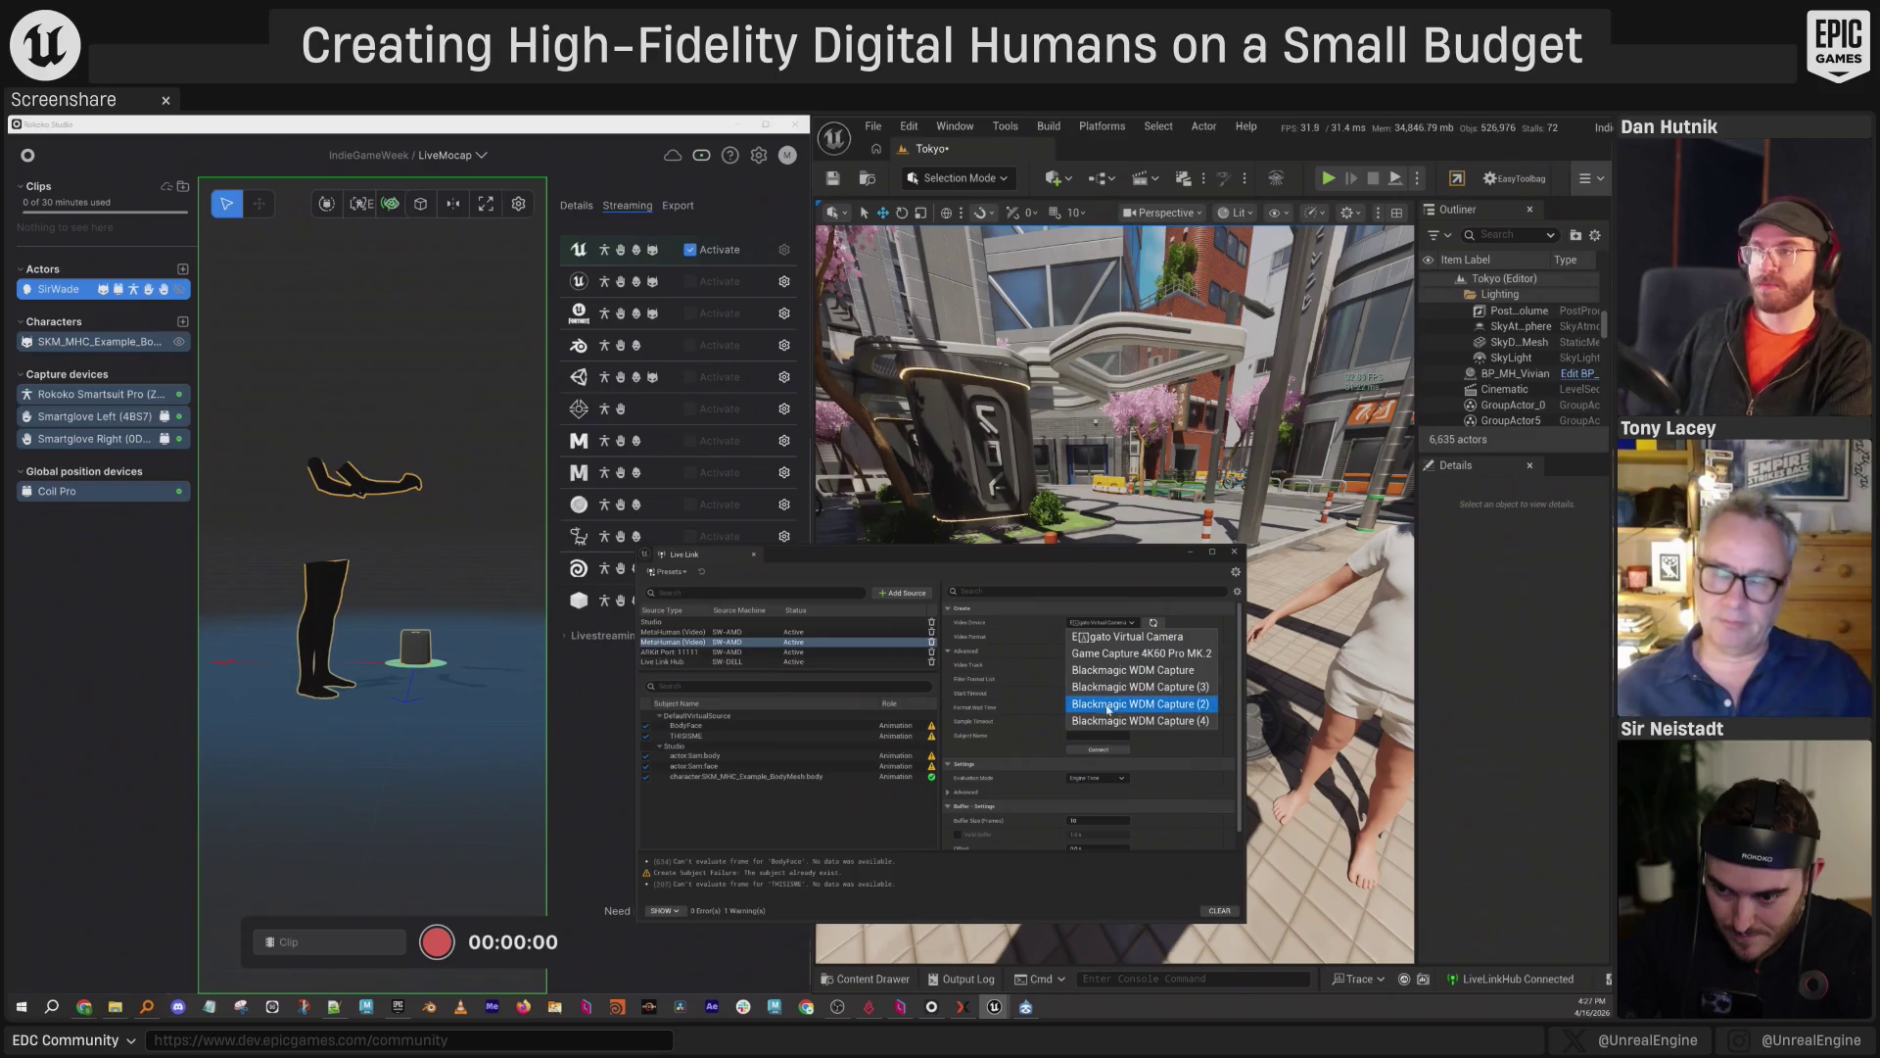
left_click(979, 627)
left_click(692, 623)
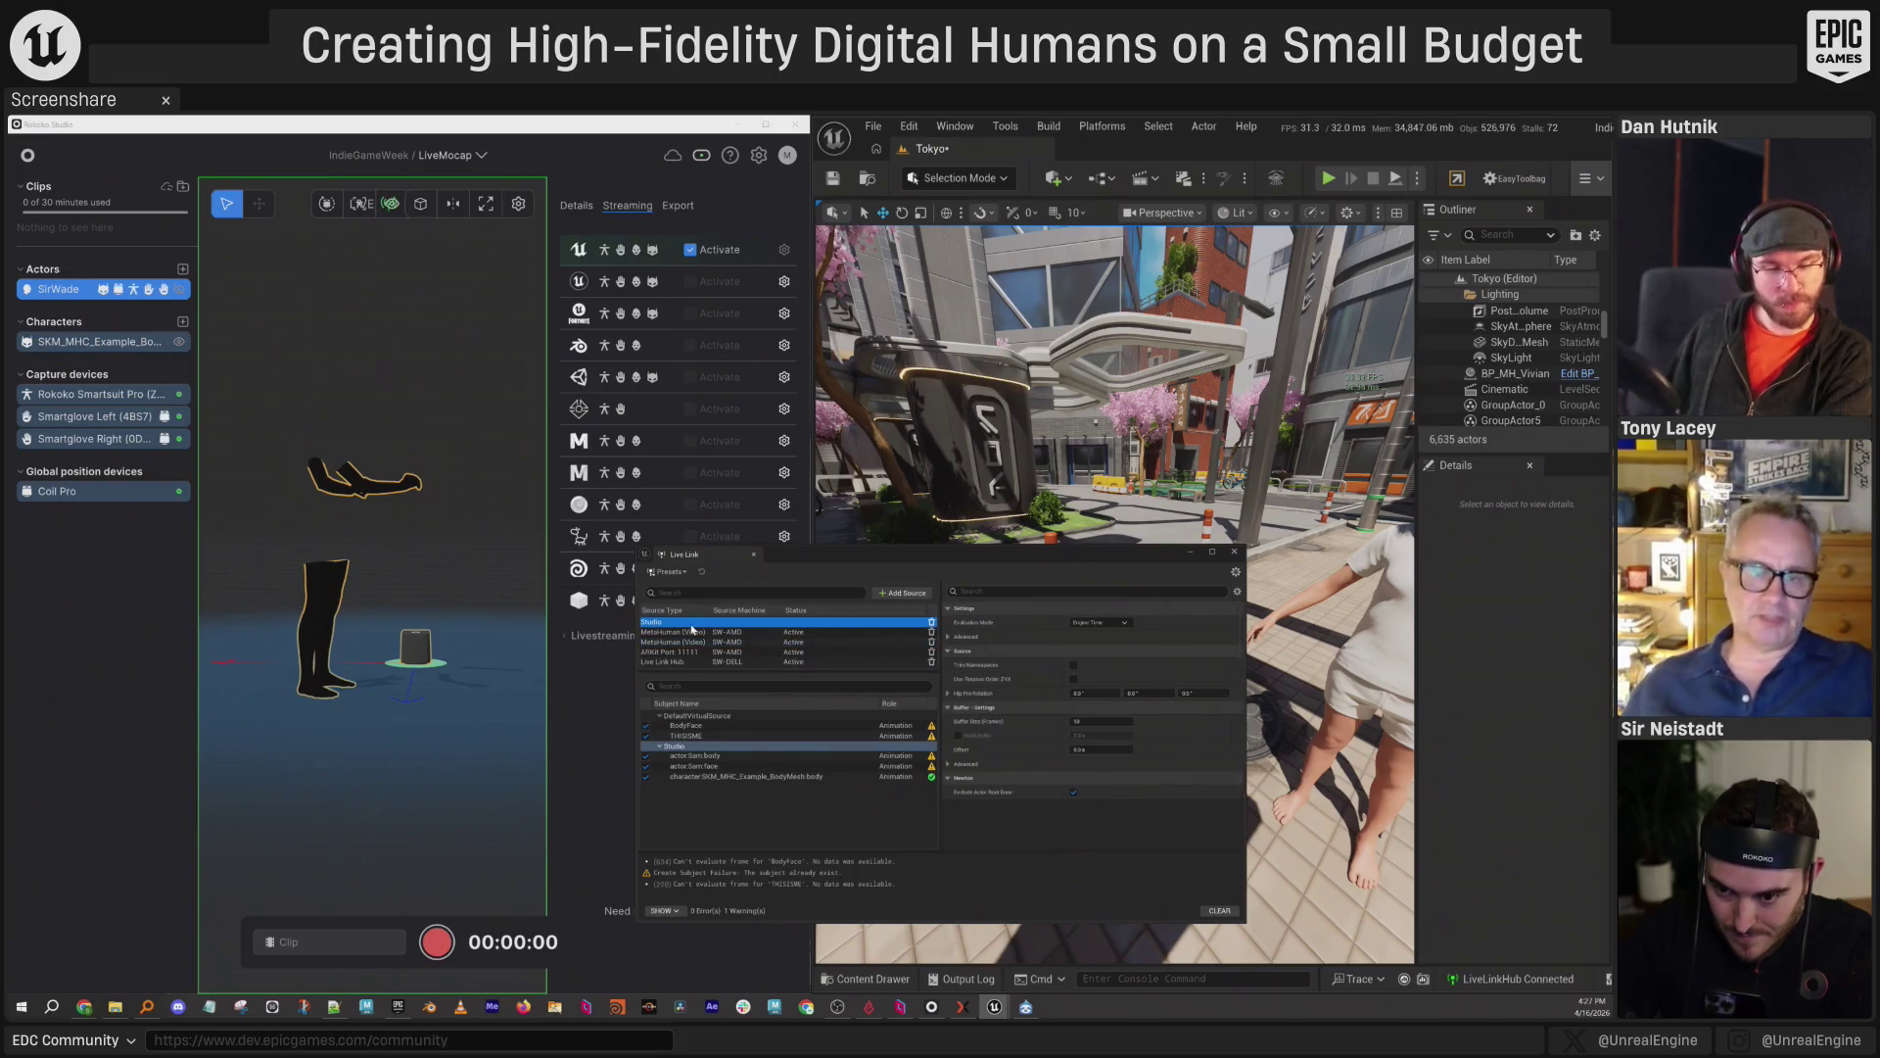
Add a Live Link Face source and move the Live Link window aside.
left_click(896, 594)
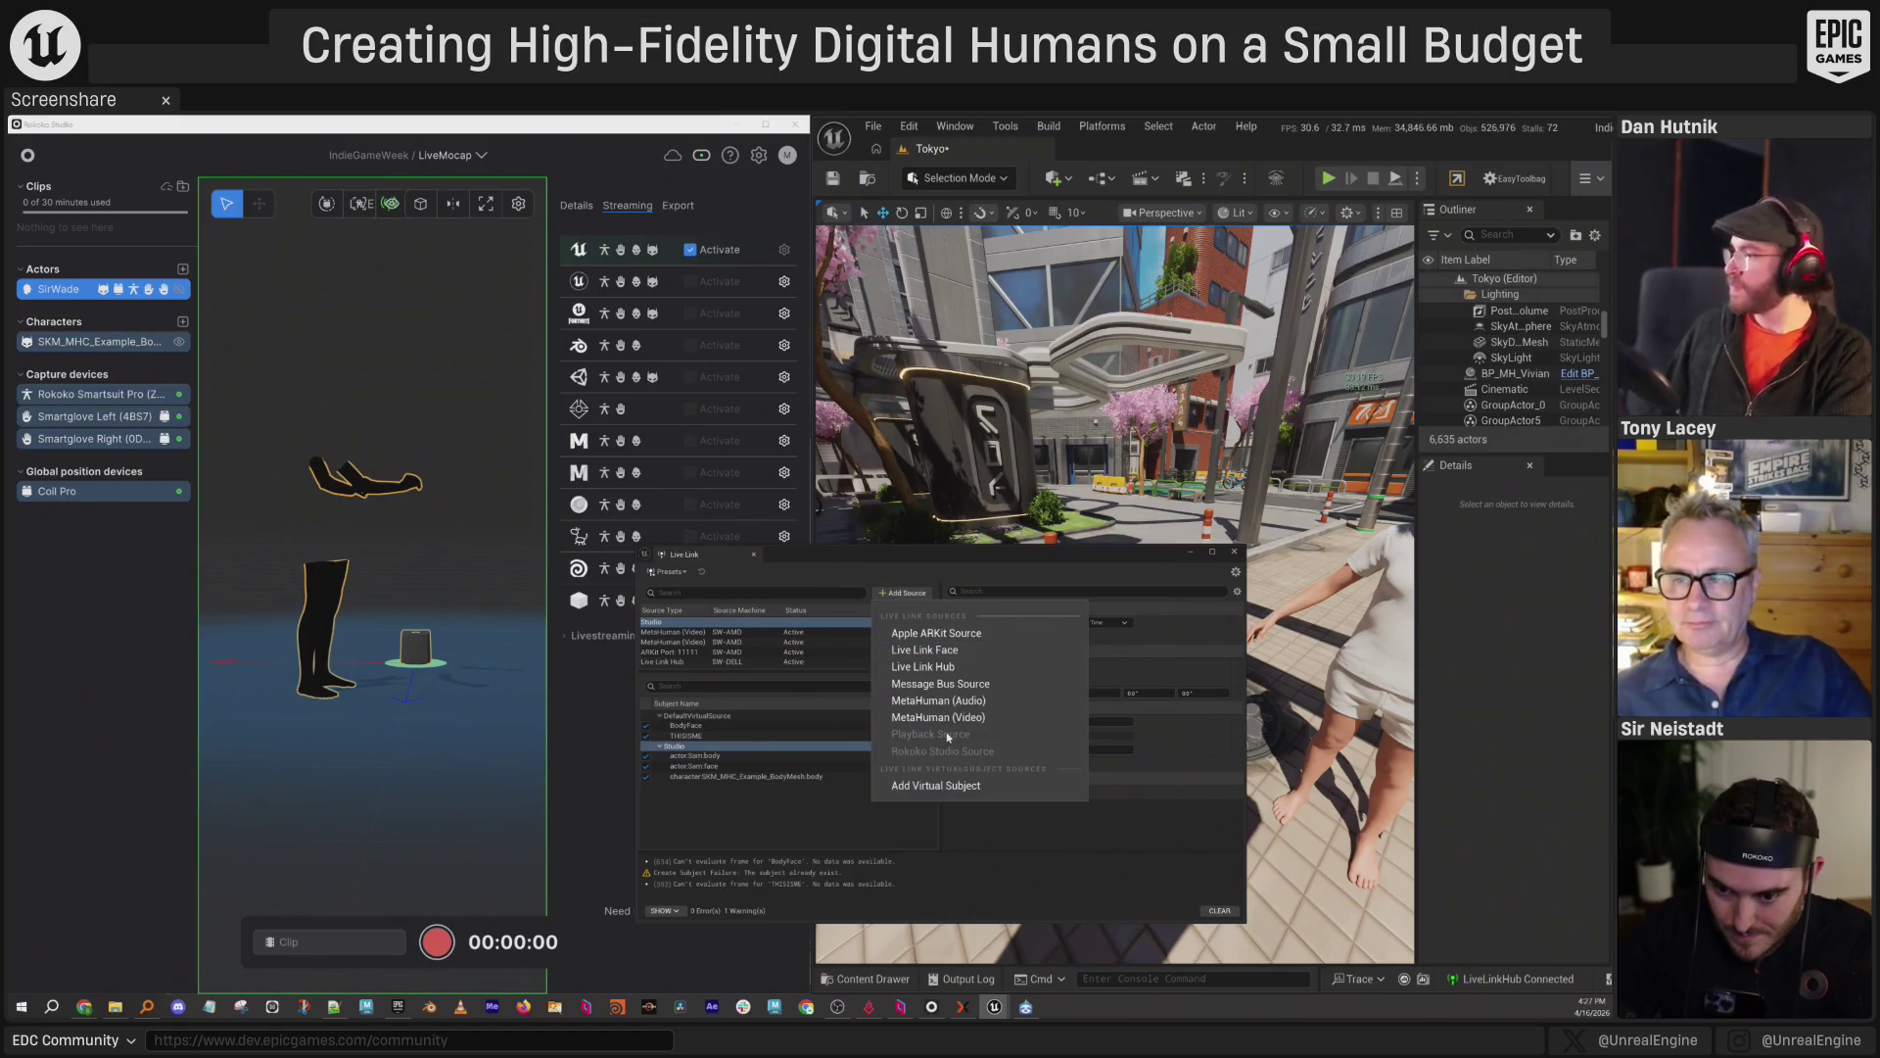
left_click(962, 651)
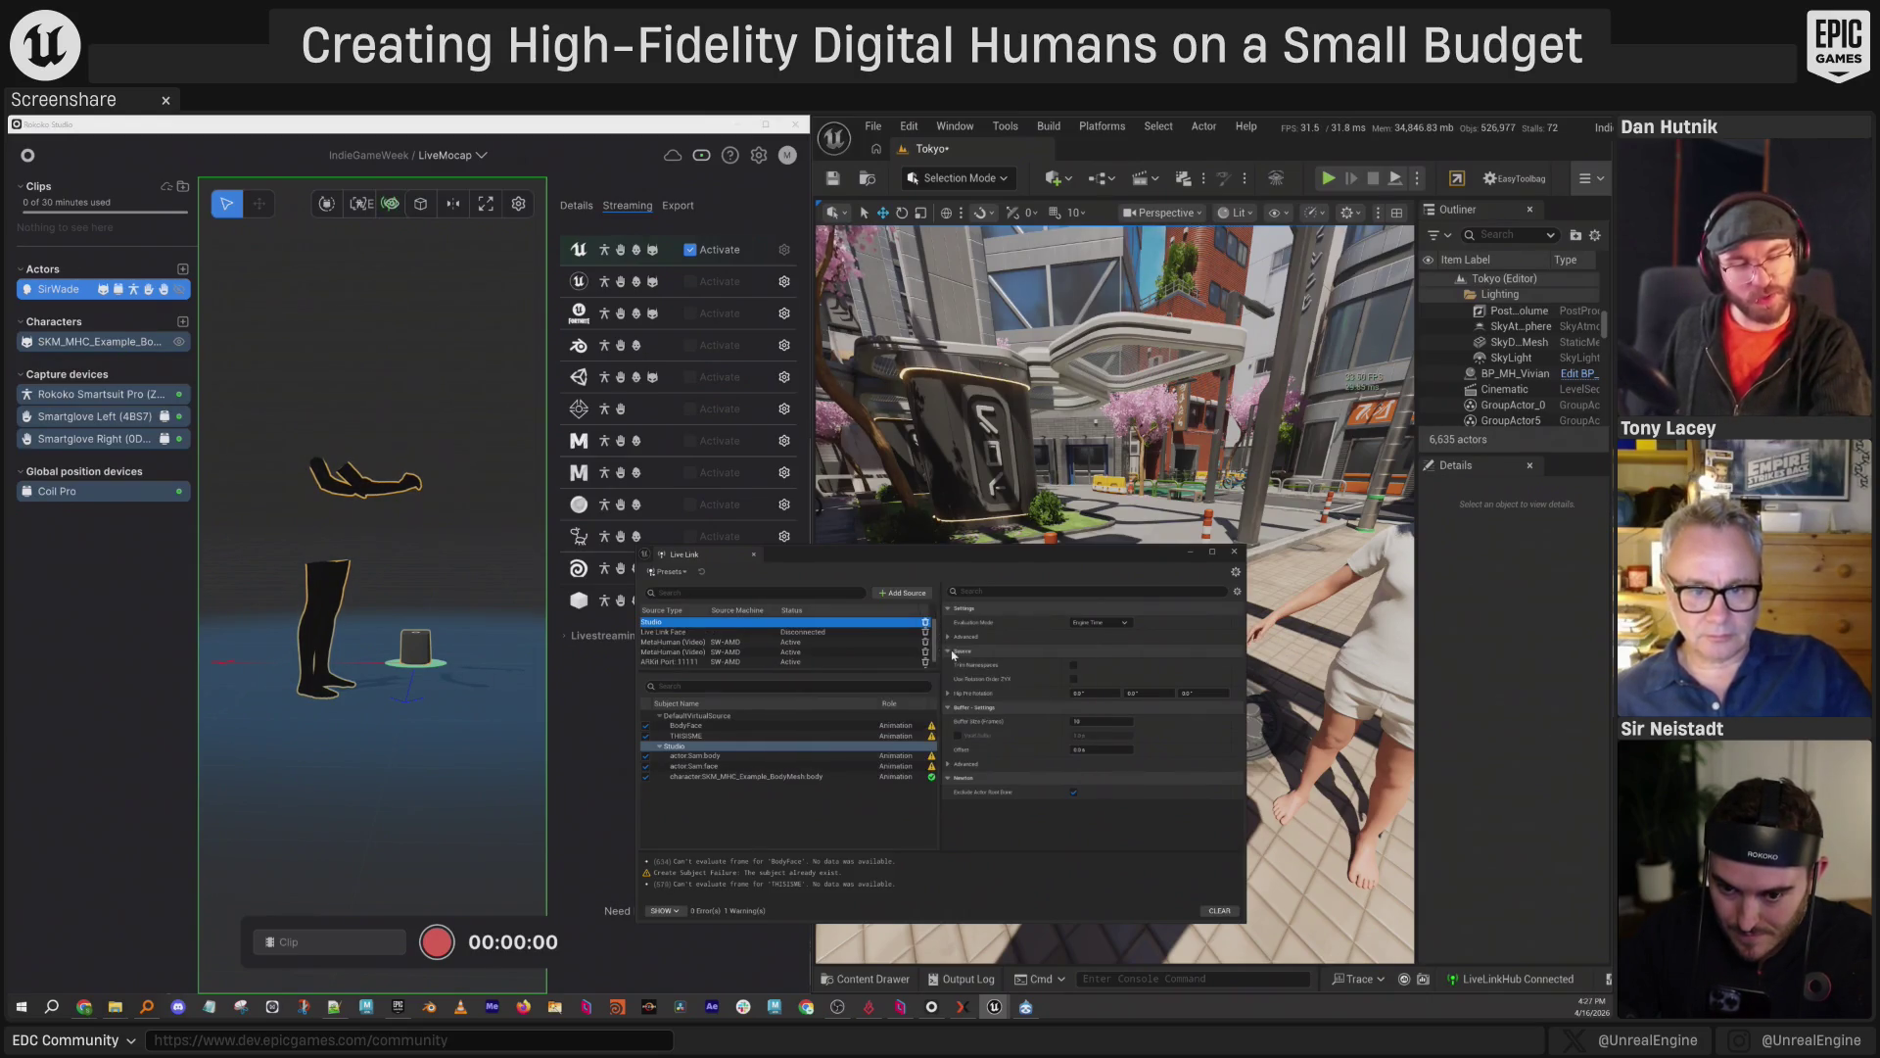
left_click(784, 634)
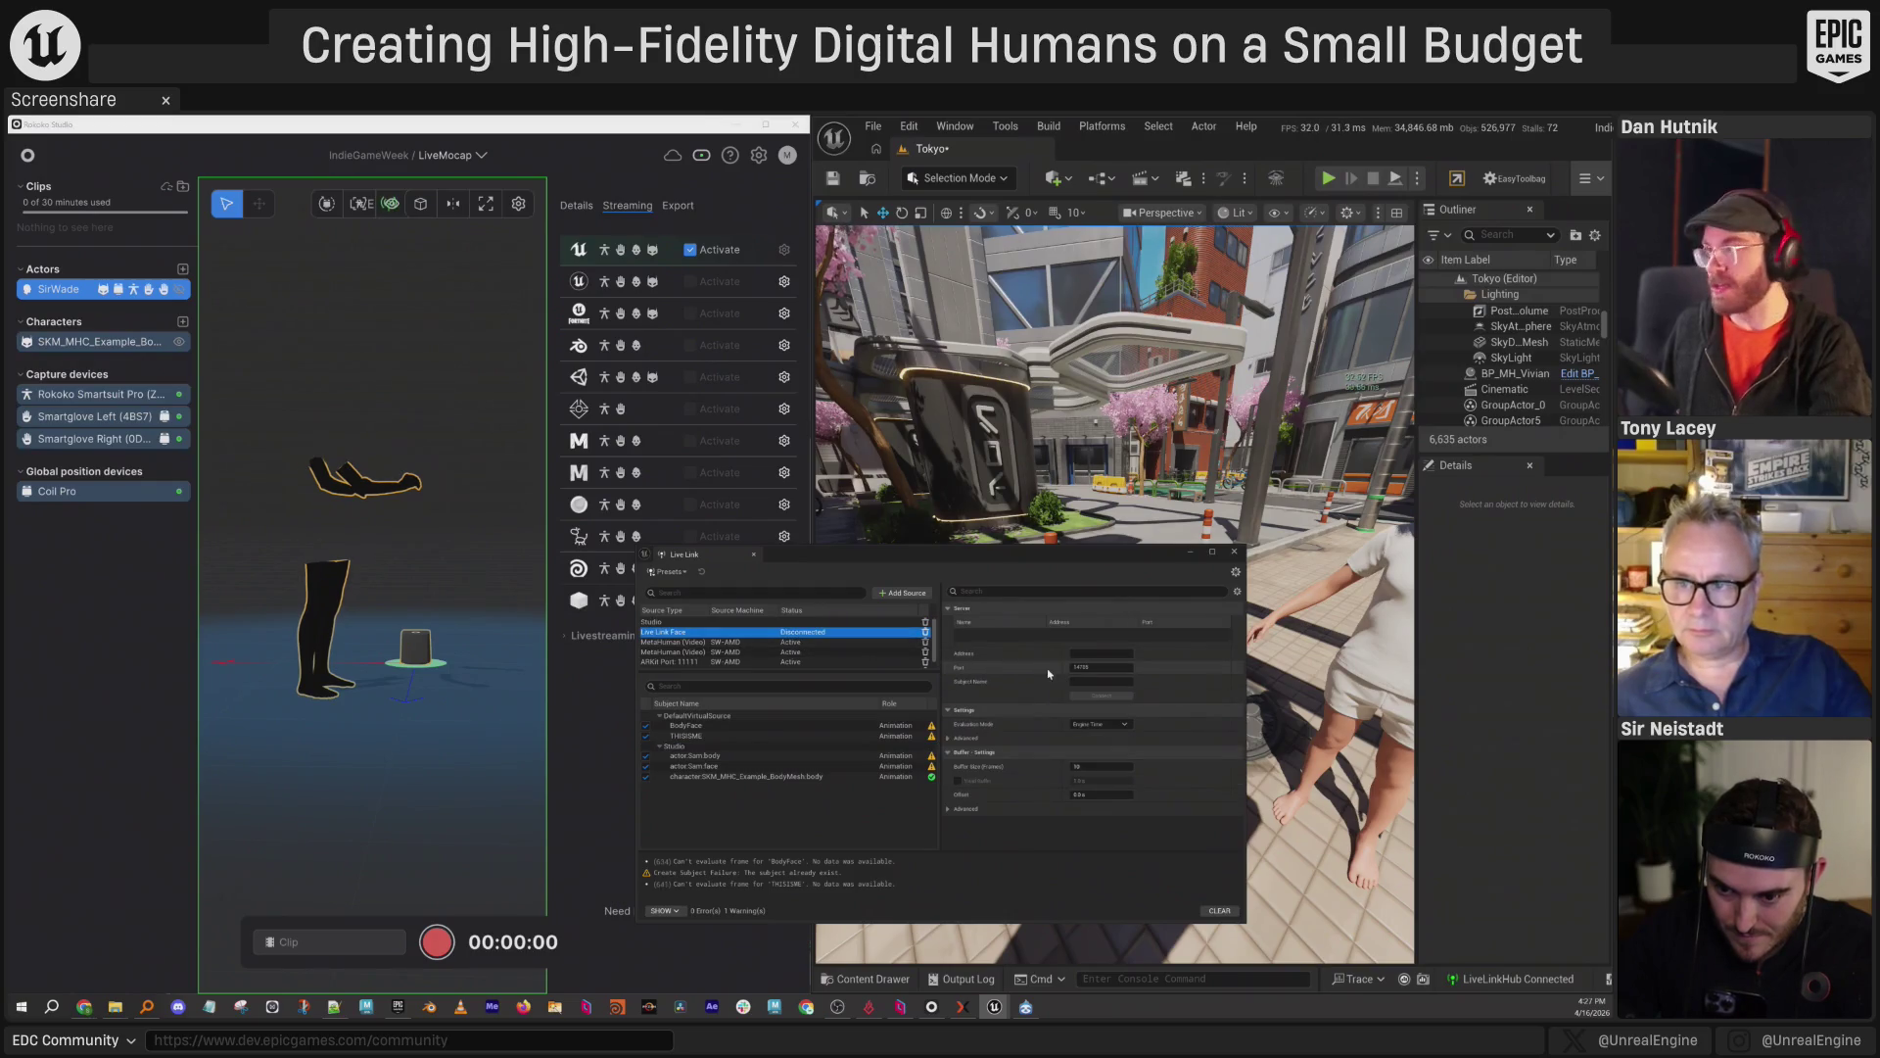
mouse_move(980, 562)
left_mouse_down()
mouse_move(5, 651)
mouse_move(0, 627)
left_mouse_up()
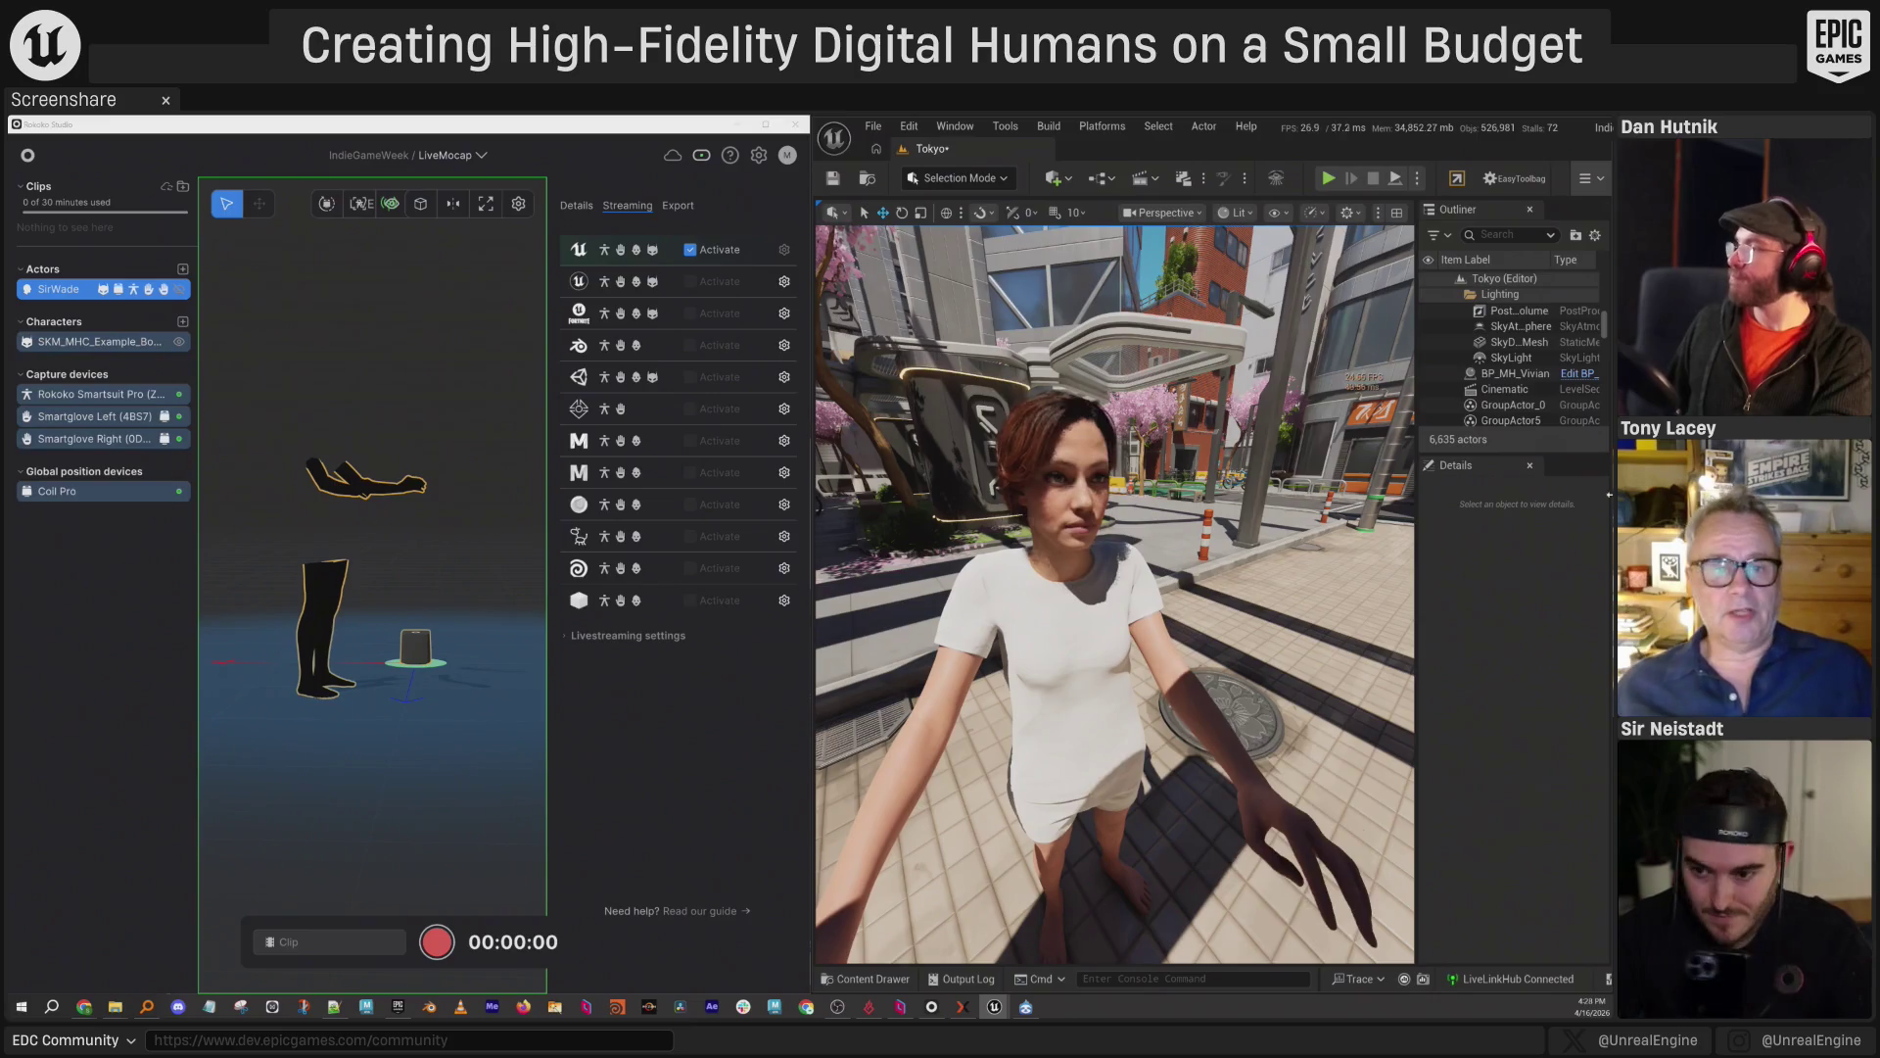
Set BP_MH_Vivian's Live Link Subject to BodyFace, then deselect the character.
left_click(1503, 373)
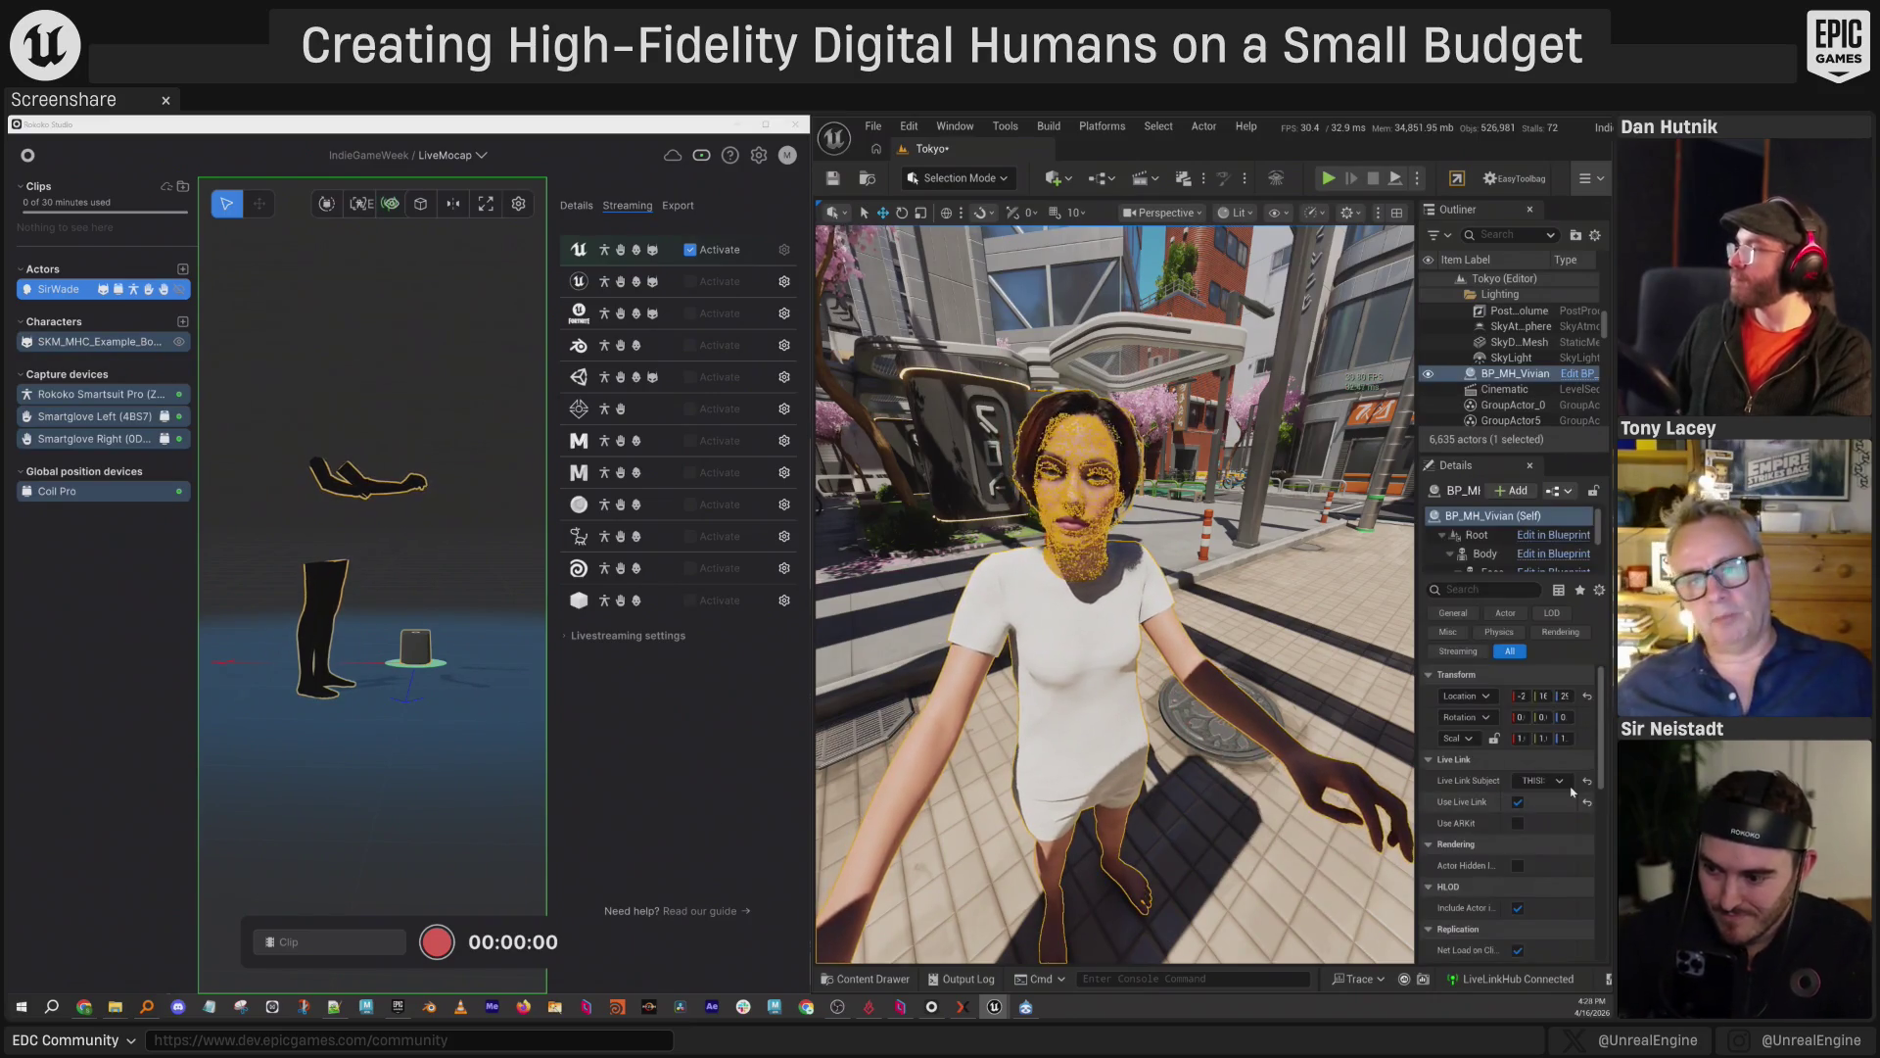
left_click(1560, 780)
left_click(1552, 782)
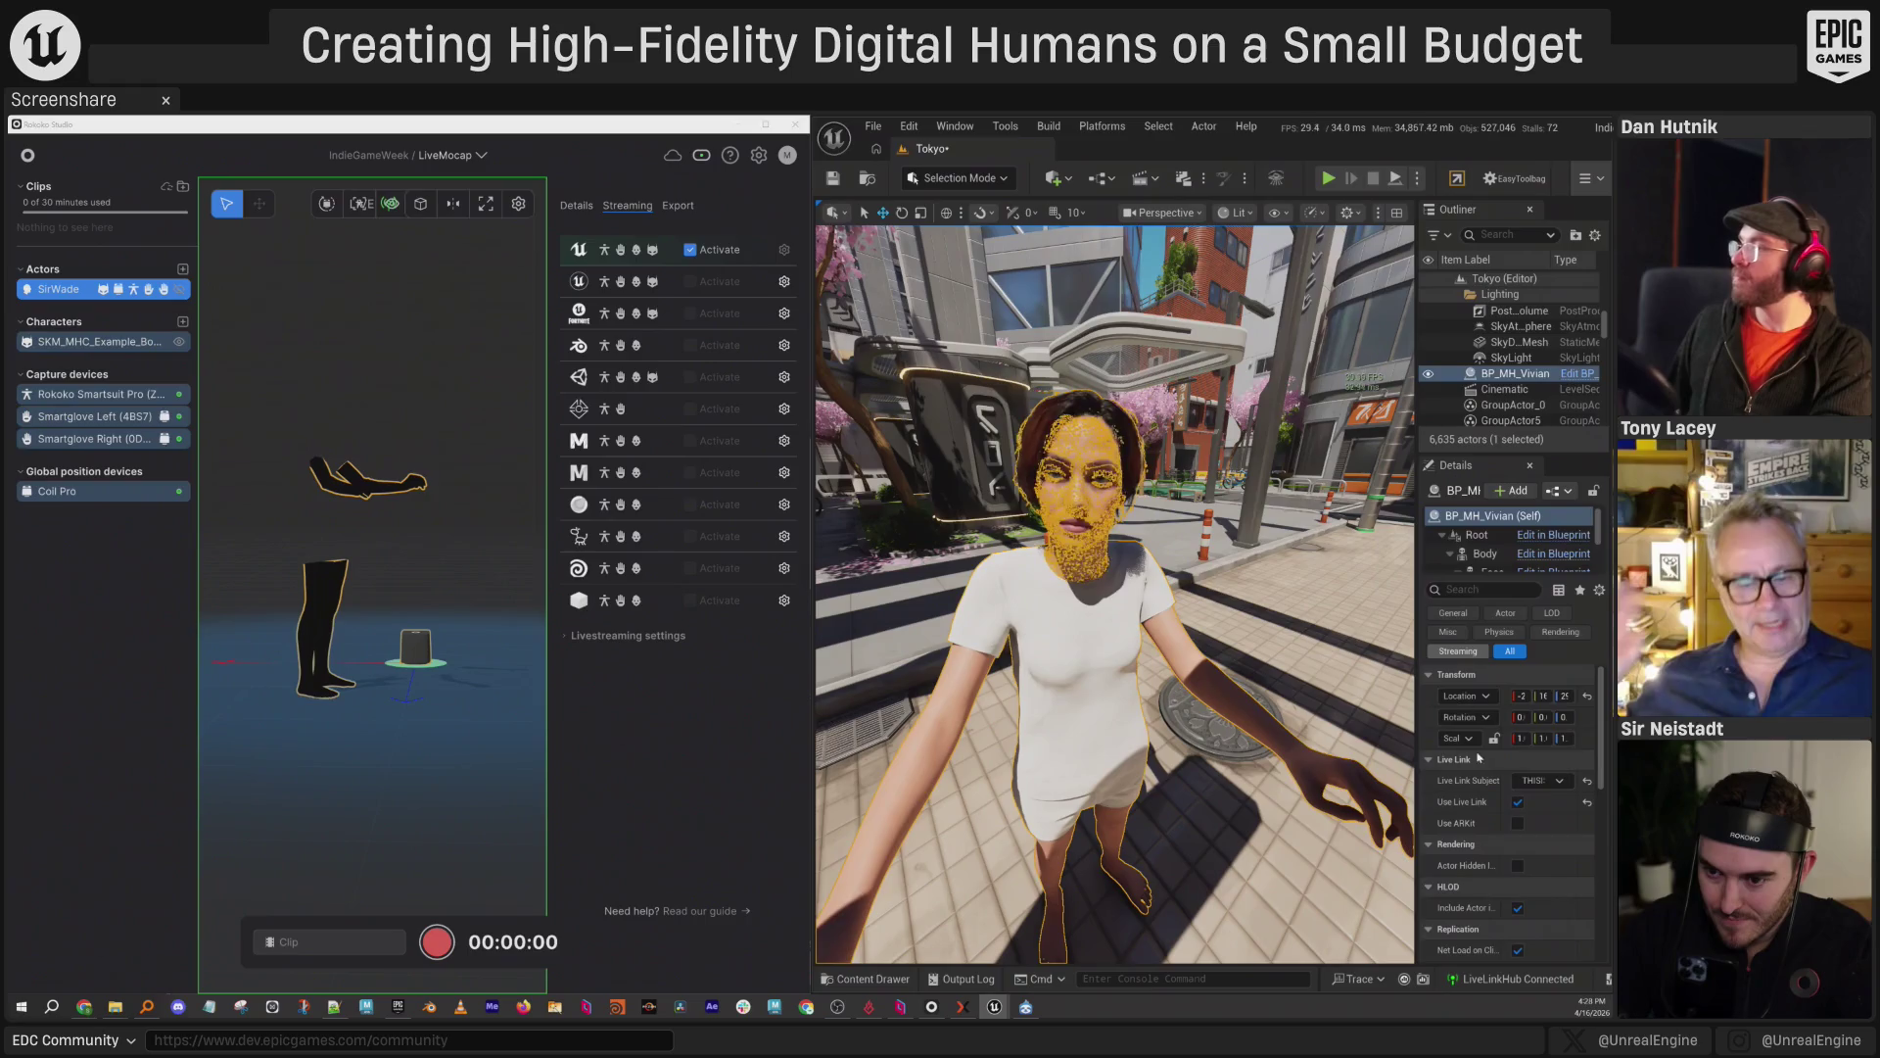
left_click(1552, 783)
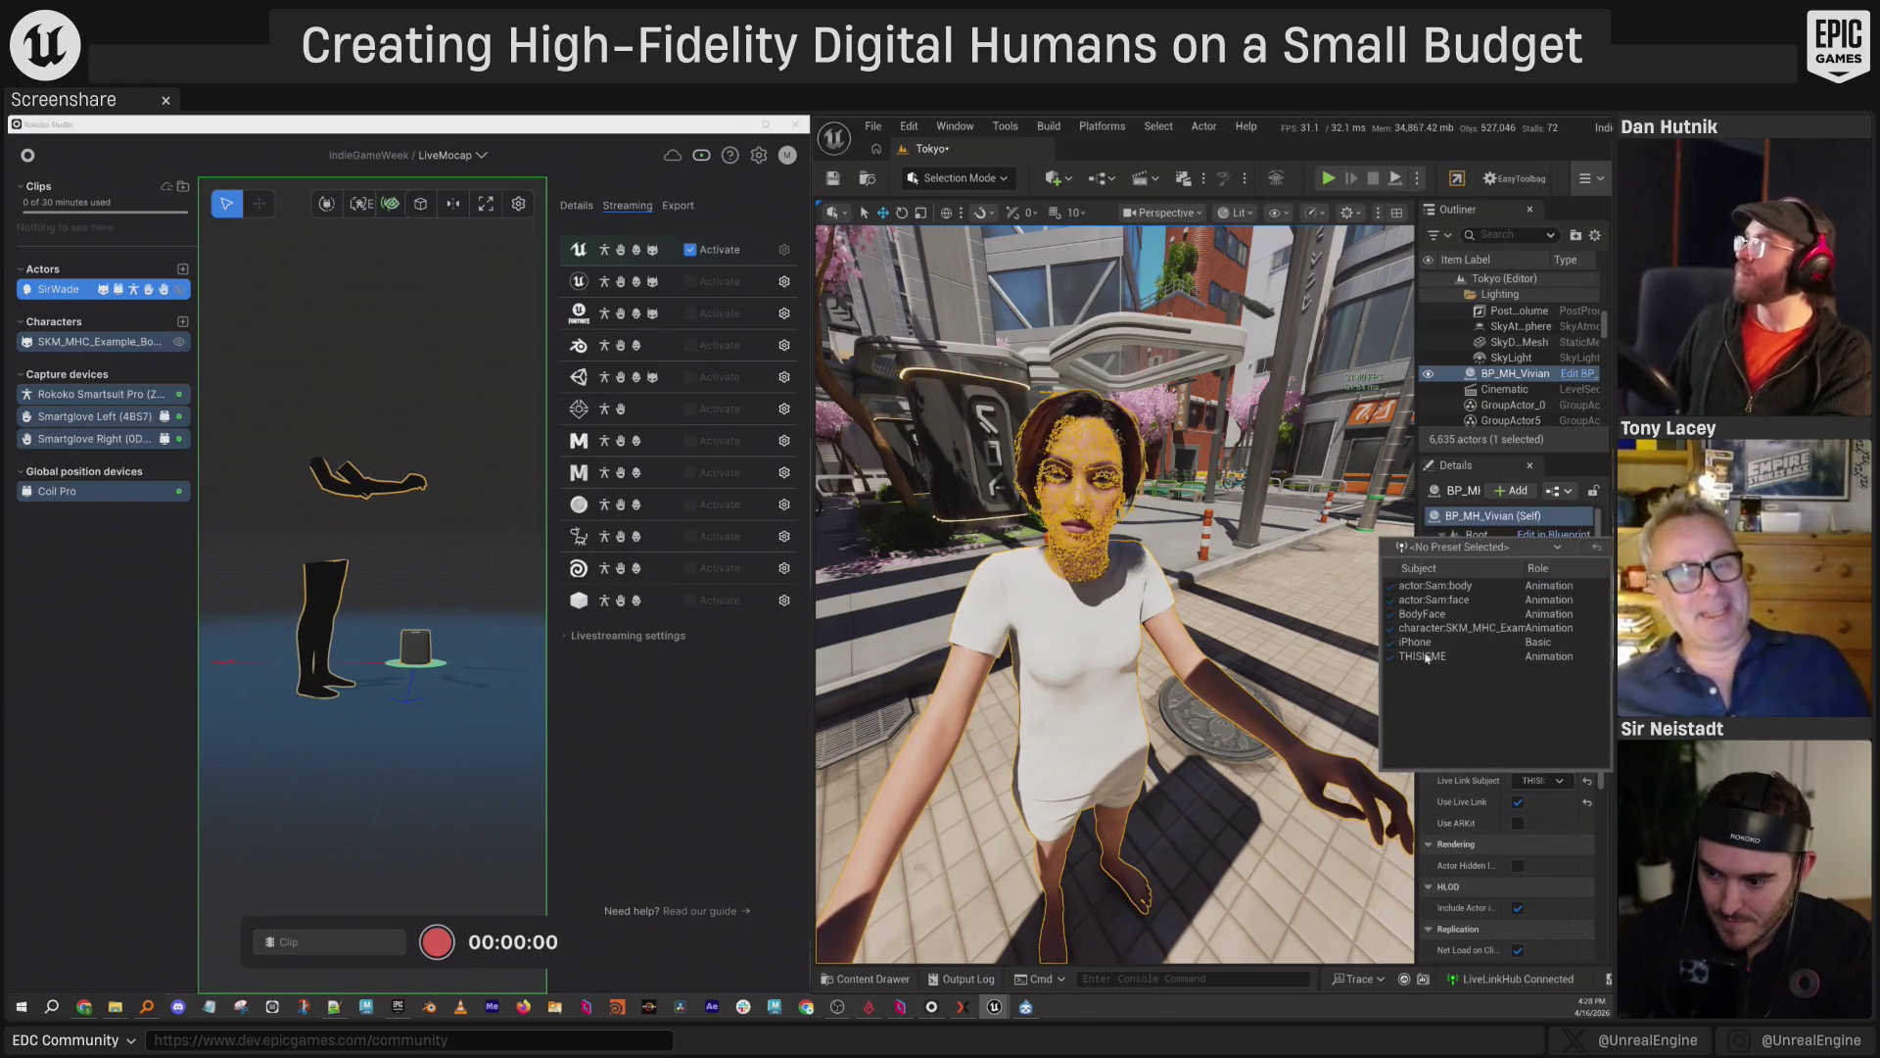
left_click(1440, 614)
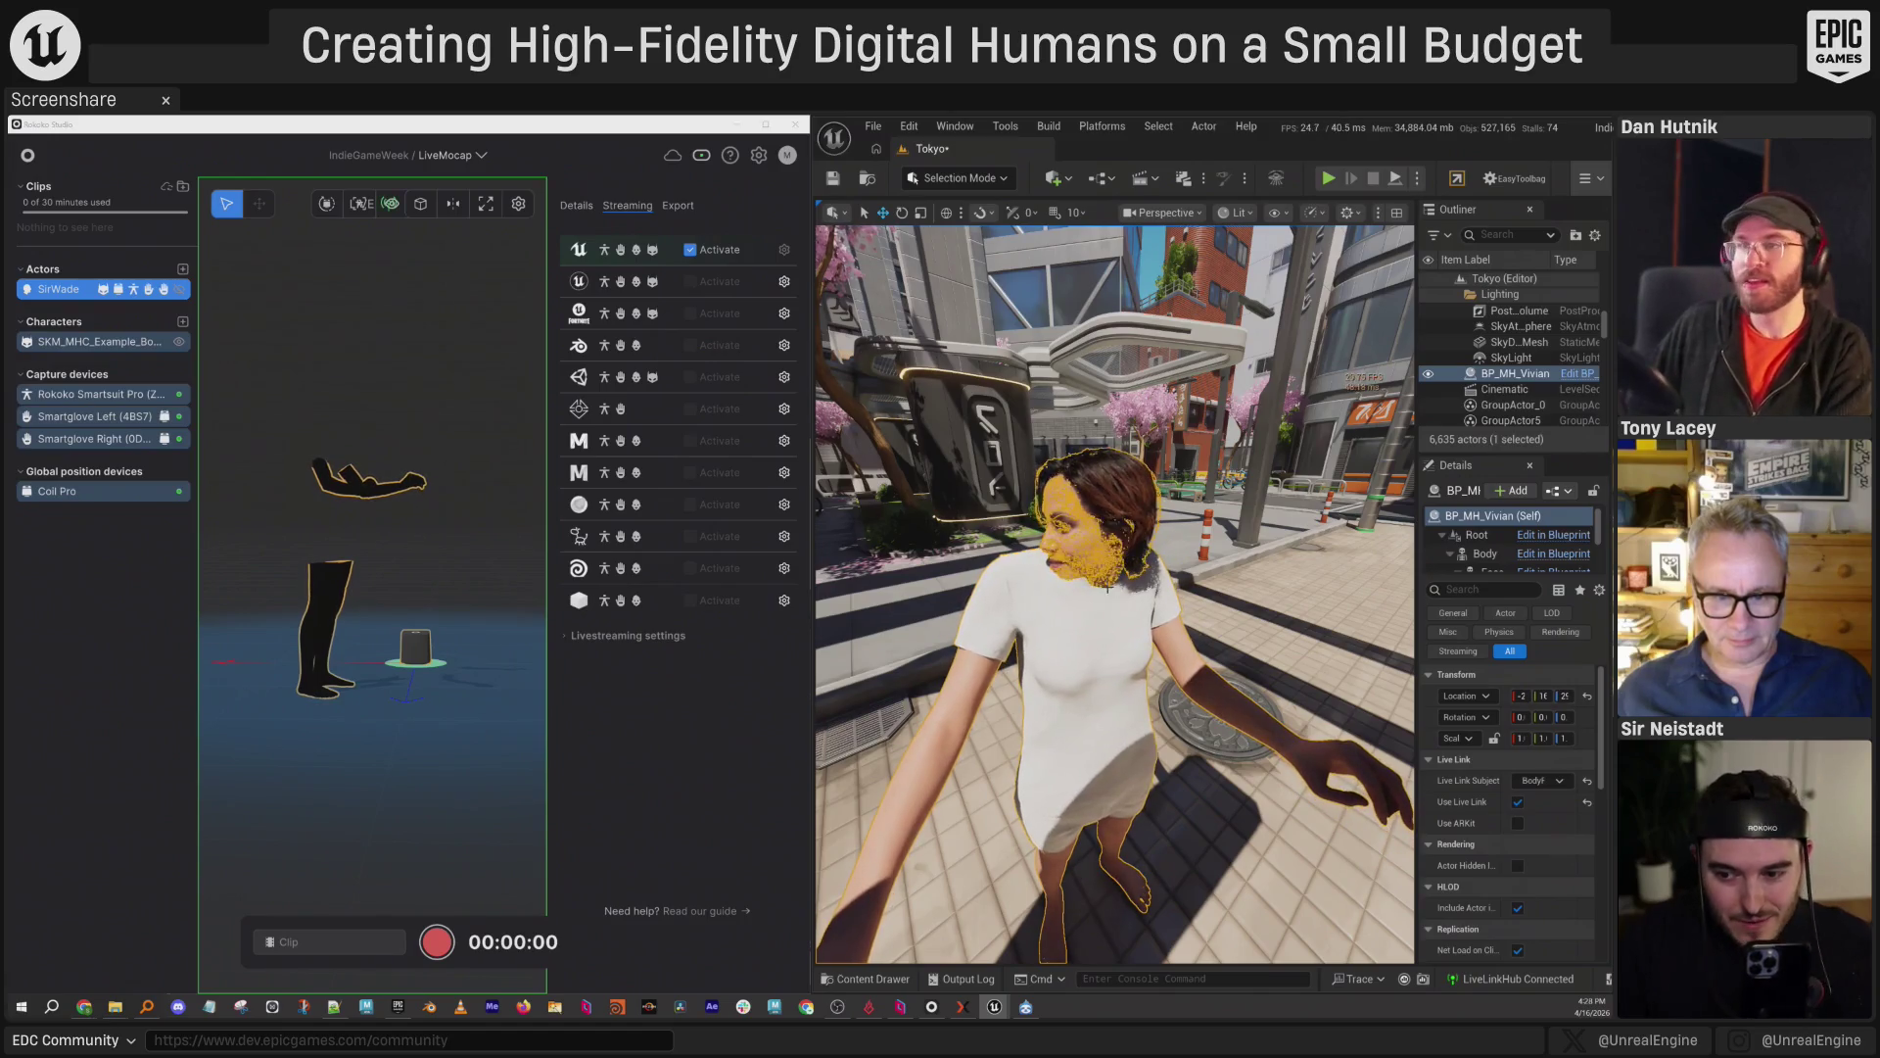
left_click(1508, 380, "ctrl")
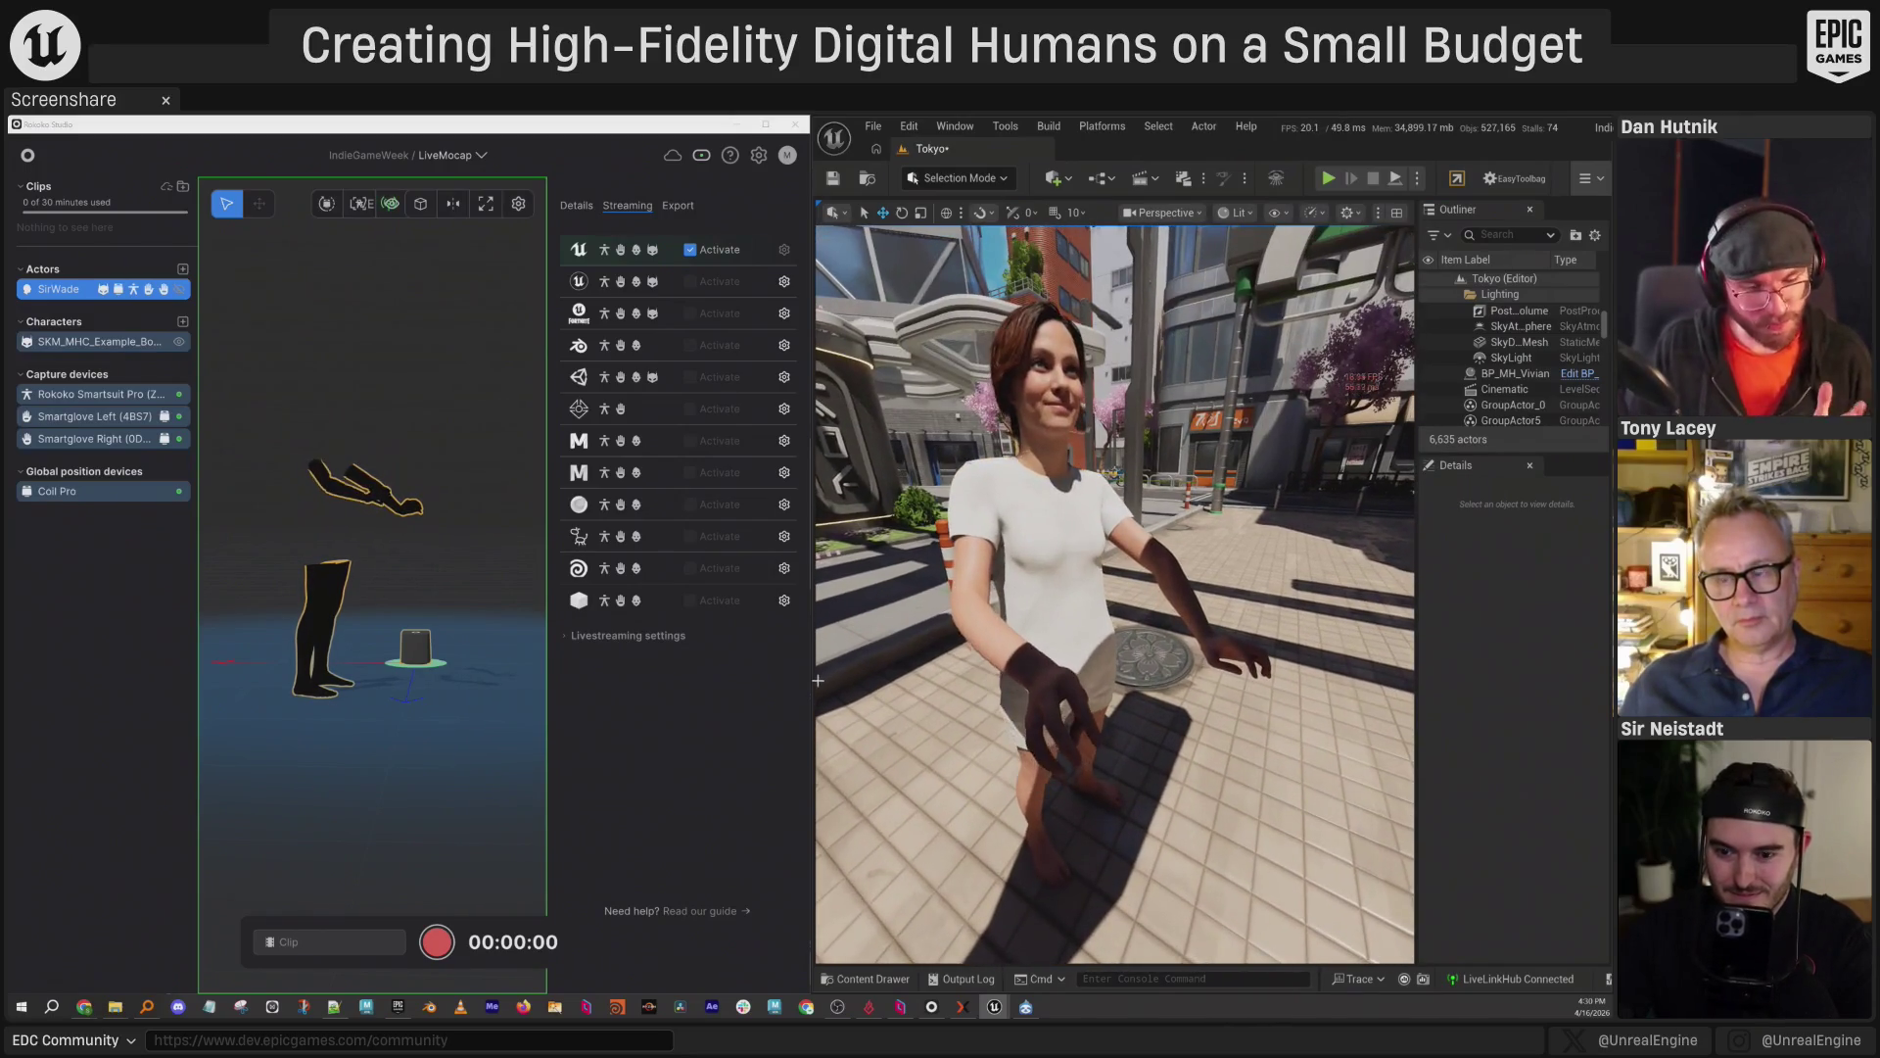
Drag the Unreal Editor's left edge over Rokoko Studio to widen the live MetaHuman view.
left_click_drag(812, 680, 338, 679)
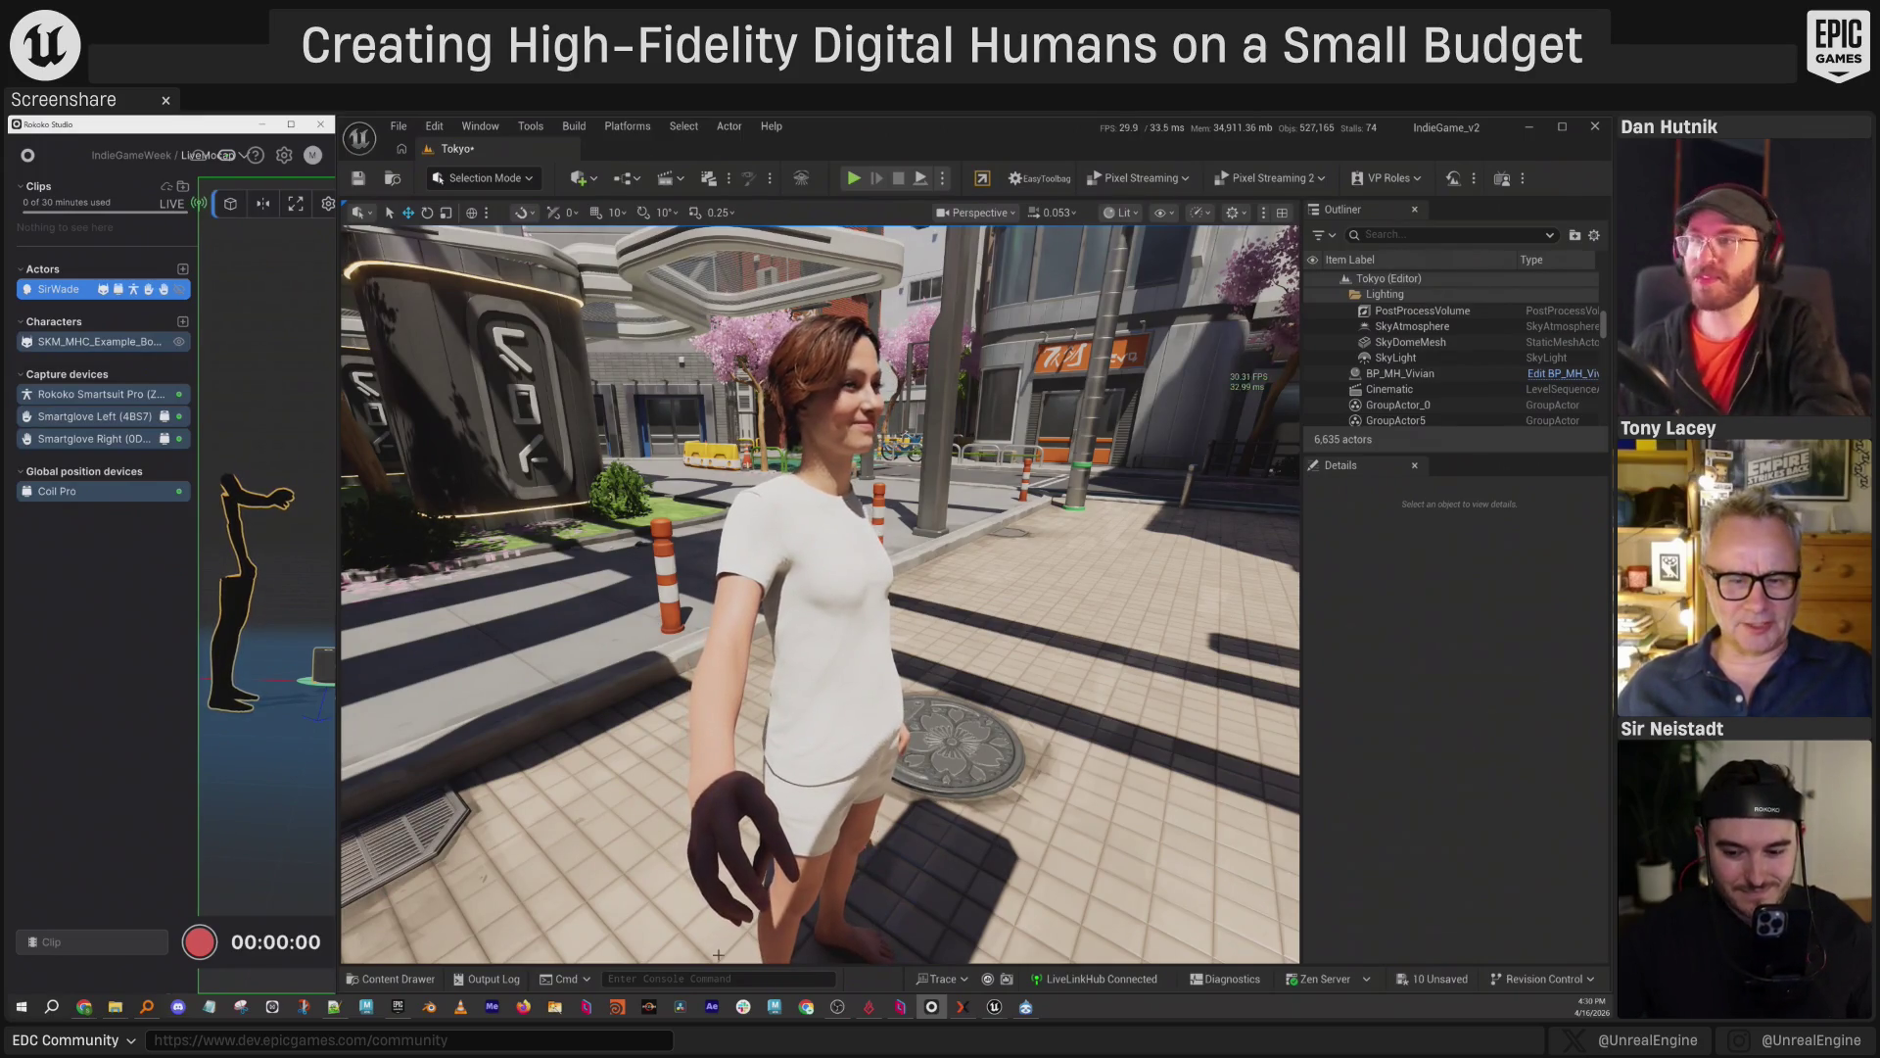
Place the OBS webcam window over the viewport's right side, then bring the YouTube browser into view.
left_click(835, 1009)
mouse_move(1253, 423)
left_mouse_down()
mouse_move(1384, 405)
mouse_move(1367, 408)
left_mouse_up()
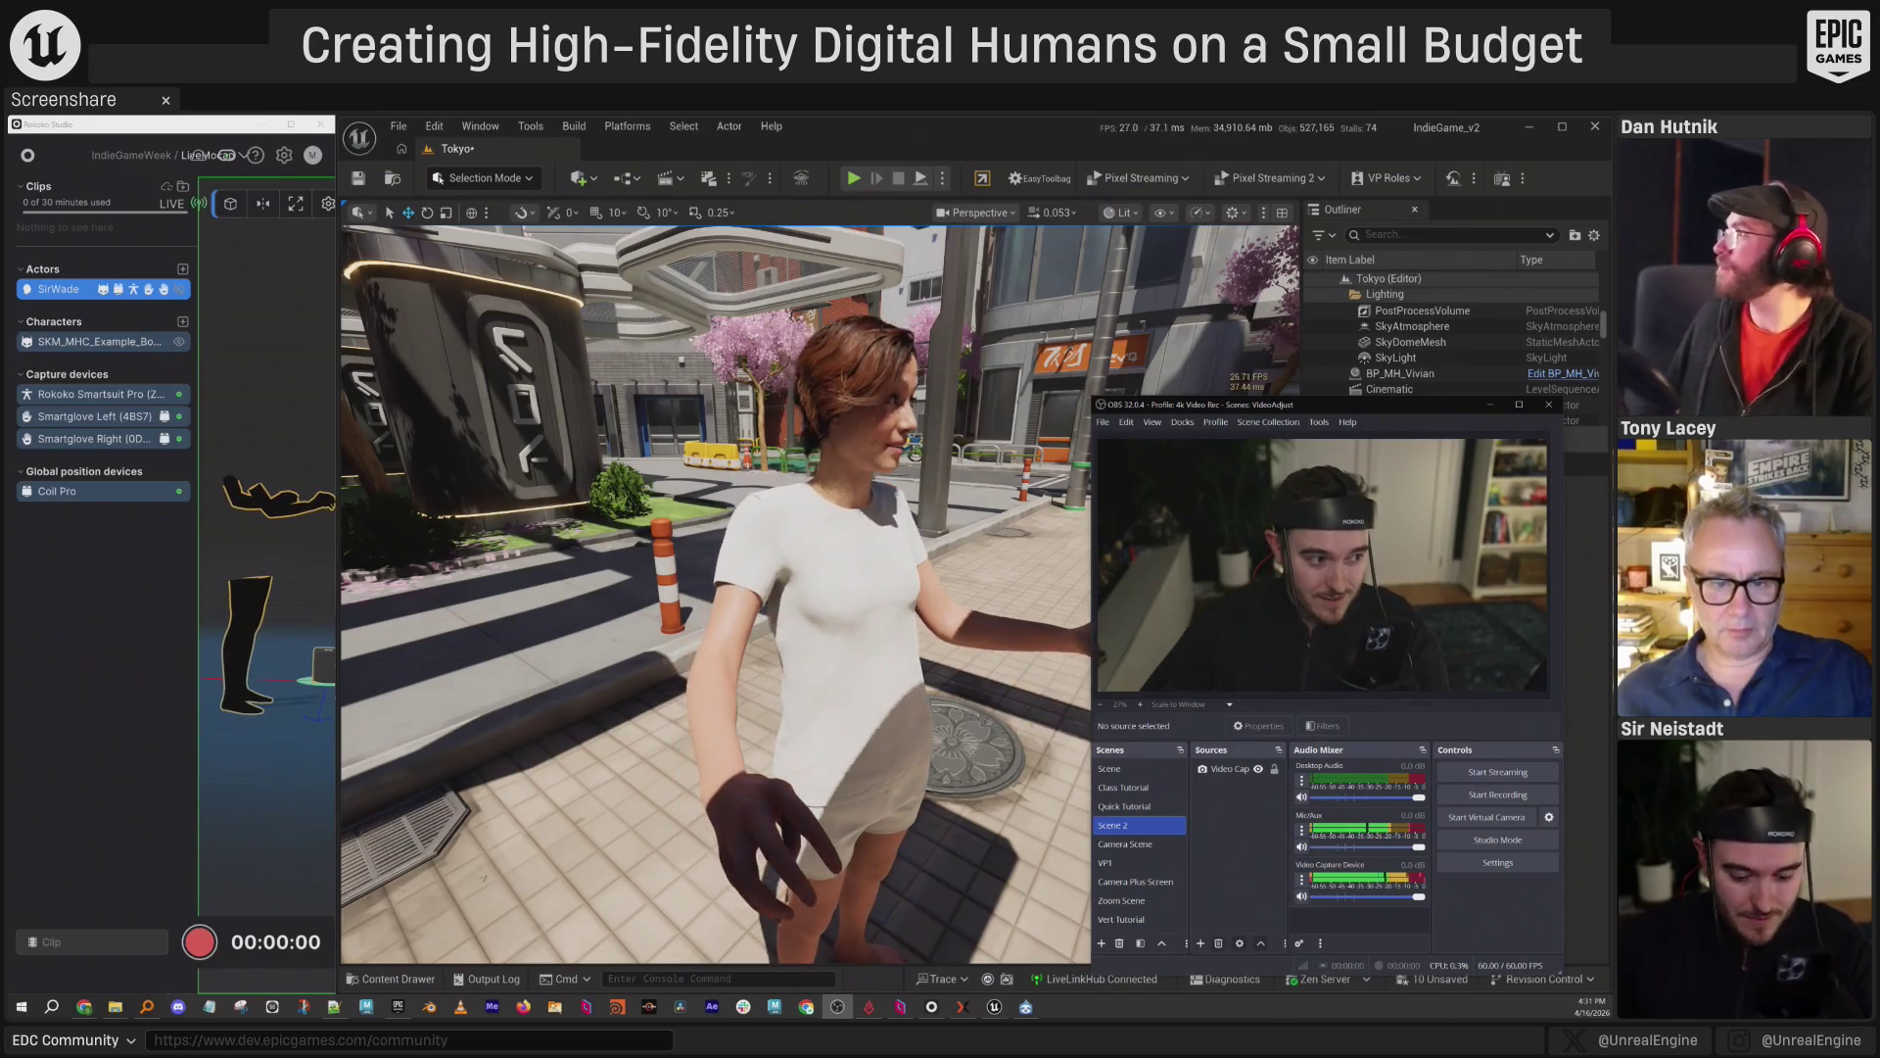
key("alt+Tab")
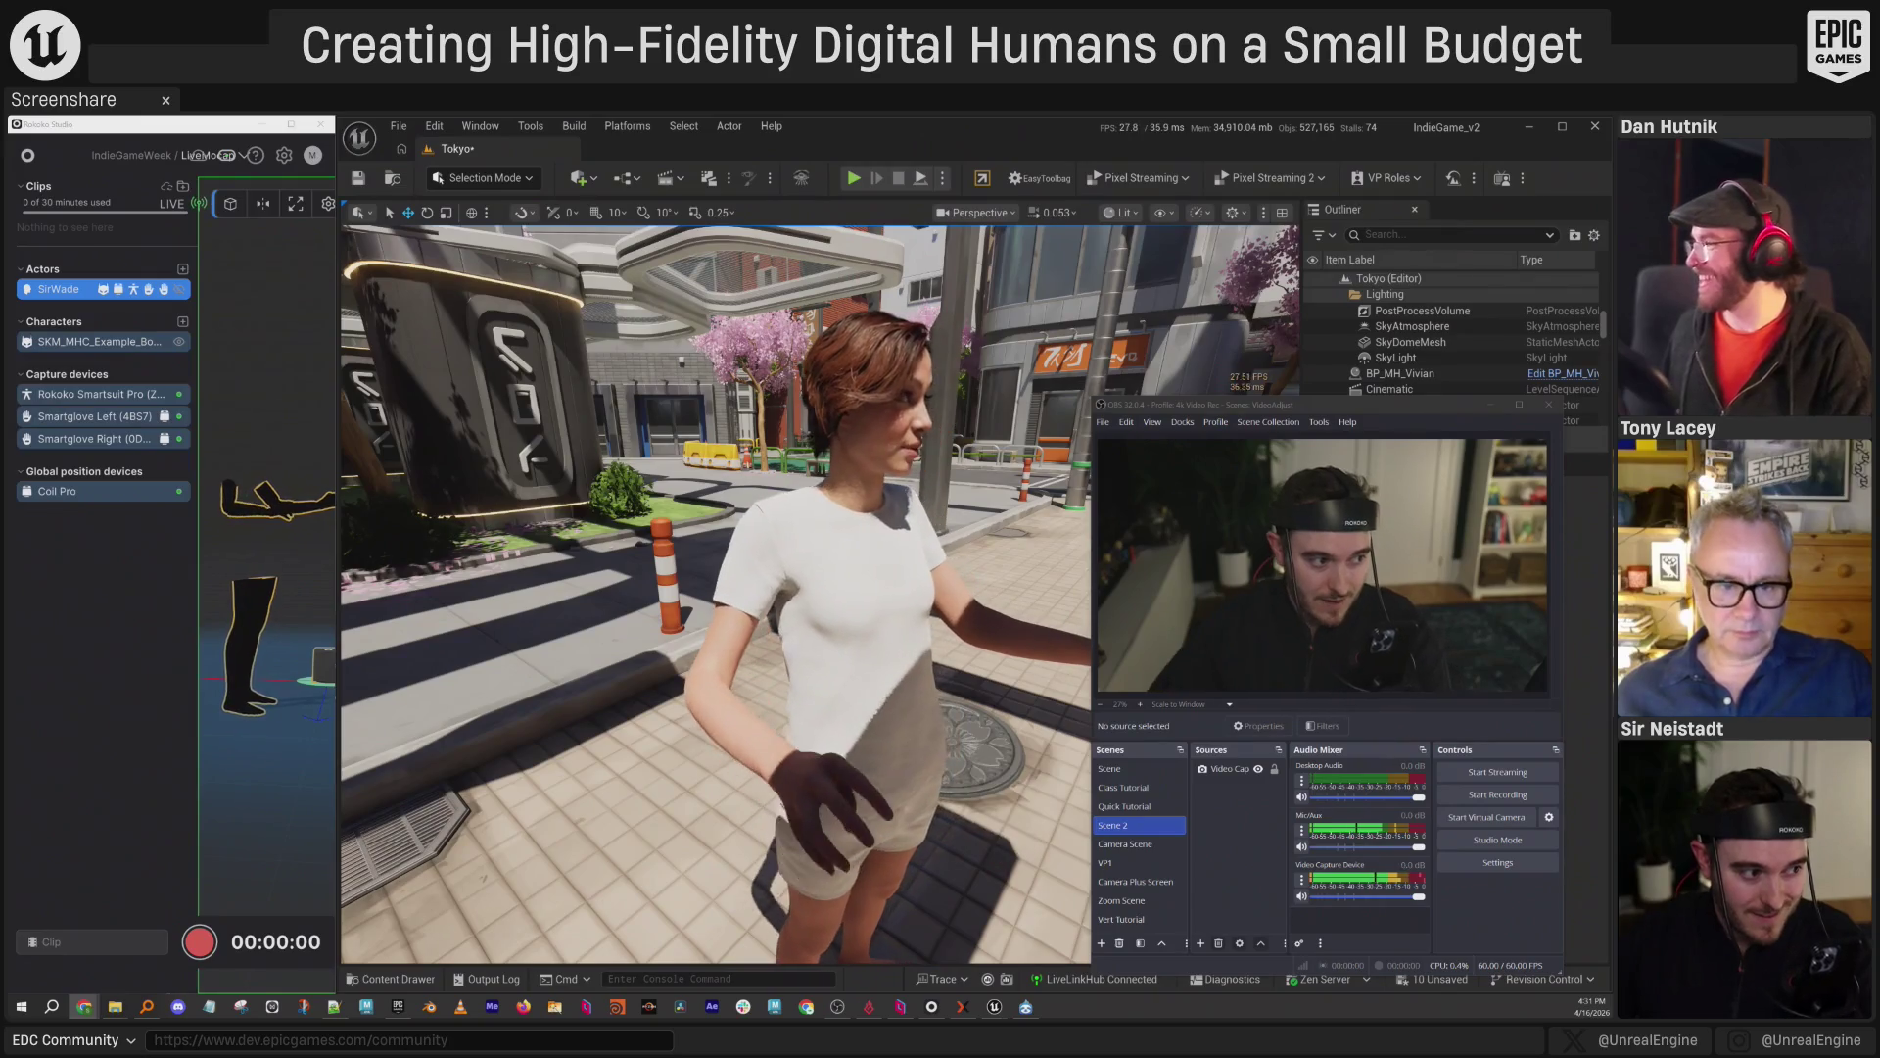
mouse_move(617, 1057)
left_mouse_down()
mouse_move(639, 247)
mouse_move(605, 196)
mouse_move(549, 180)
left_mouse_up()
Maximize the browser on the channel's Videos page and zoom the page to 150%.
double_click(548, 180)
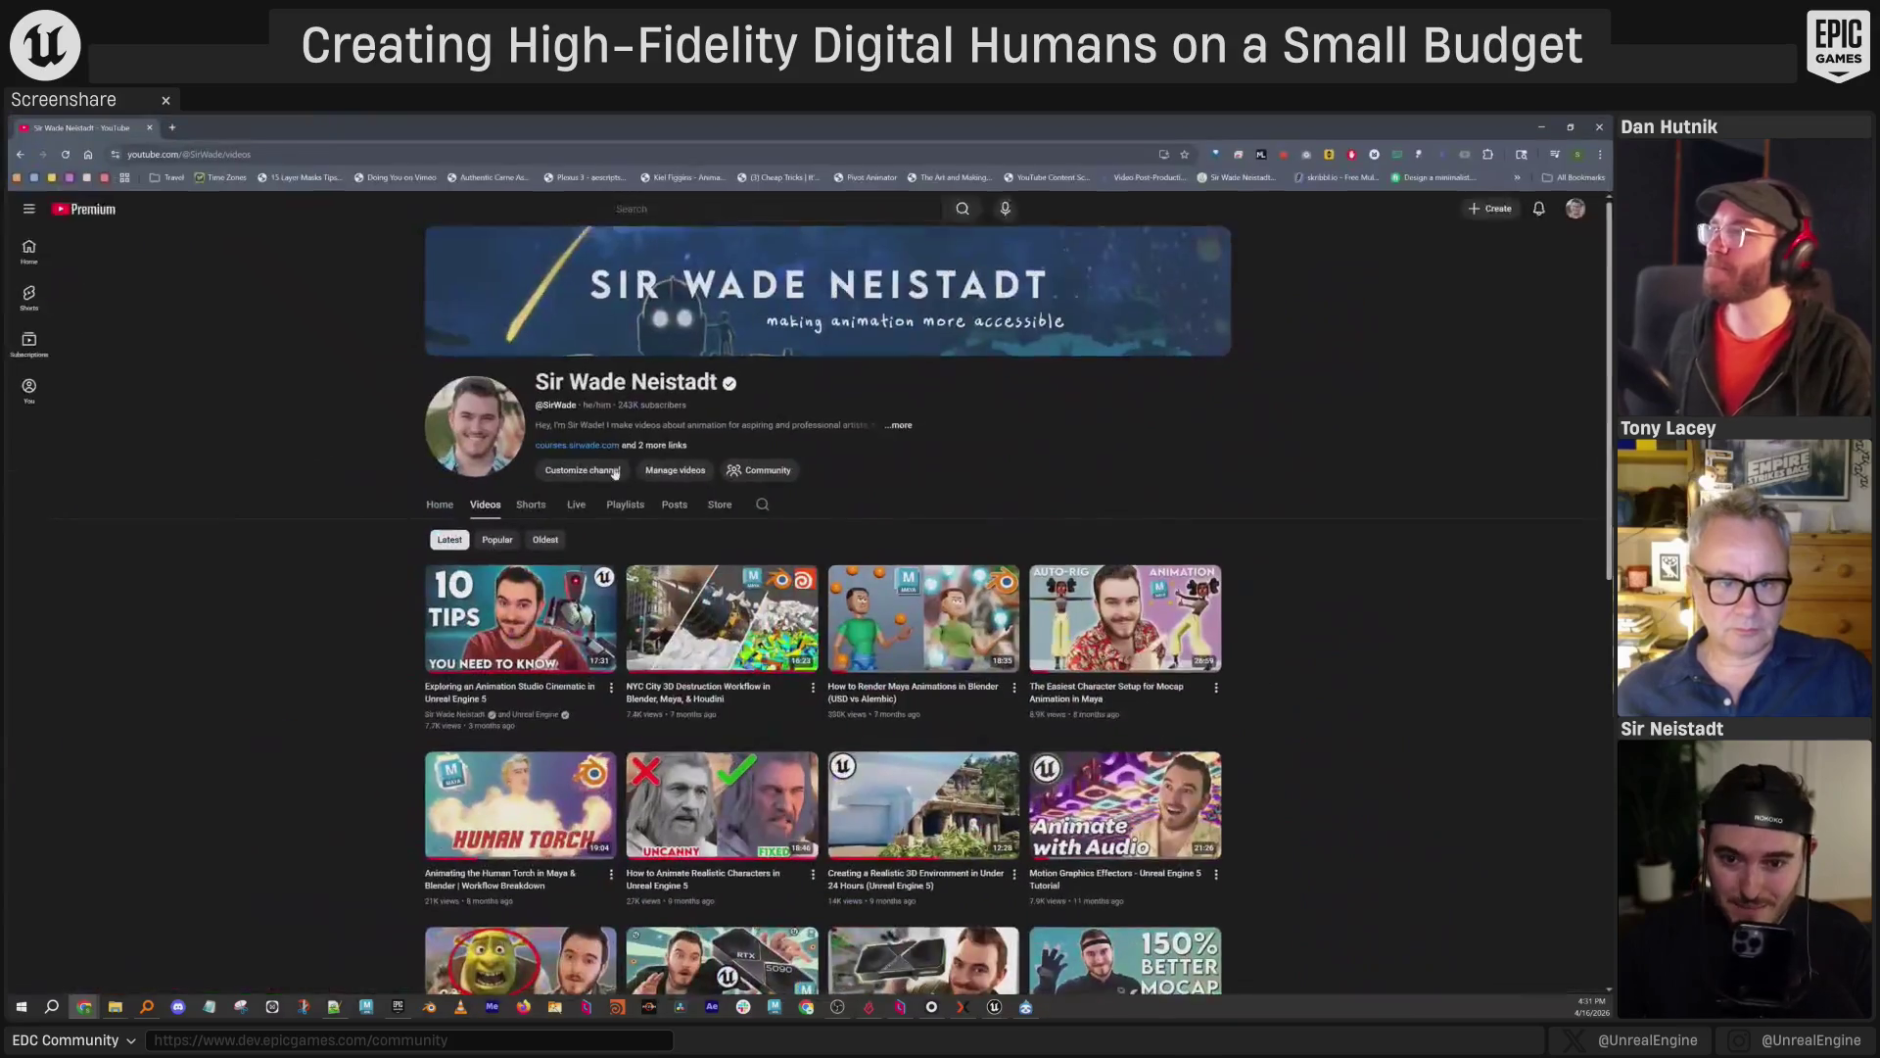
key("ctrl+plus")
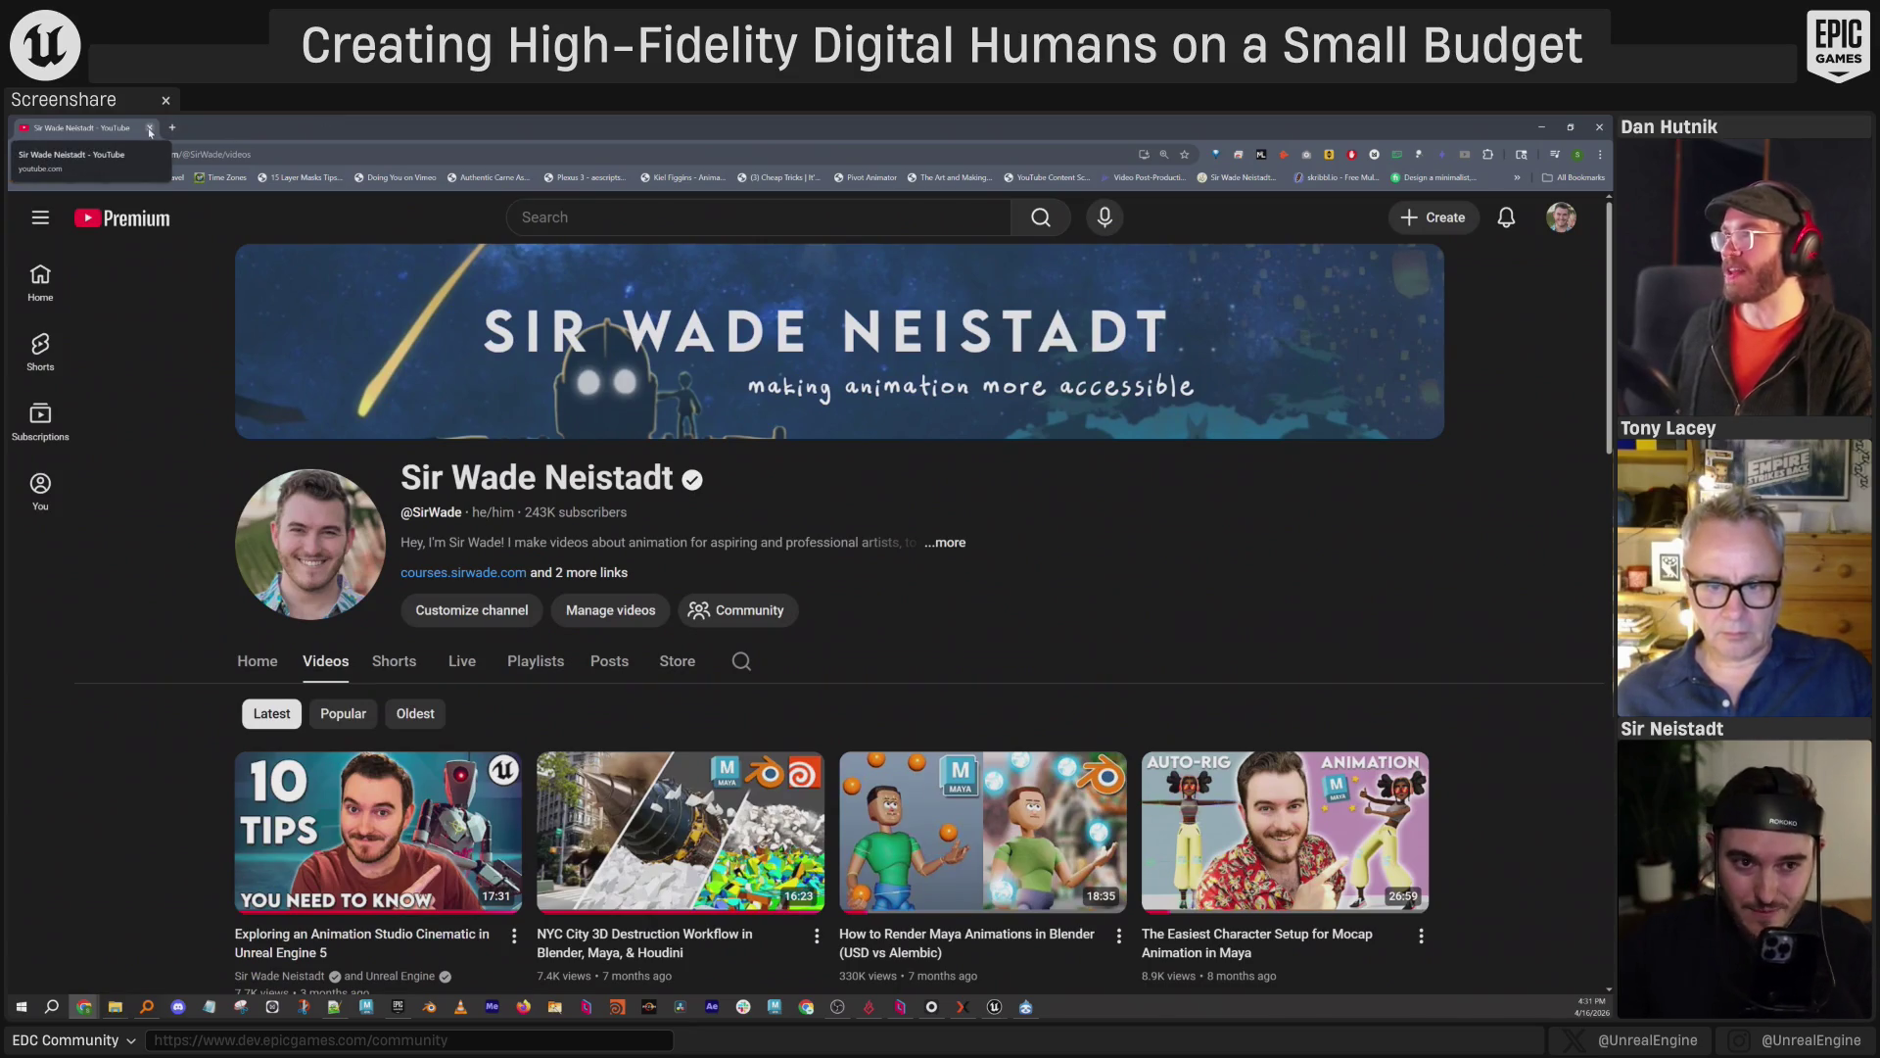
left_click(253, 149)
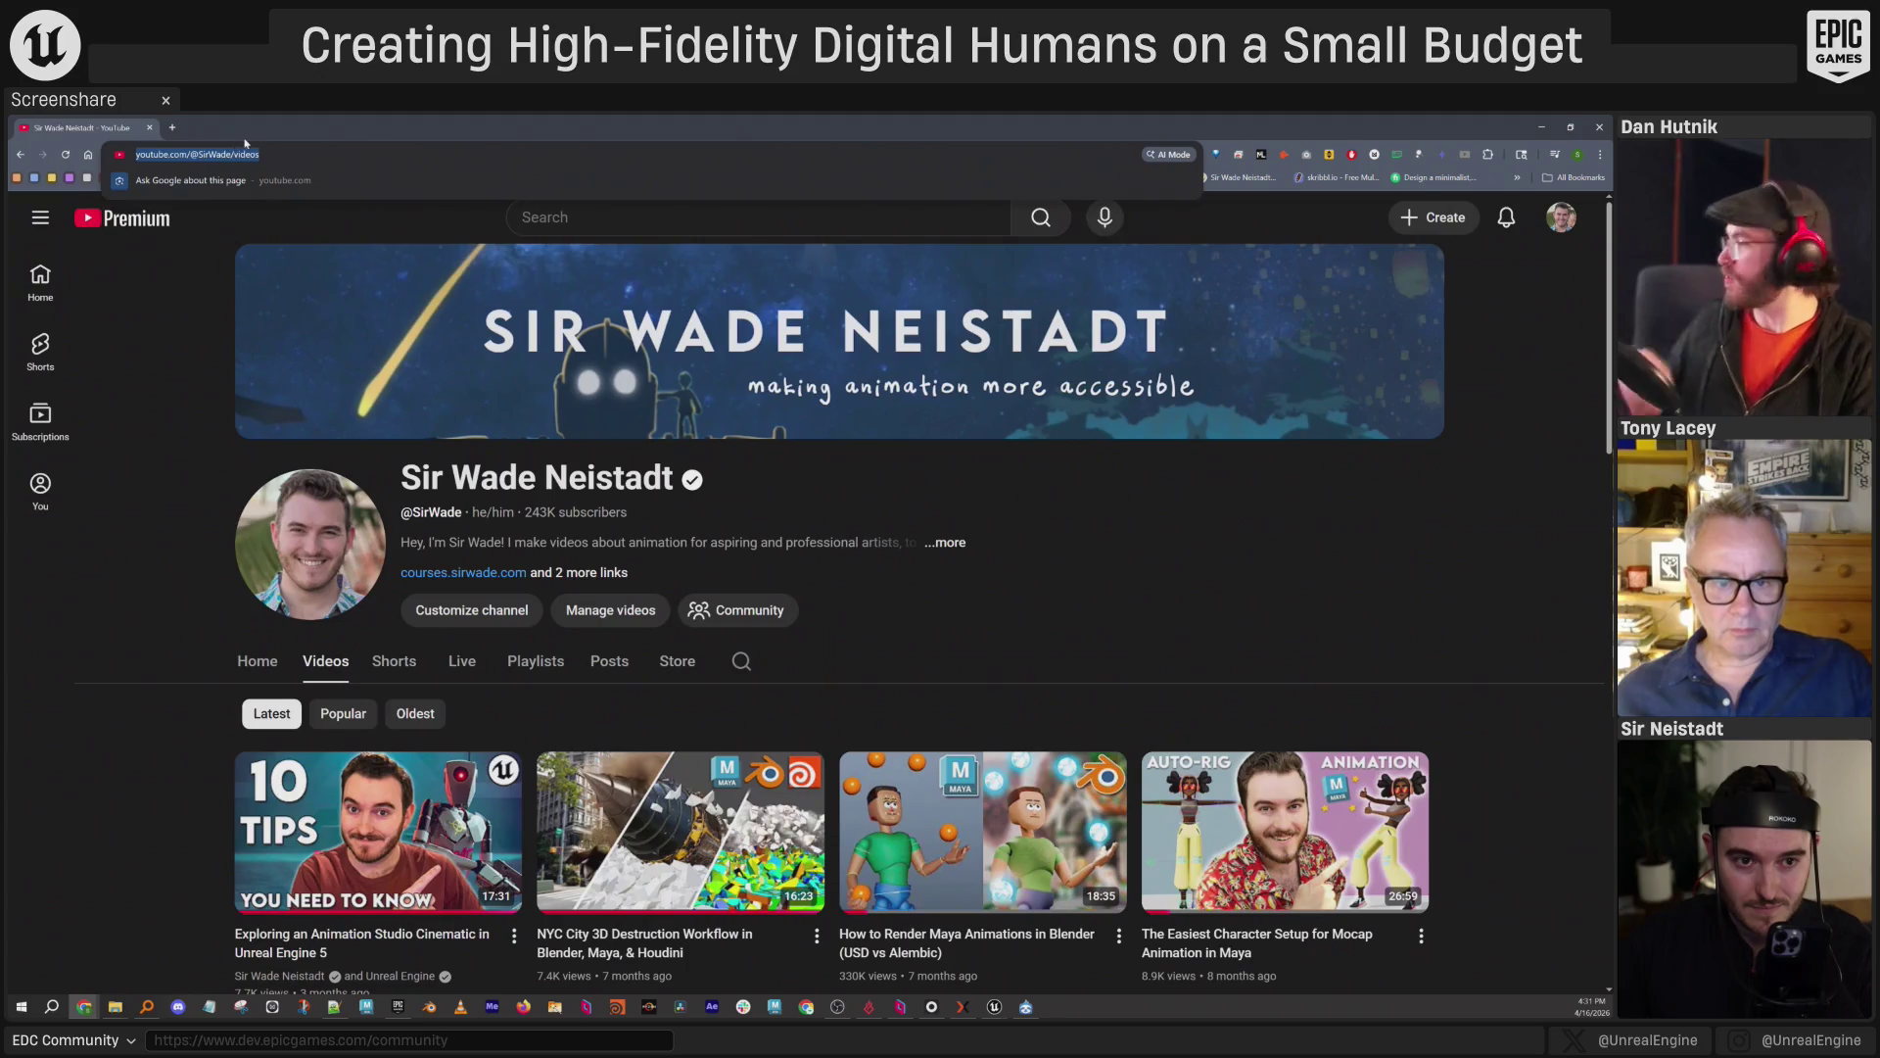